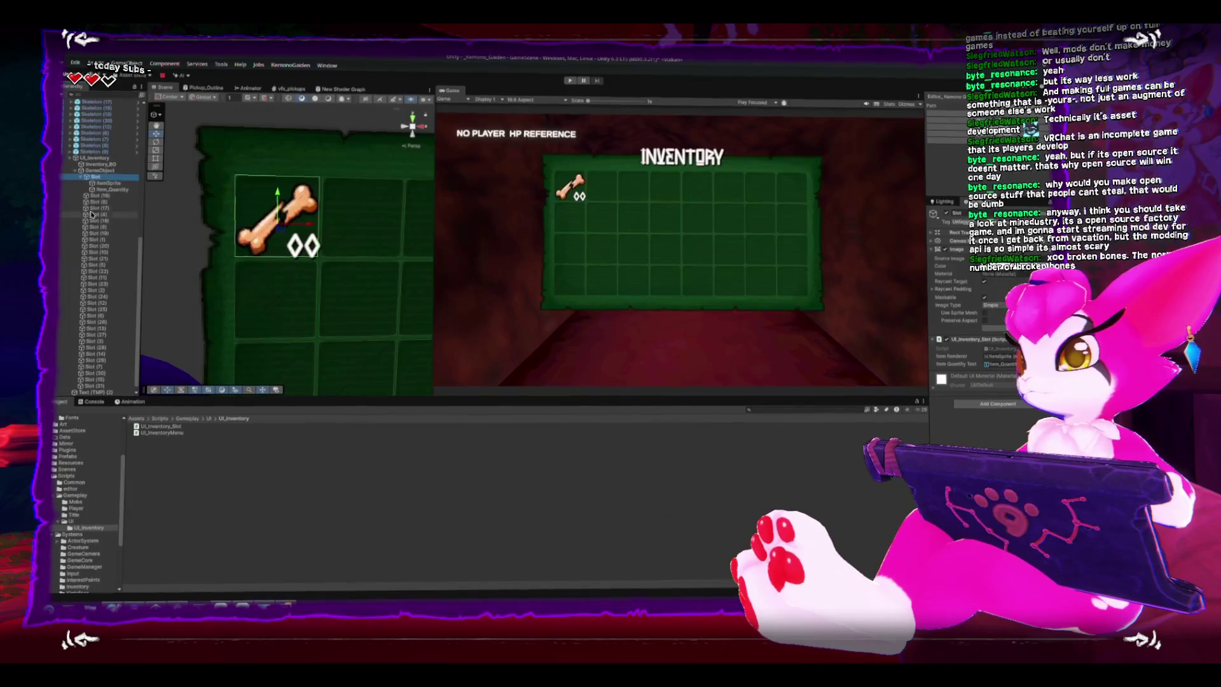
# - Delete the duplicates Slot (16) through Slot (31) and select the remaining original Slot
pyautogui.click(95, 195)
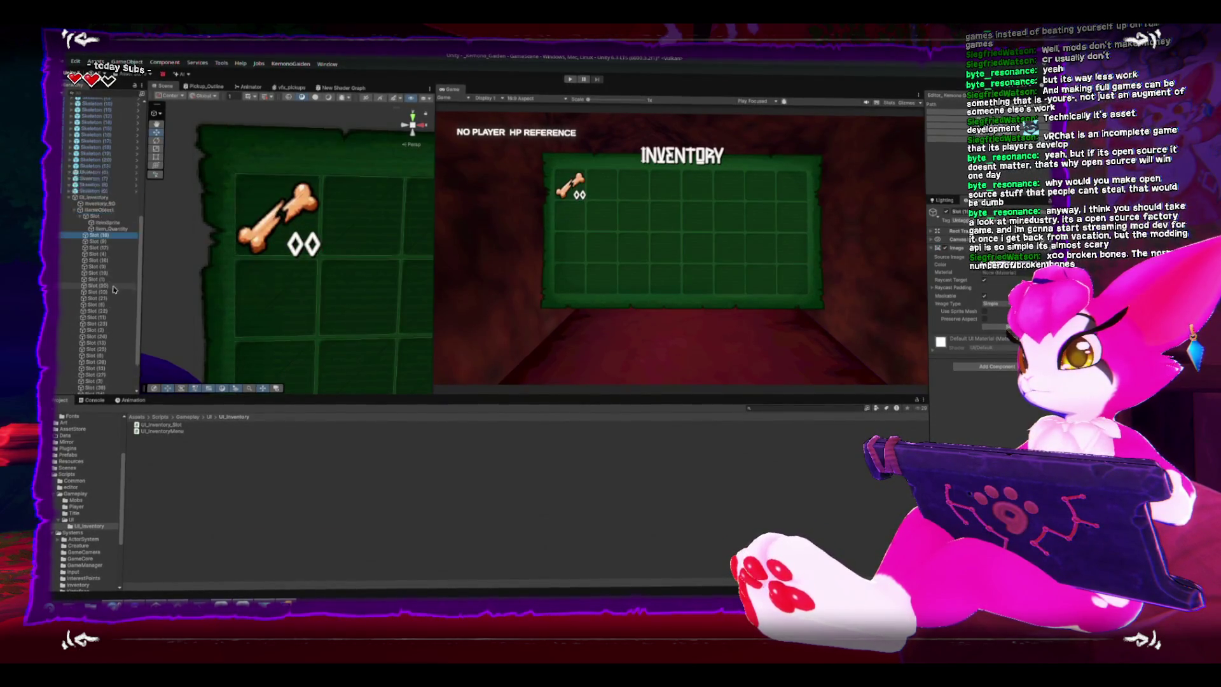
pyautogui.keyDown('shift'); pyautogui.click(95, 381); pyautogui.keyUp('shift')
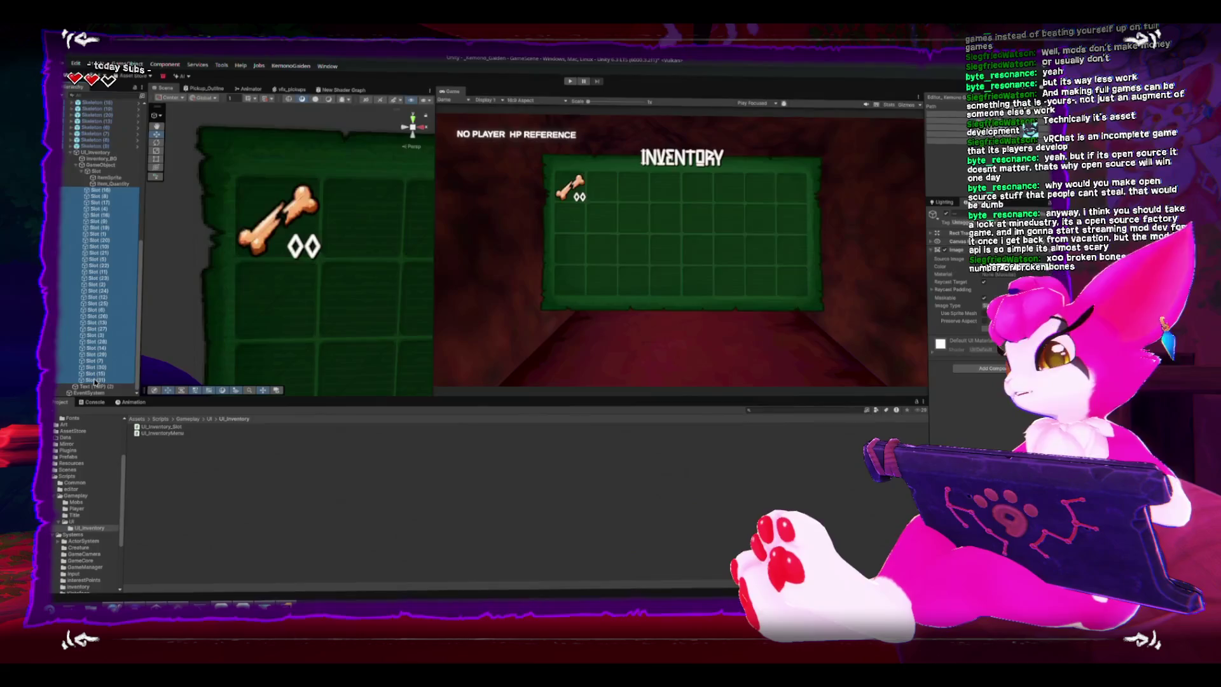
pyautogui.press('Delete')
pyautogui.click(91, 368)
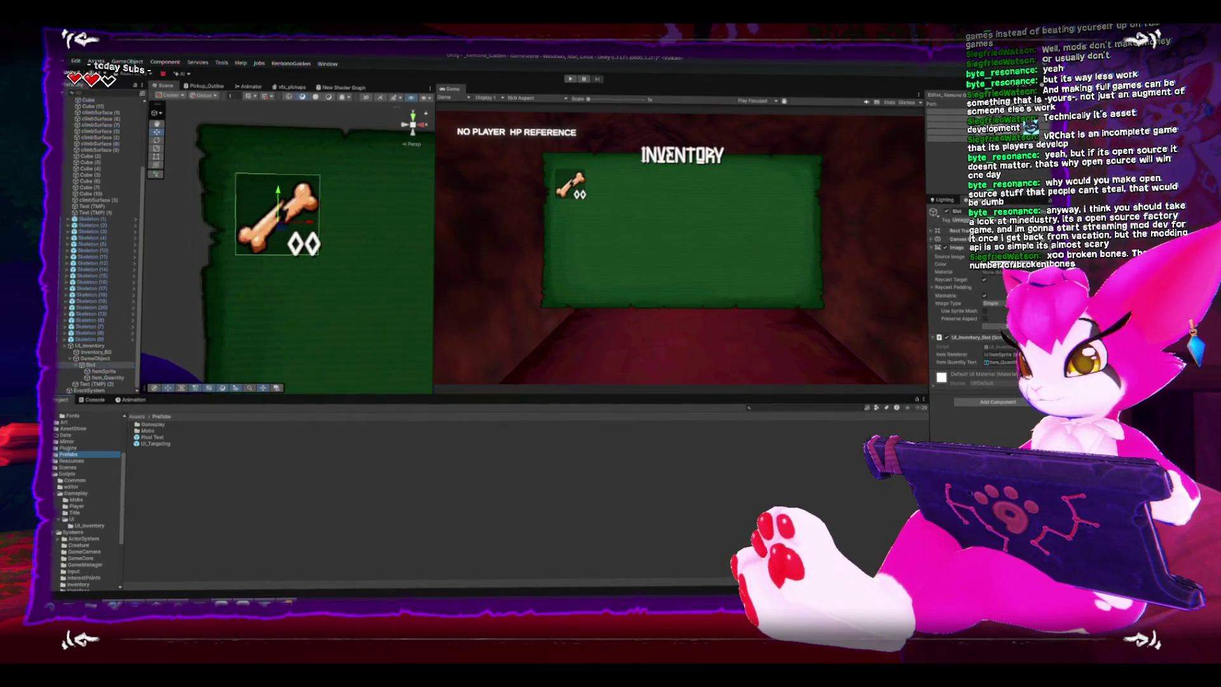
# - Create a new folder named UI inside the Prefabs folder
pyautogui.rightClick(178, 497)
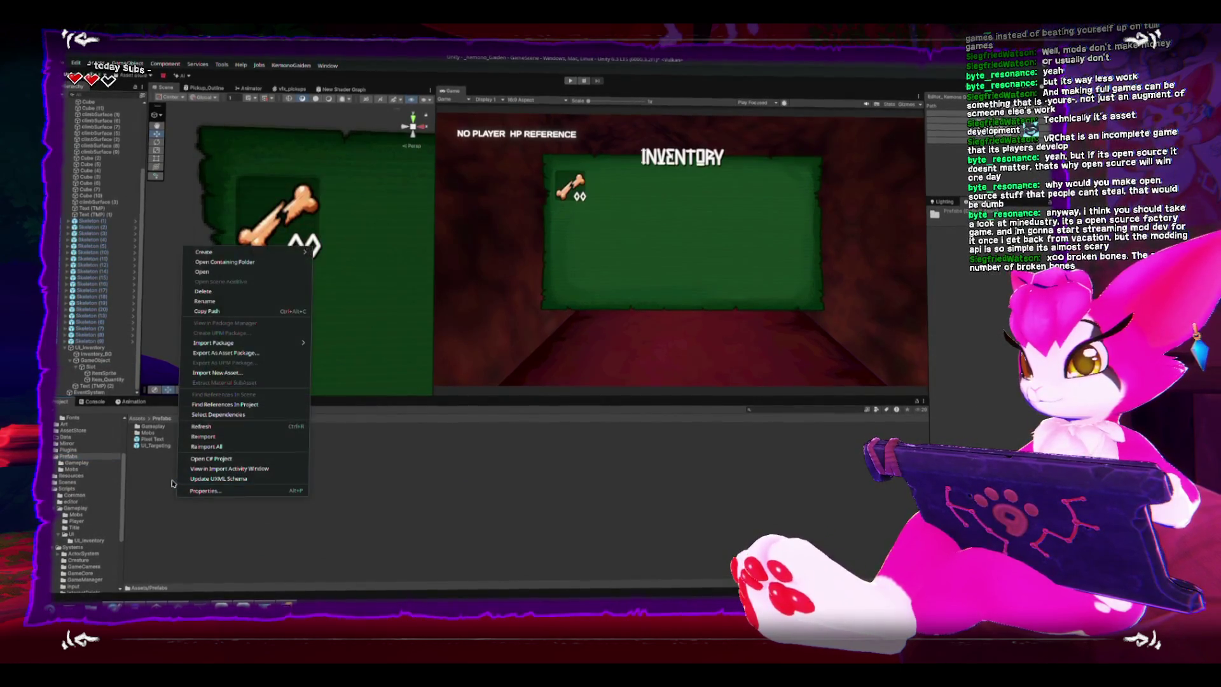
pyautogui.moveTo(286, 252)
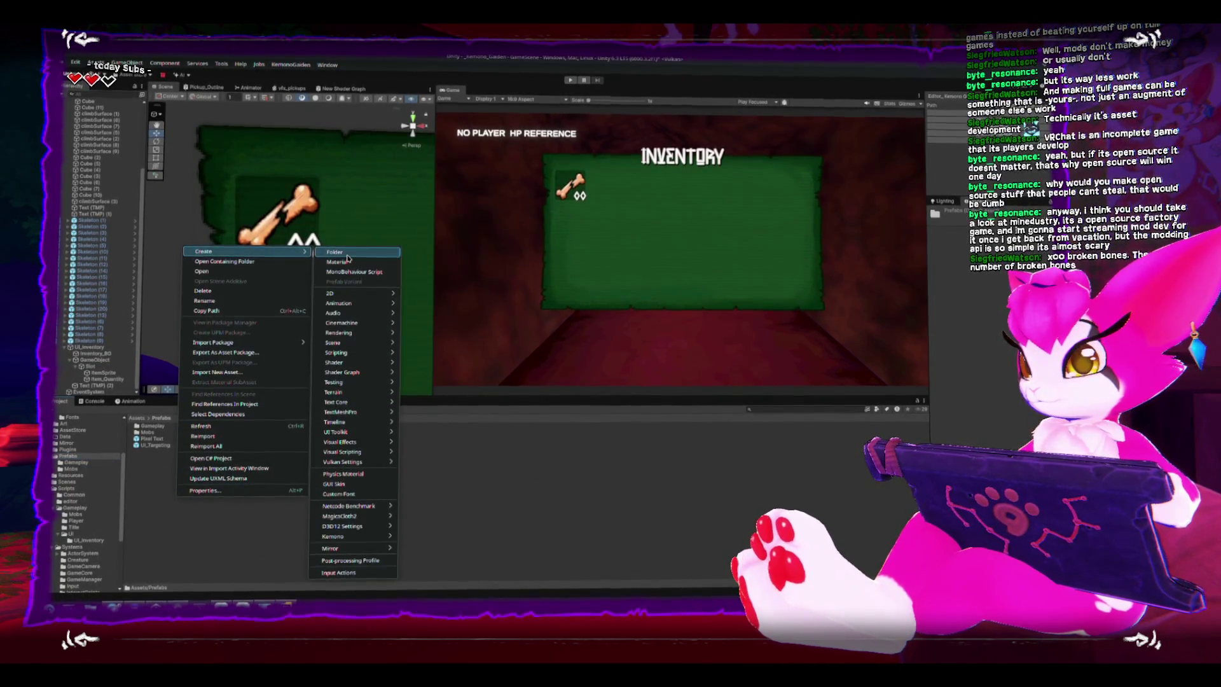
pyautogui.click(343, 253)
pyautogui.write('UI')
pyautogui.press('Return')
pyautogui.press('Return')
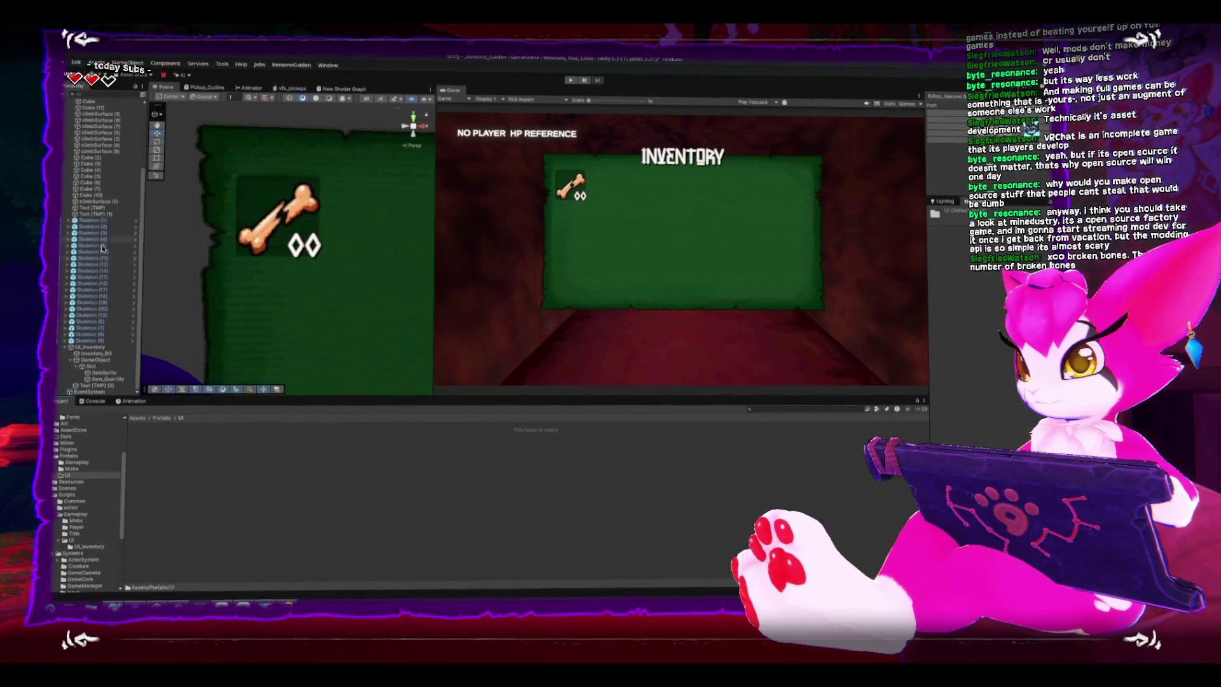
# - Drag Slot into the UI folder as a prefab and rename it UI_ItemSlot
pyautogui.moveTo(95, 371); pyautogui.dragTo(219, 497)
pyautogui.click(183, 427)
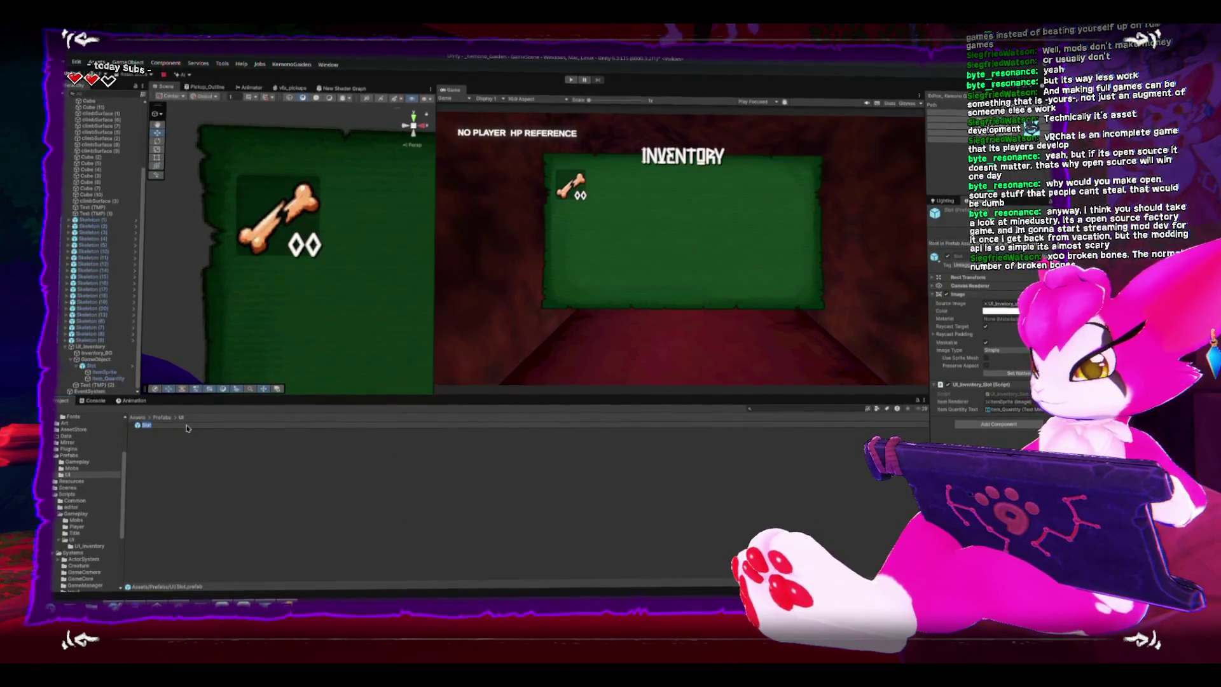
pyautogui.write('UI_Item_')
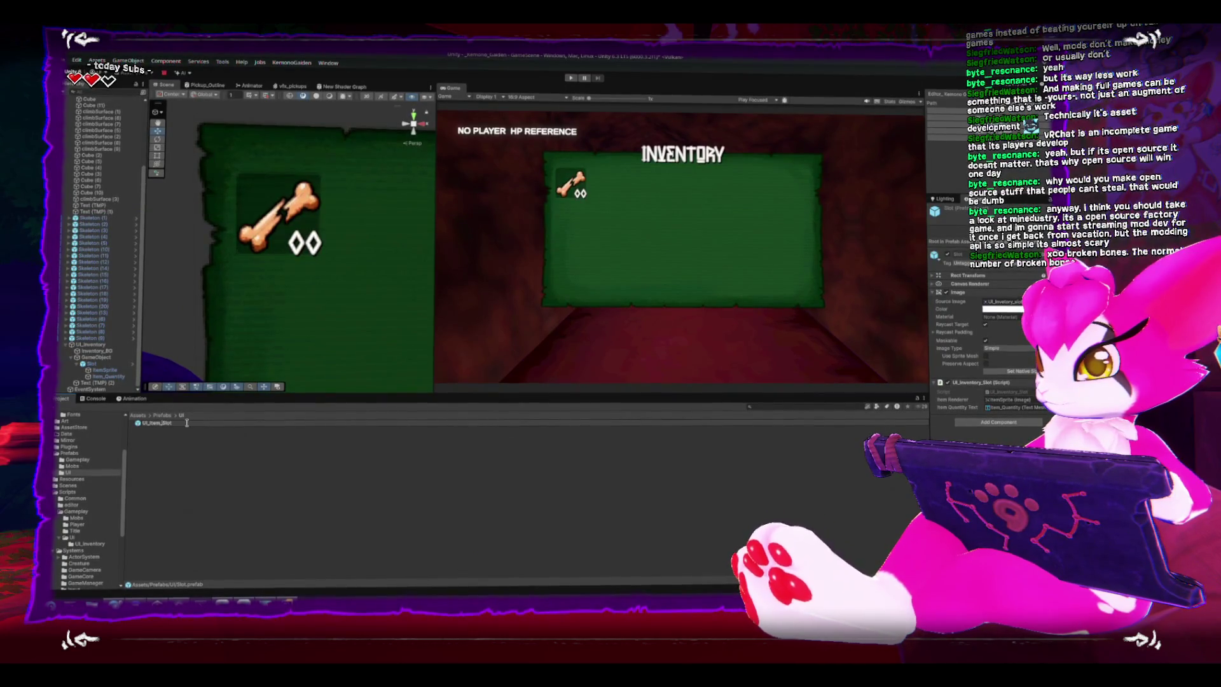
pyautogui.press('Return')
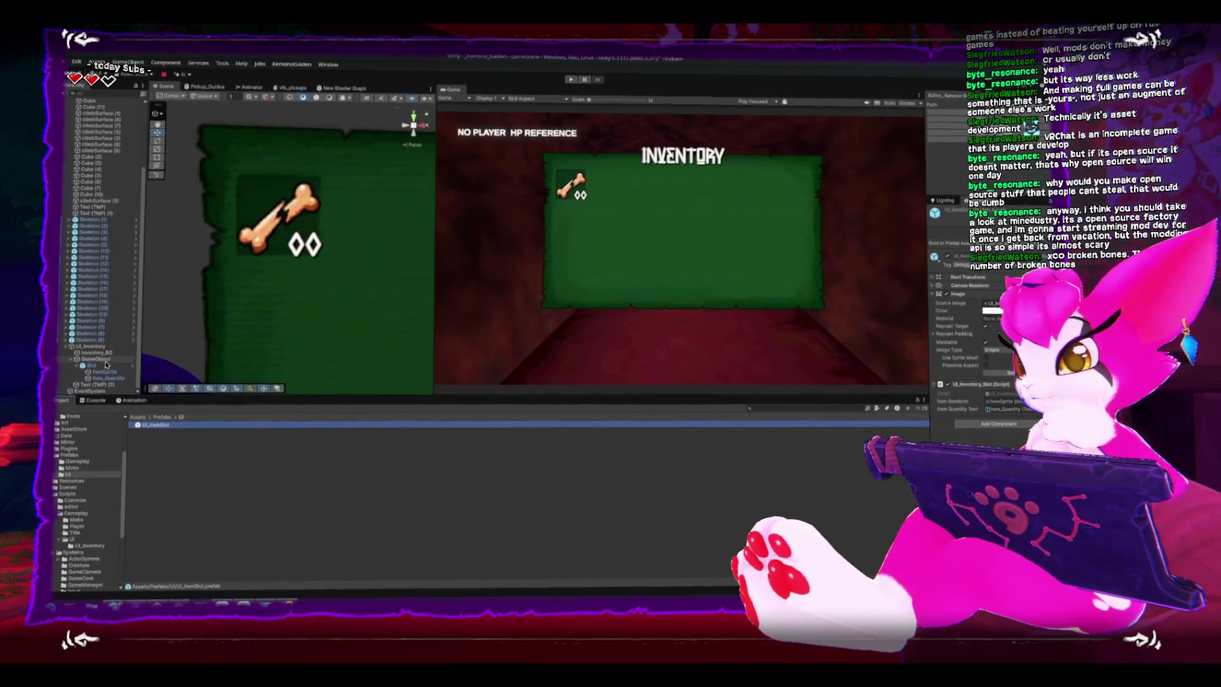
pyautogui.click(105, 365)
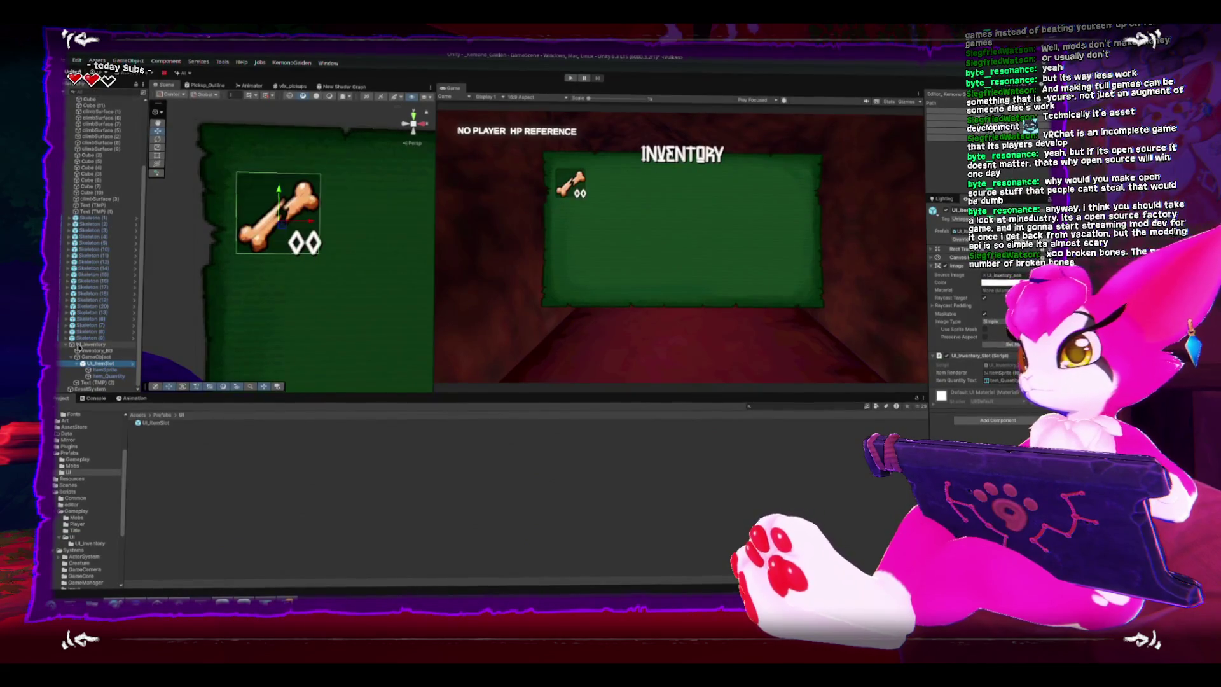
# - Add the UI_InventoryMenu script to the UI_Inventory object and open it in Rider
pyautogui.scroll(5, 77, 345)
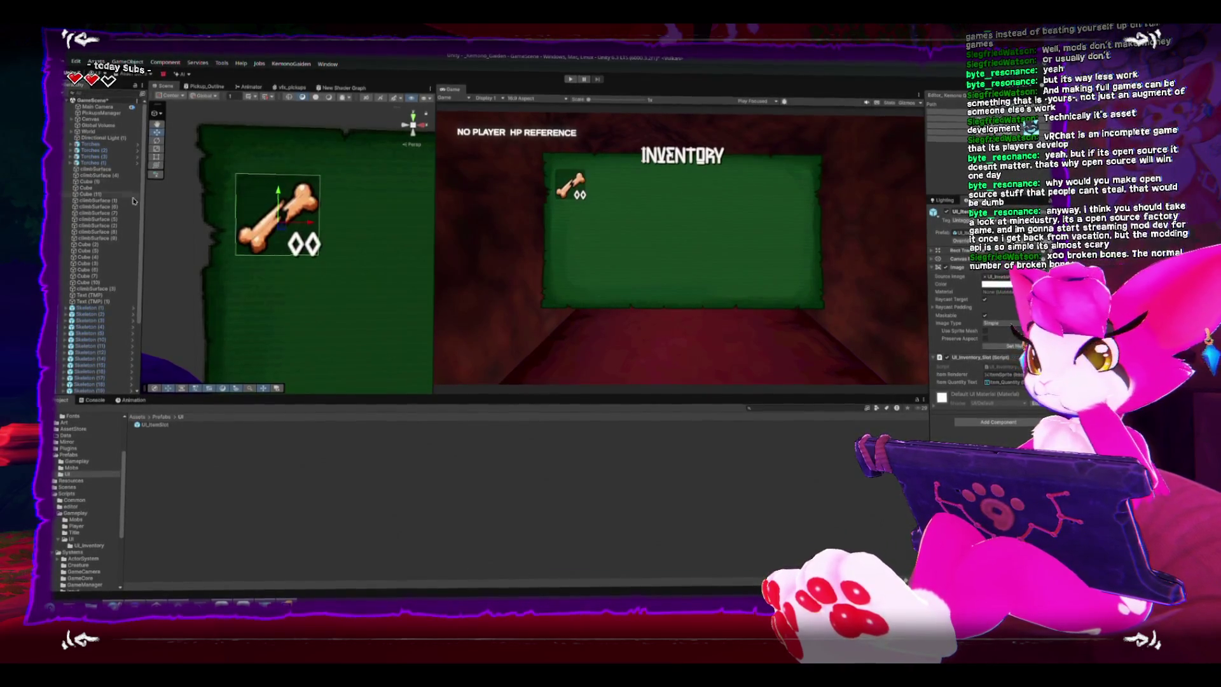
pyautogui.scroll(-2, 271, 282)
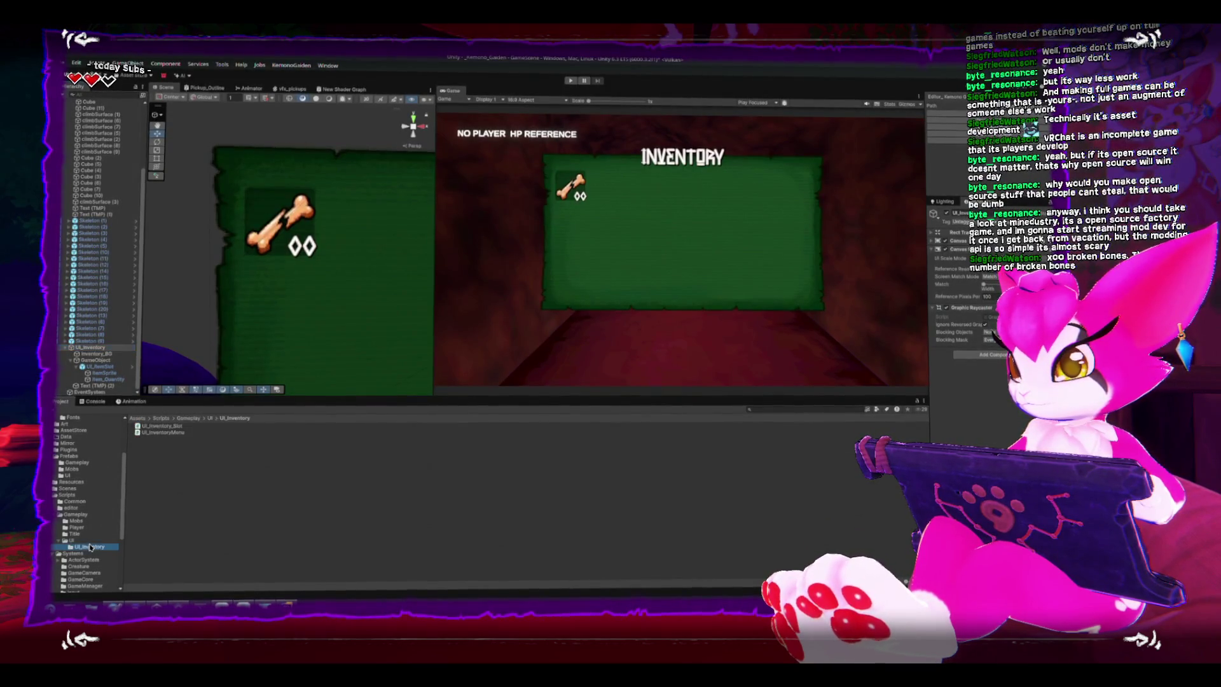
pyautogui.moveTo(162, 430)
pyautogui.mouseDown()
pyautogui.moveTo(613, 463)
pyautogui.moveTo(973, 369)
pyautogui.mouseUp()
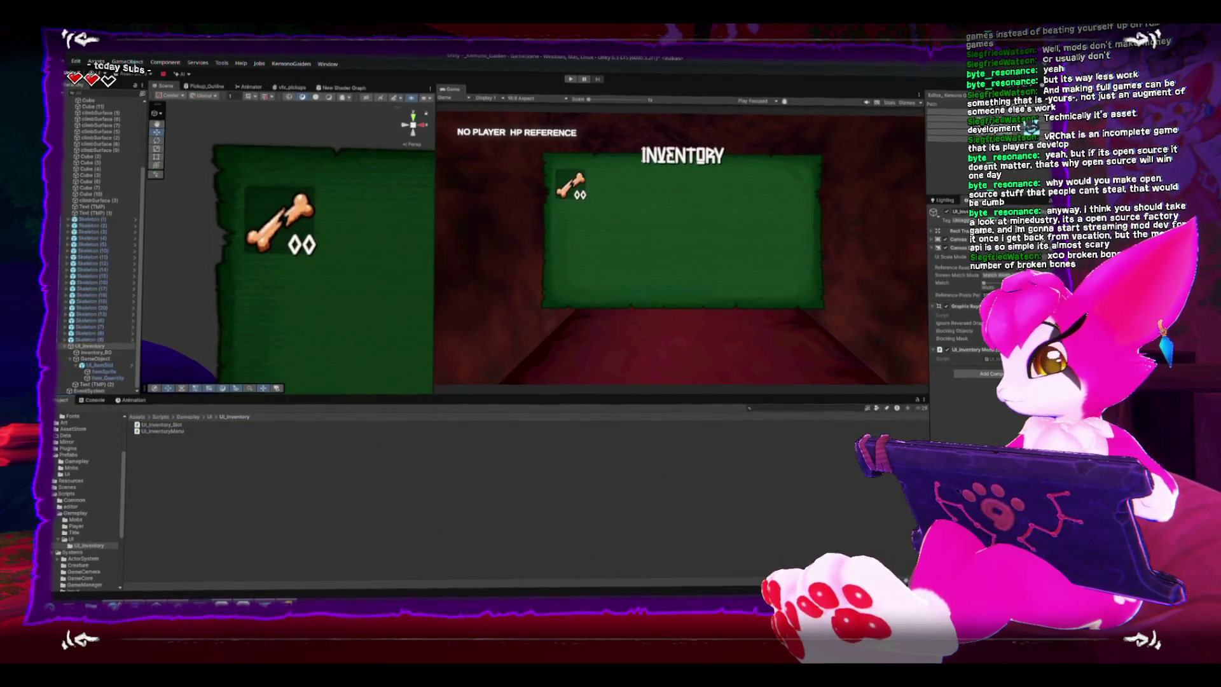
pyautogui.doubleClick(162, 431)
pyautogui.click(333, 192)
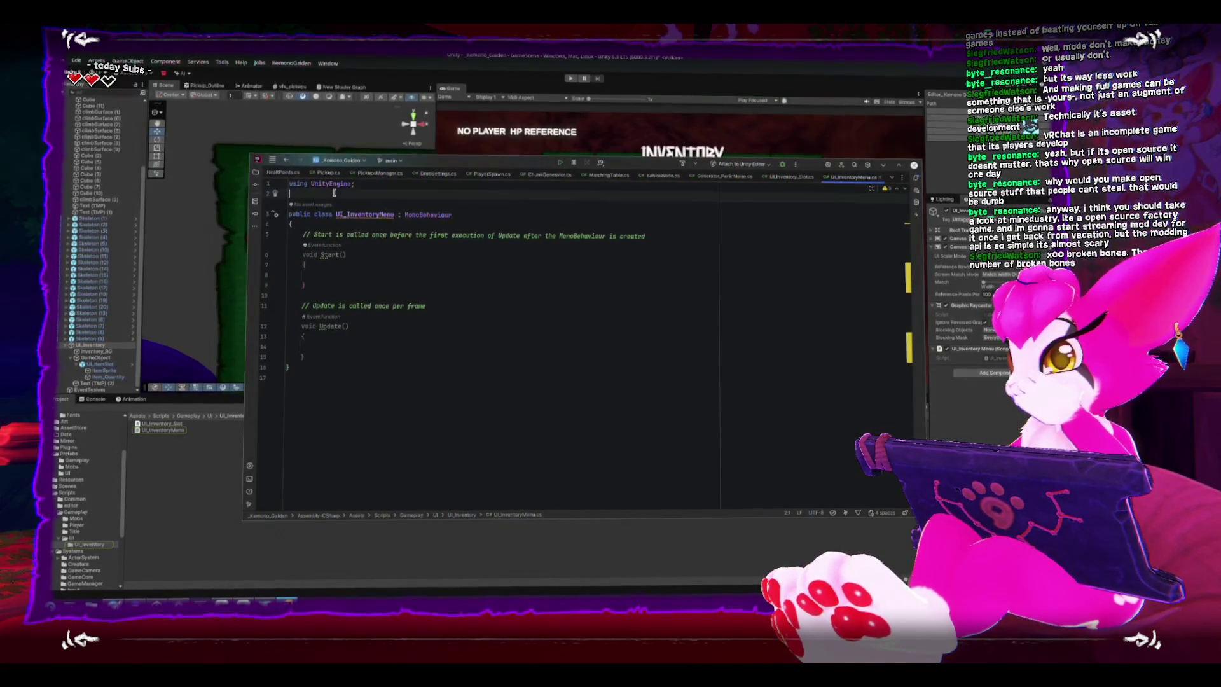
# - Insert a KemonoGaiden.UI namespace block below the using directive
pyautogui.press('Return')
pyautogui.write('namespace')
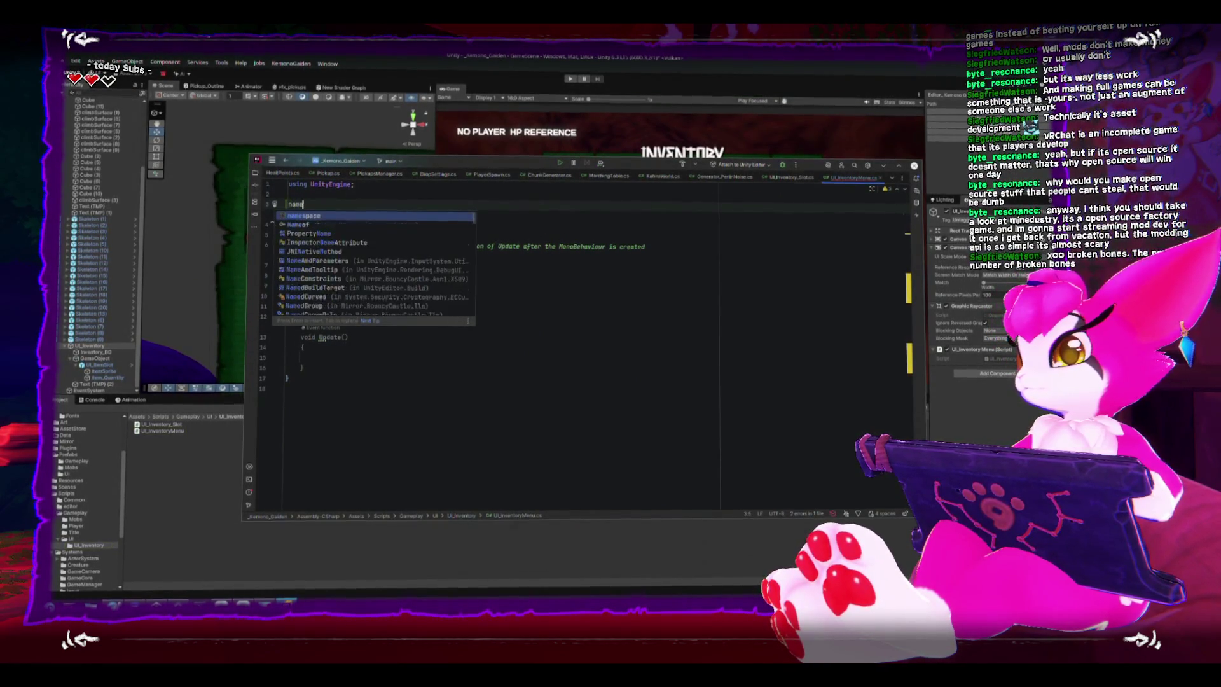
pyautogui.press('Tab')
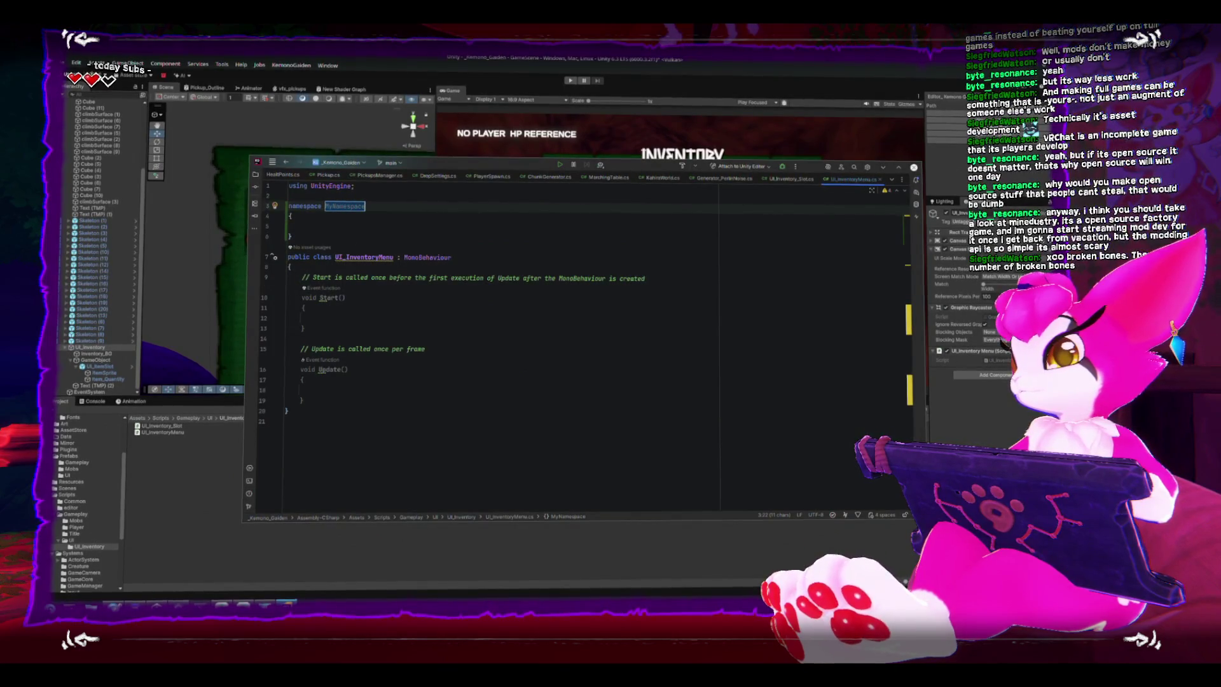
pyautogui.write('Kemono')
pyautogui.write('Kemono')
pyautogui.write('_')
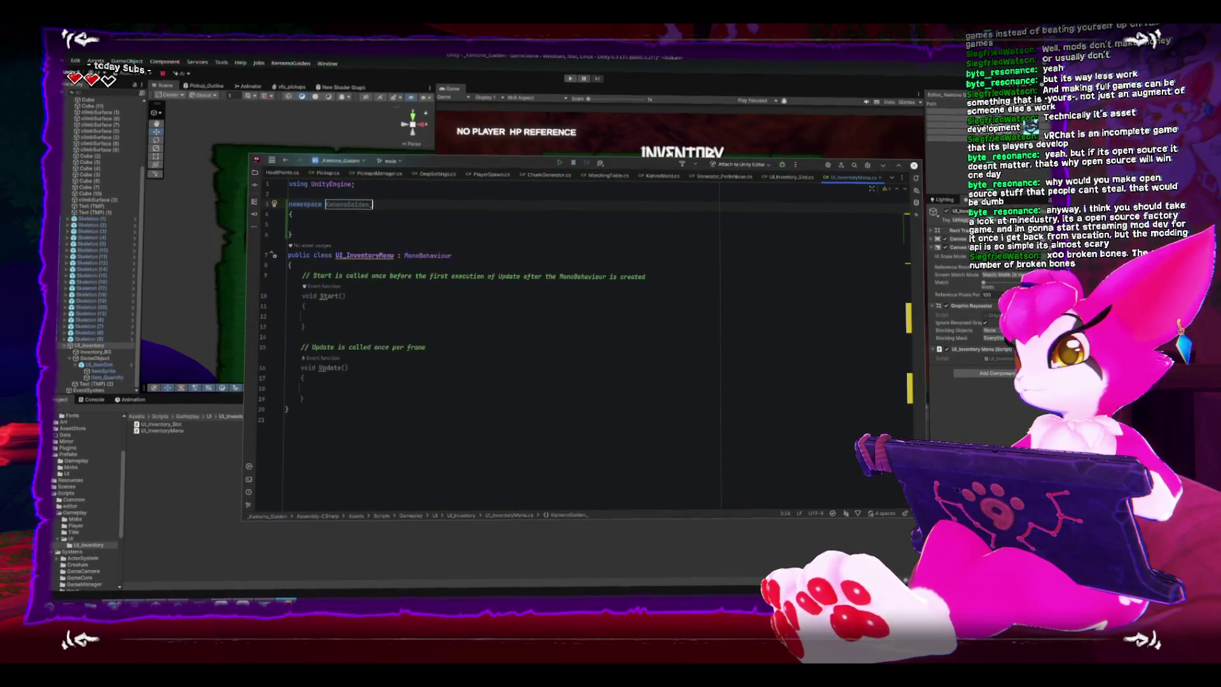
pyautogui.press('BackSpace')
pyautogui.write('.UI')
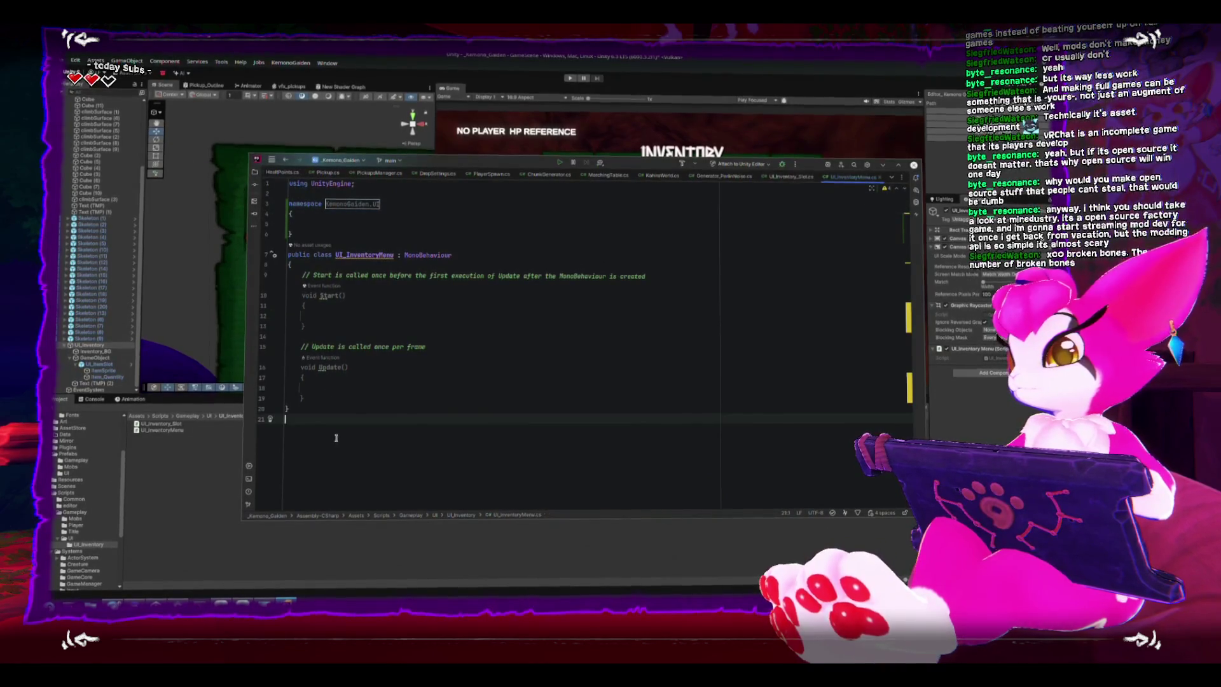
# - Move the UI_InventoryMenu class into the namespace braces and remove the stray blank line
pyautogui.moveTo(318, 410); pyautogui.dragTo(283, 248)
pyautogui.hotkey('ctrl', 'shift', 'Up')
pyautogui.hotkey('ctrl', 'shift', 'Up')
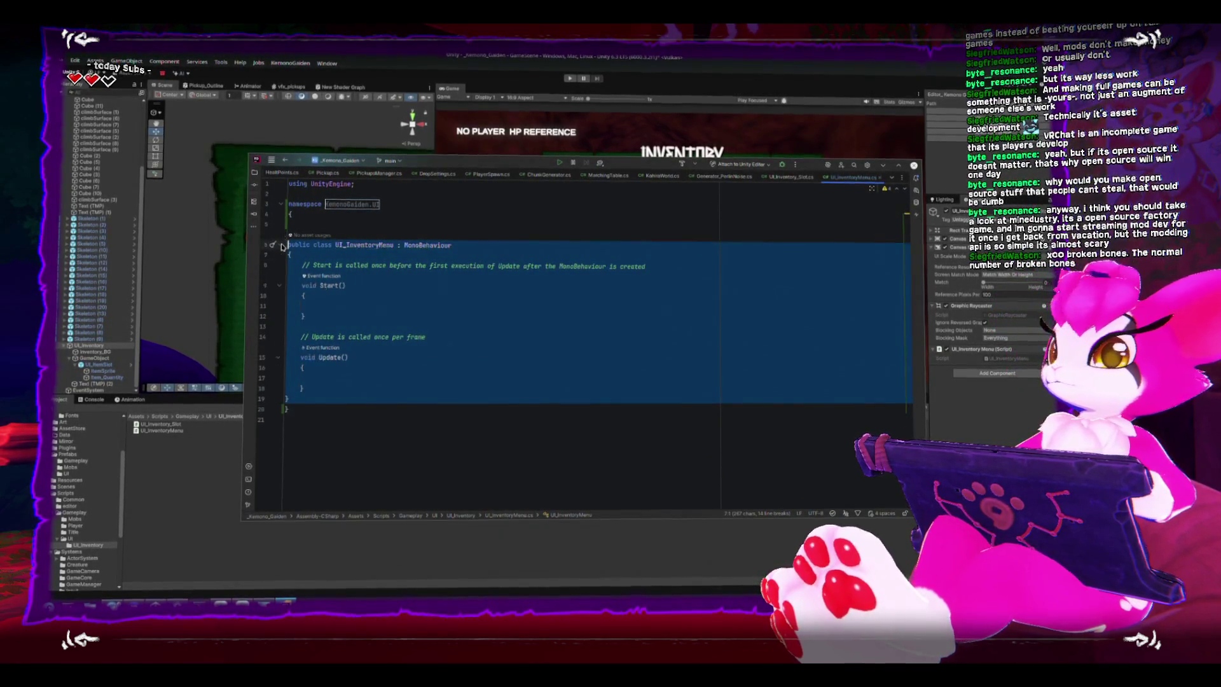
pyautogui.click(404, 221)
pyautogui.click(335, 397)
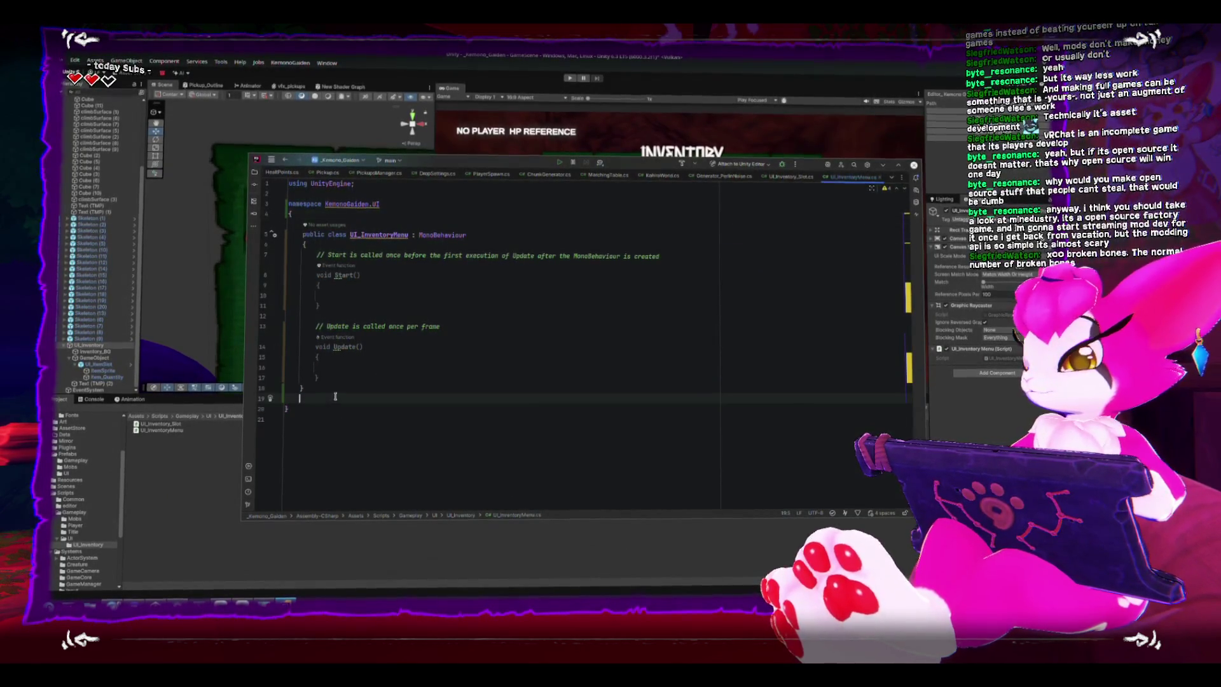
pyautogui.rightClick(335, 396)
pyautogui.press('Escape')
pyautogui.press('BackSpace')
pyautogui.moveTo(367, 396); pyautogui.dragTo(273, 232)
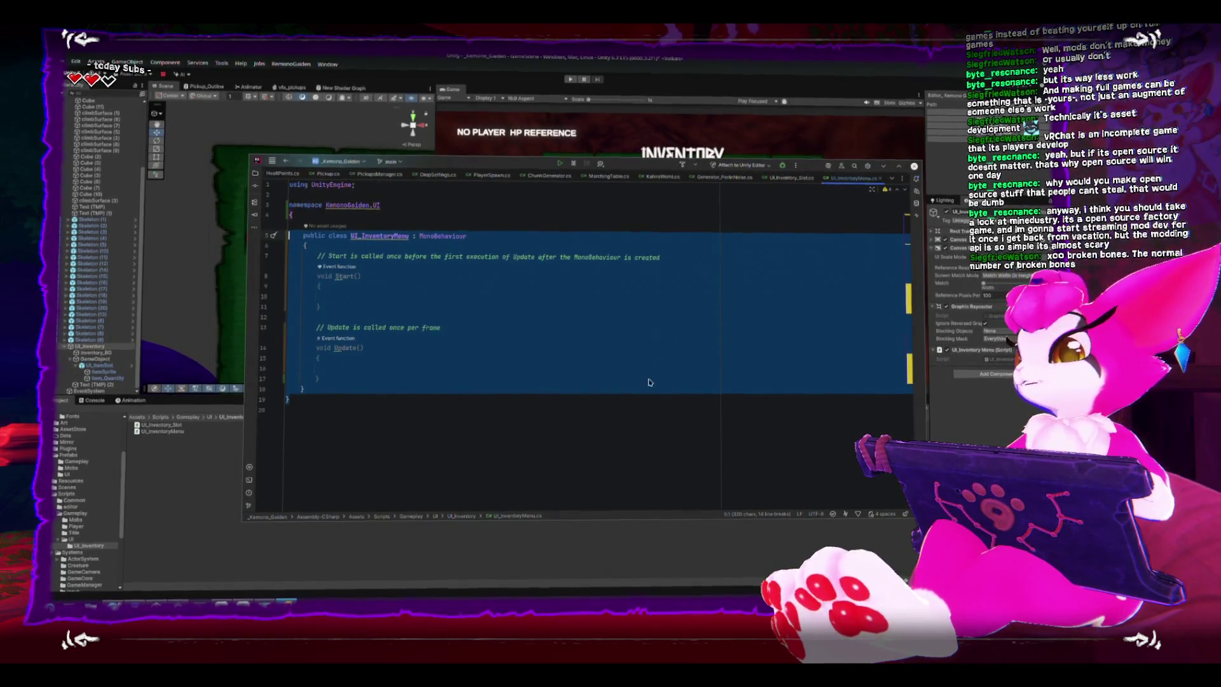
pyautogui.moveTo(305, 390)
pyautogui.mouseDown()
pyautogui.moveTo(311, 328)
pyautogui.moveTo(285, 238)
pyautogui.mouseUp()
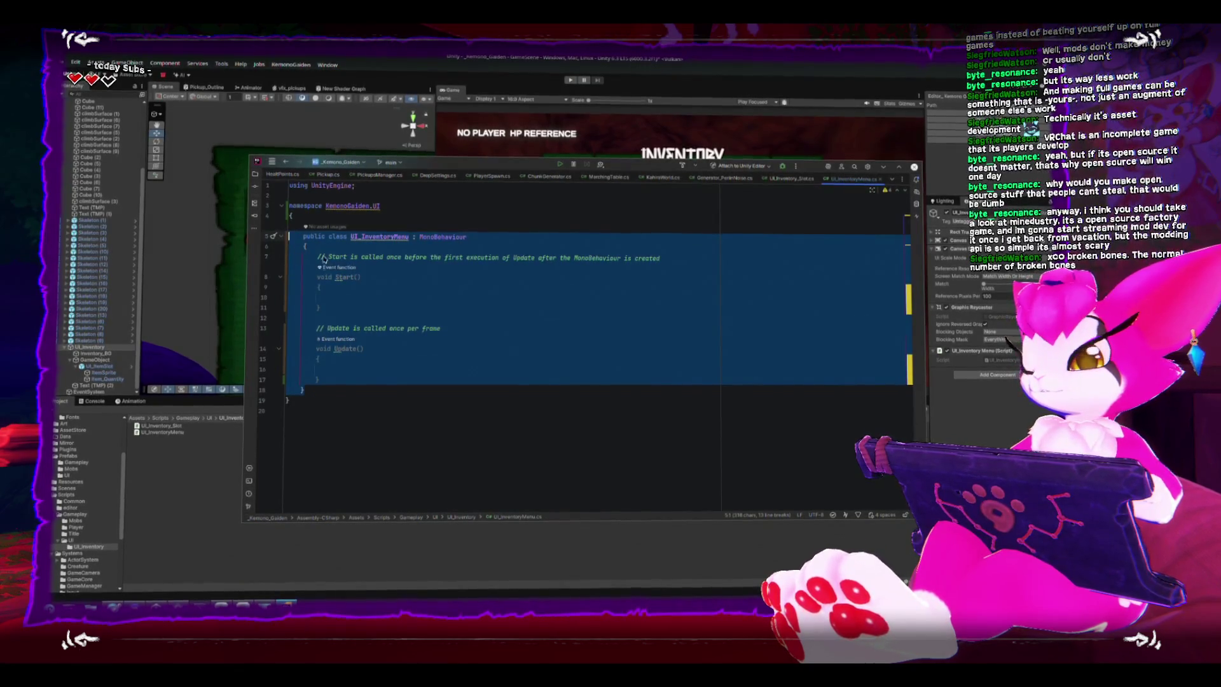
# - Add a public GameObject editor_InventorySlotPrefab field at the top of the class
pyautogui.click(399, 396)
pyautogui.moveTo(398, 397); pyautogui.dragTo(305, 237)
pyautogui.click(407, 406)
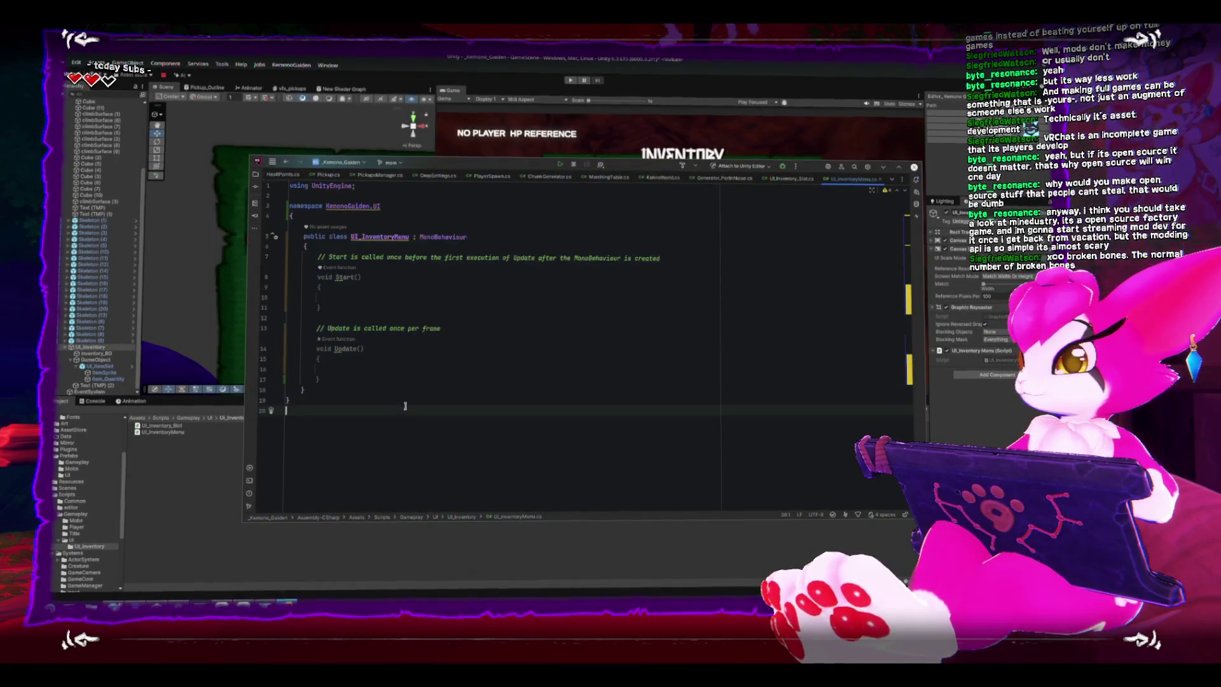
pyautogui.hotkey('shift', 'Up')
pyautogui.hotkey('shift', 'Up')
pyautogui.hotkey('shift', 'Up')
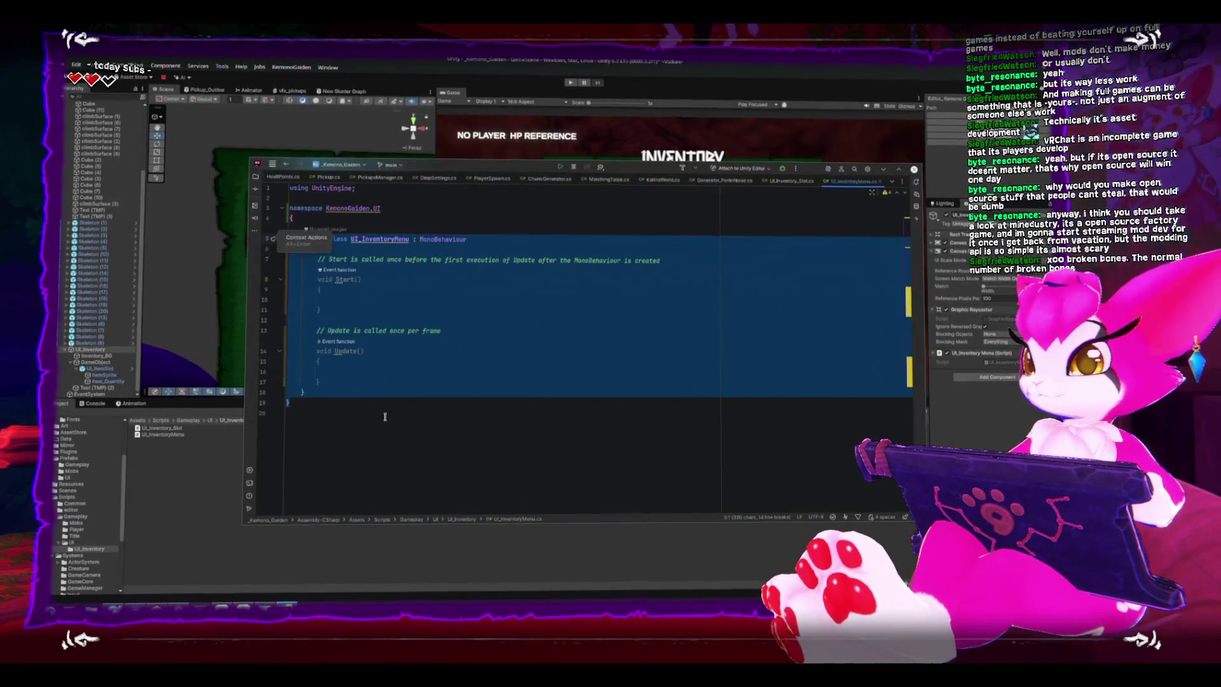
pyautogui.click(383, 421)
pyautogui.click(509, 278)
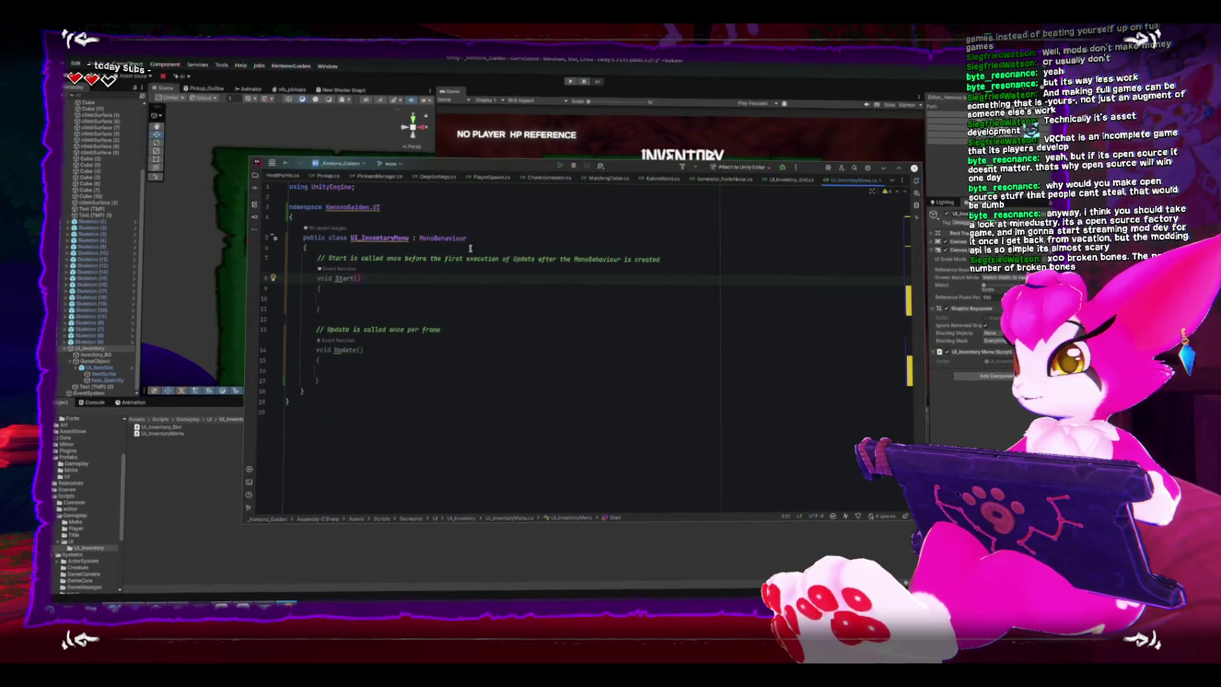
pyautogui.click(497, 245)
pyautogui.press('Return')
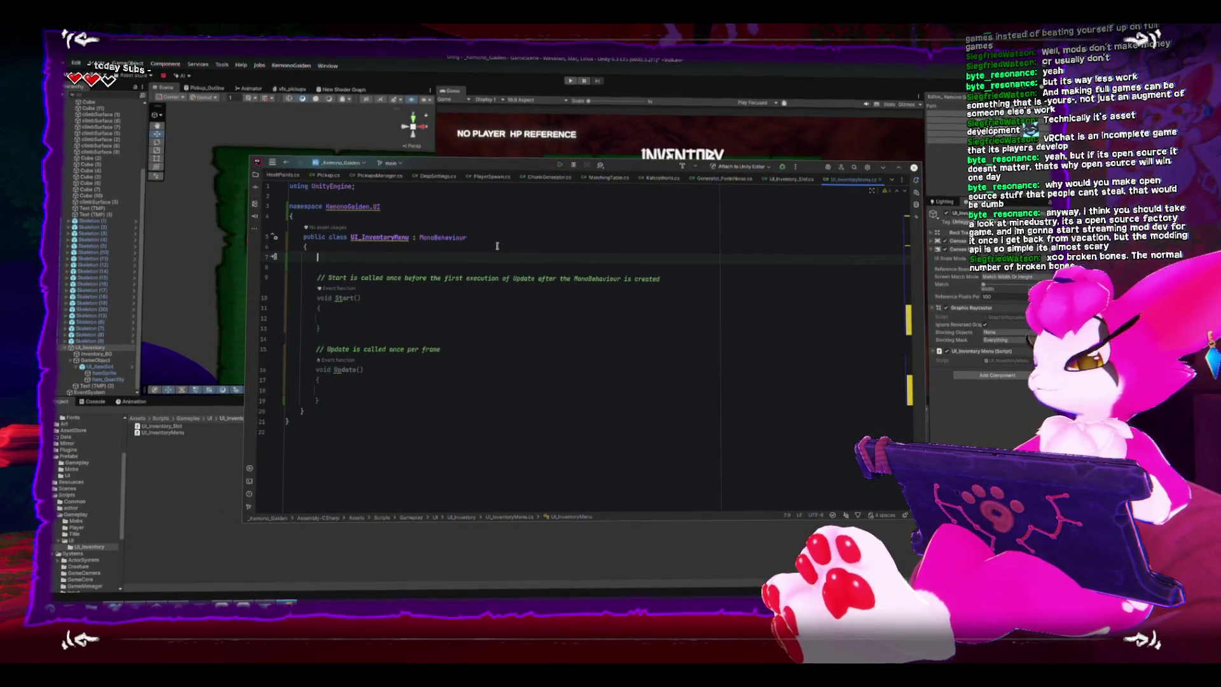
pyautogui.write('public GameObject ')
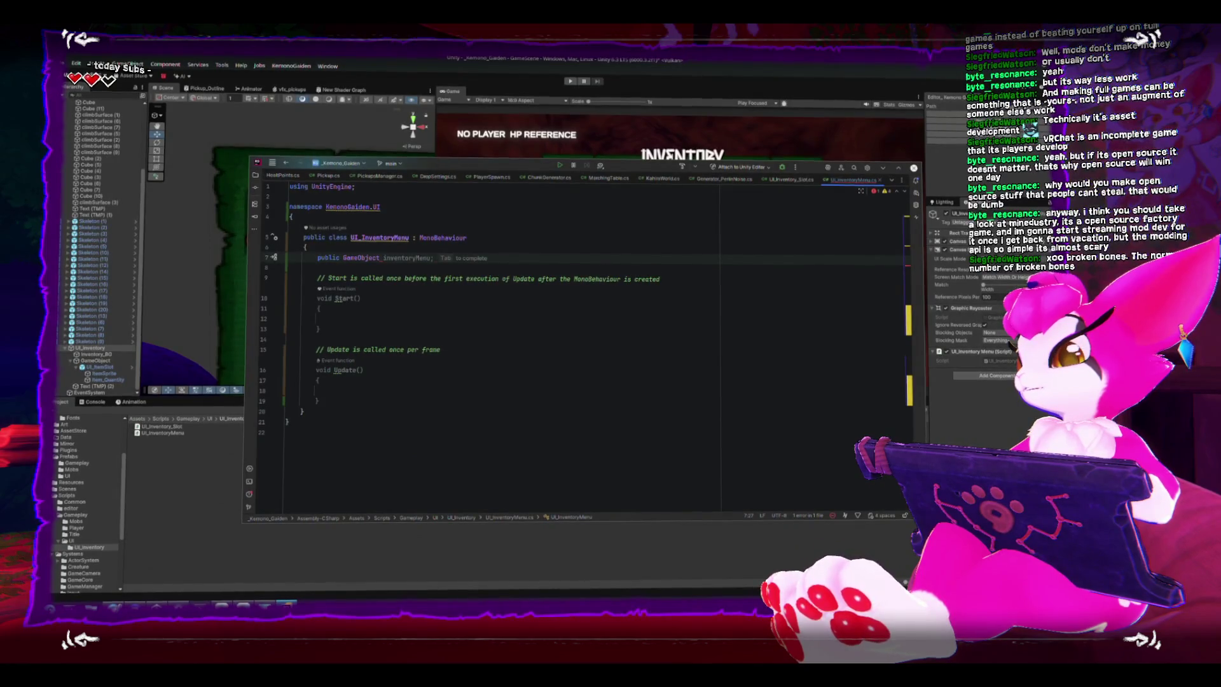
pyautogui.write('editor_In')
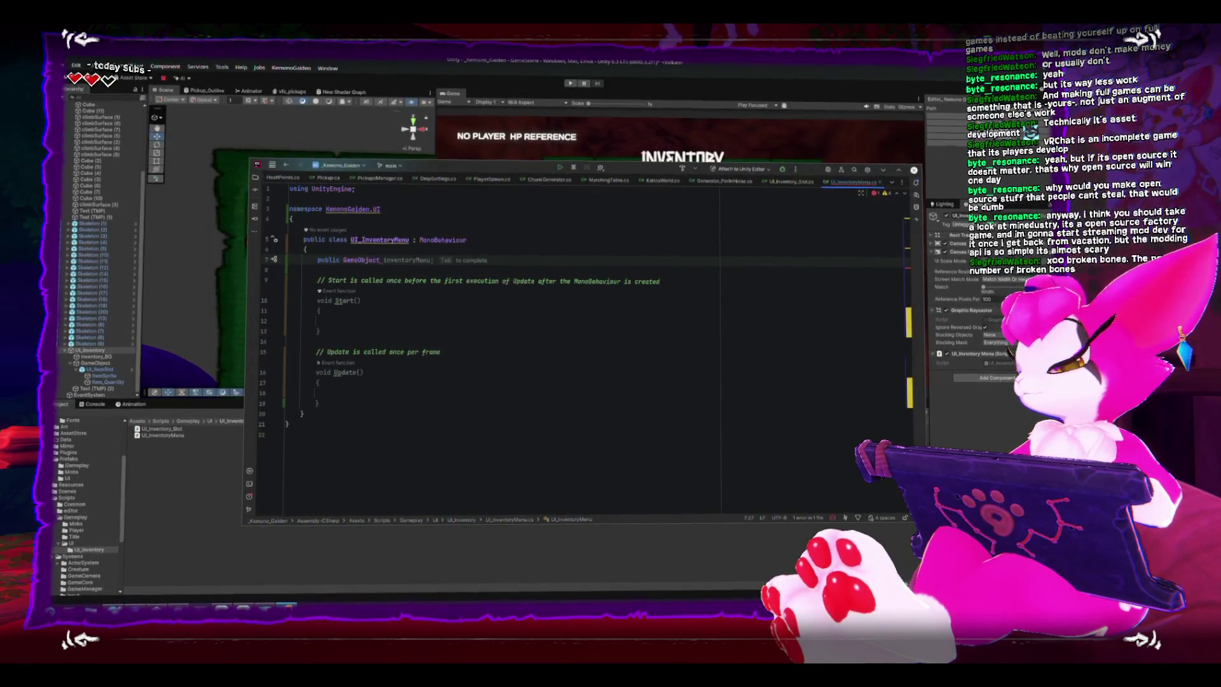
pyautogui.write('ventory')
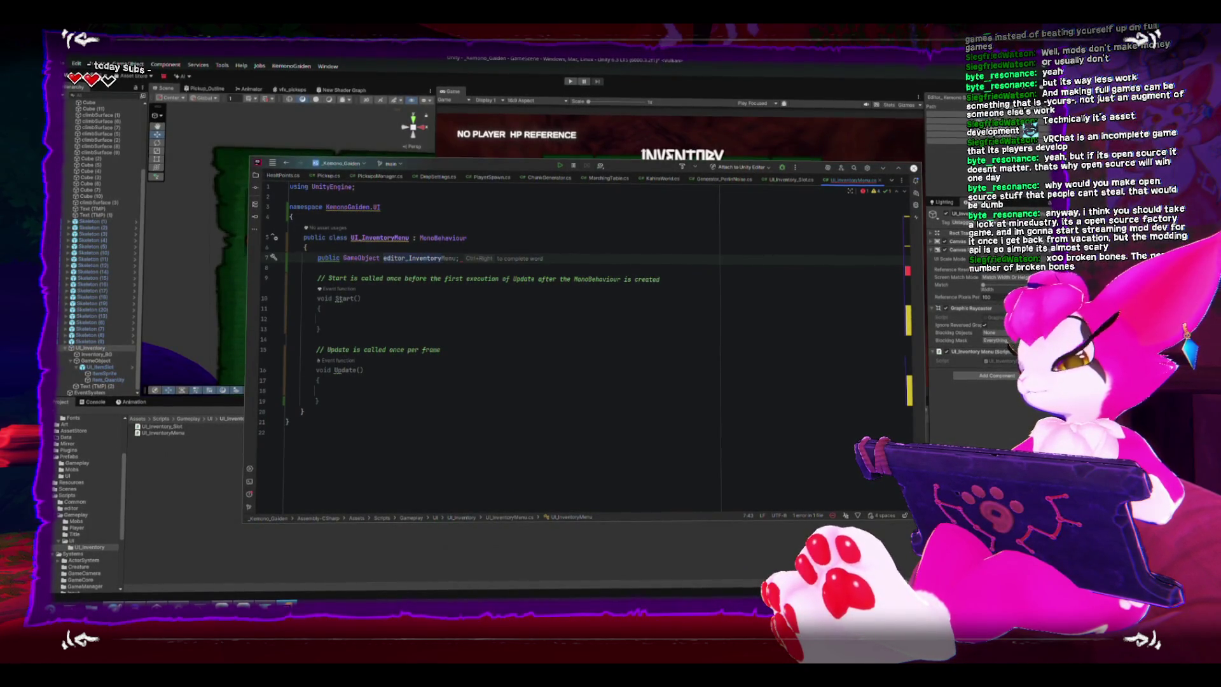
pyautogui.write('SlotPrefab;')
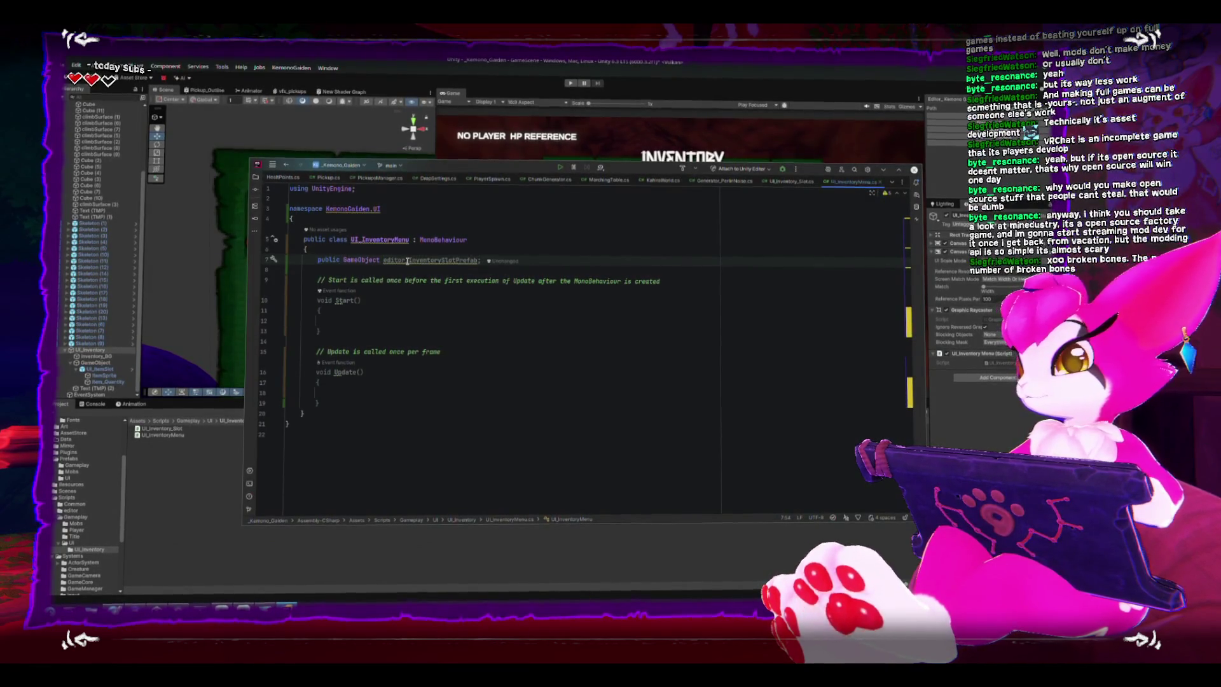
# - Rename the field to inventorySlotPrefab and return to Unity
pyautogui.click(405, 258)
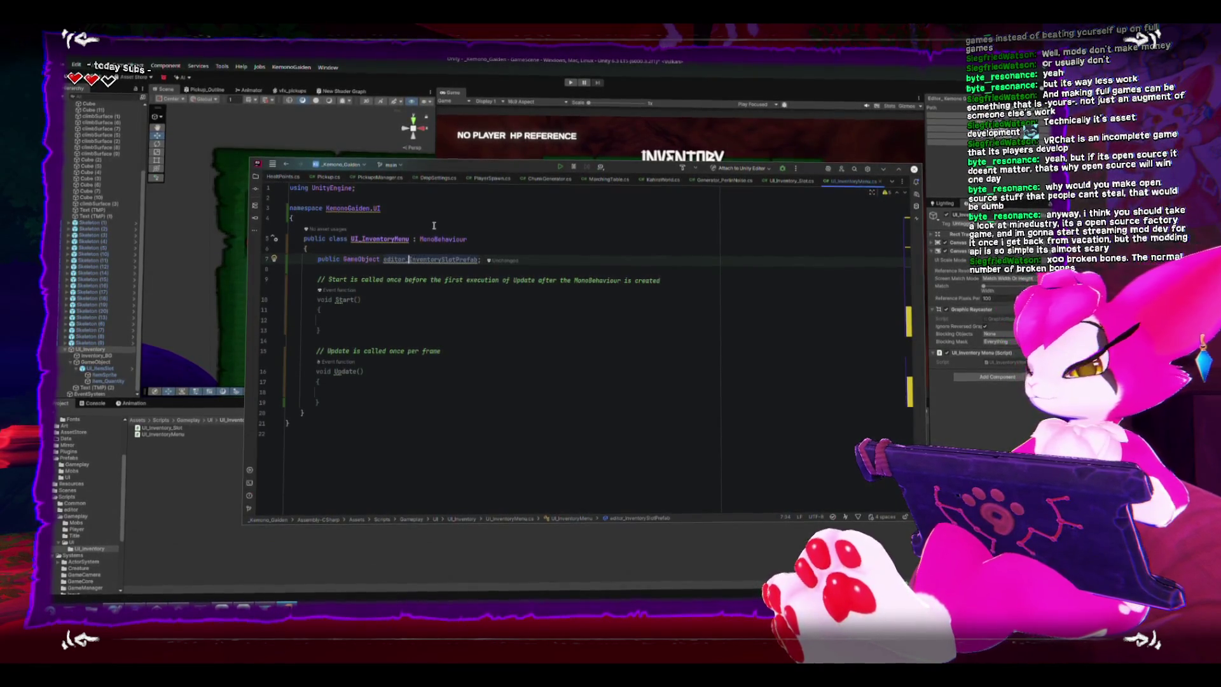
pyautogui.press('BackSpace')
pyautogui.press('BackSpace')
pyautogui.press('BackSpace')
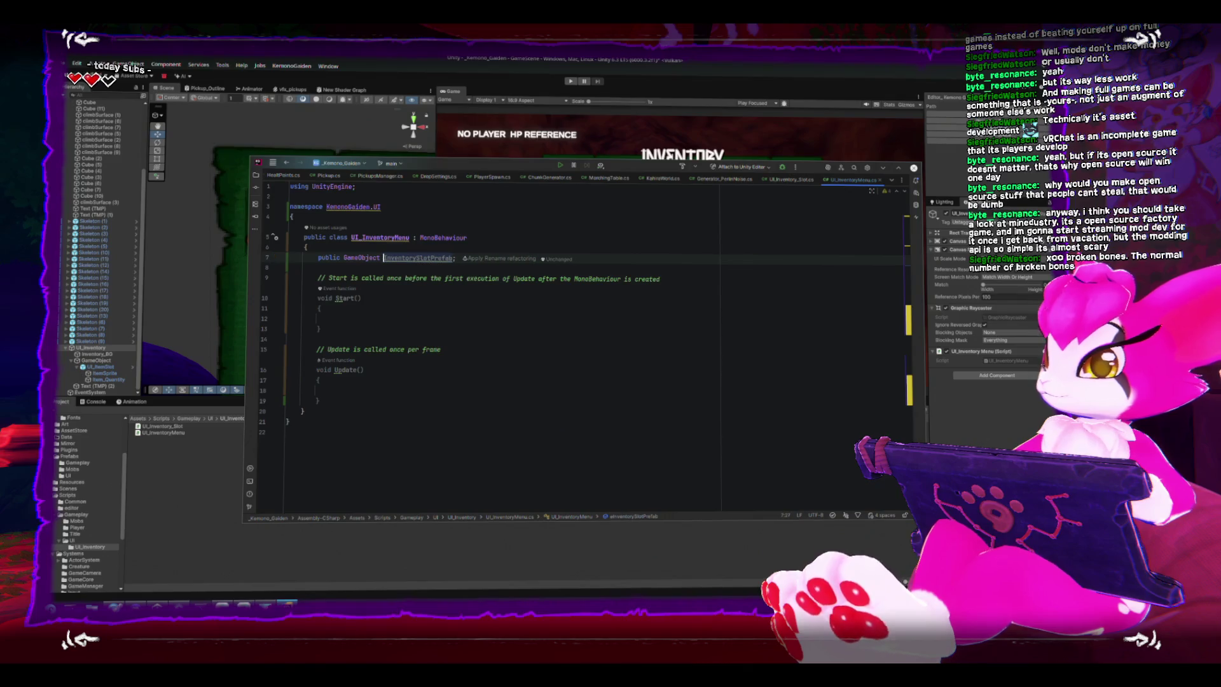
pyautogui.press('Delete')
pyautogui.write('i')
pyautogui.click(413, 372)
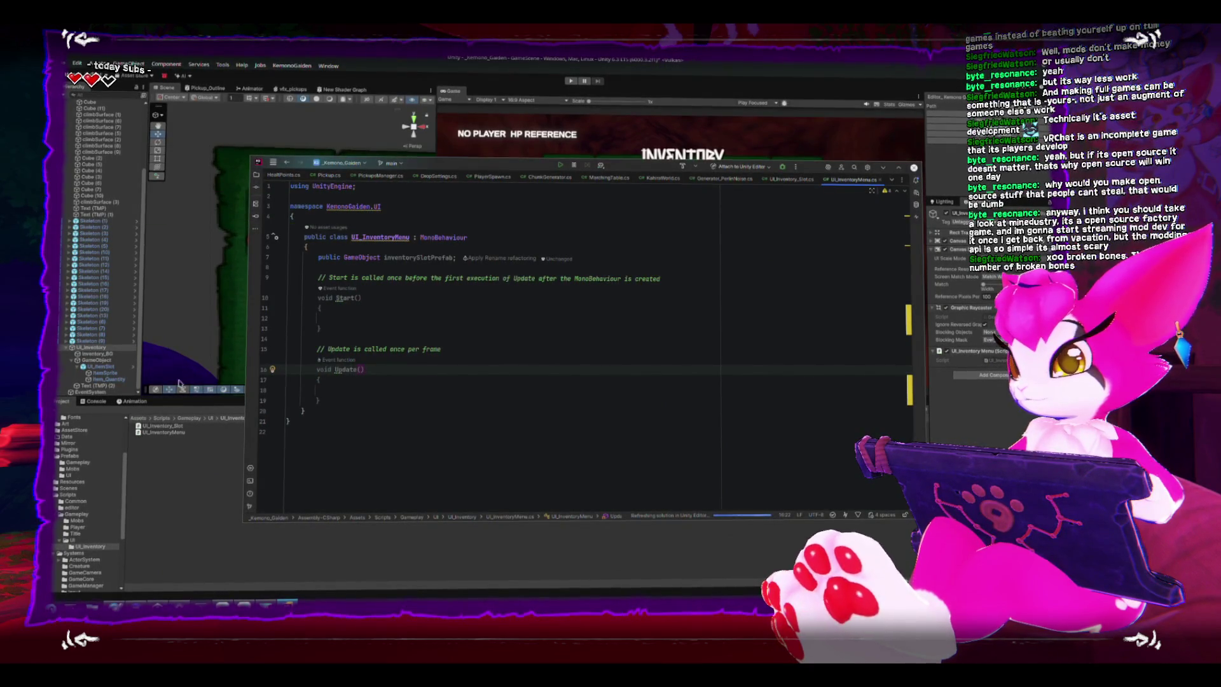
pyautogui.click(101, 353)
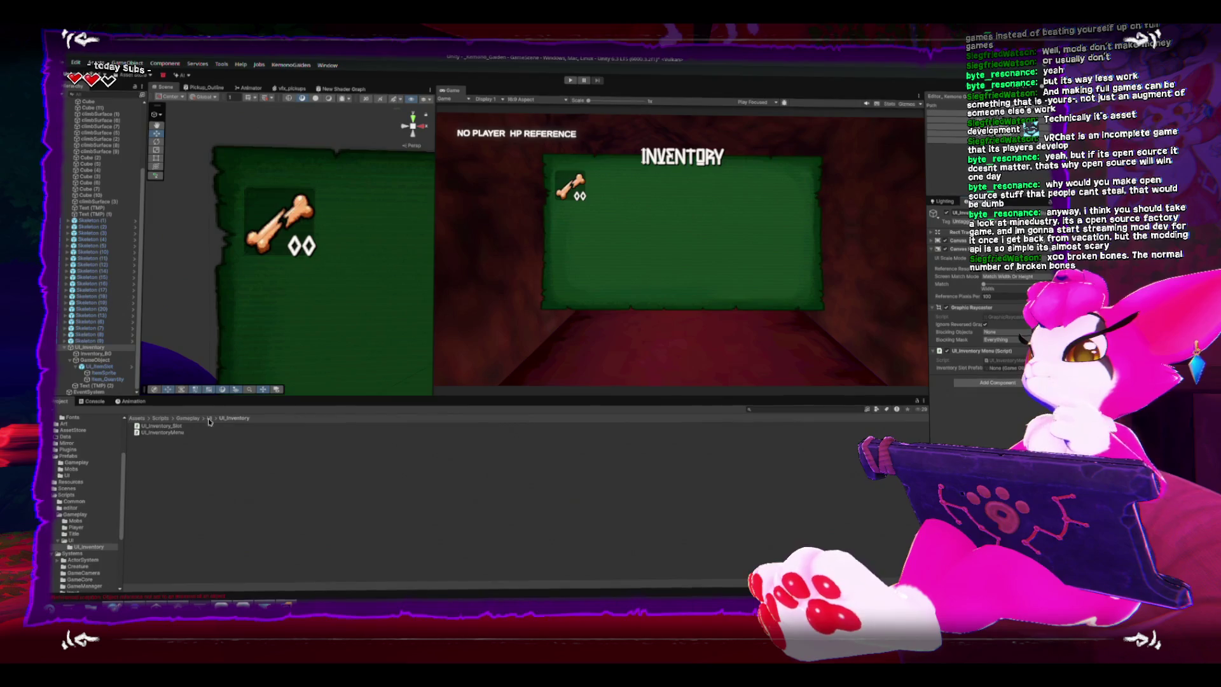
# - Assign the UI_ItemSlot prefab from Prefabs/UI to the Inventory Slot Prefab field
pyautogui.click(70, 454)
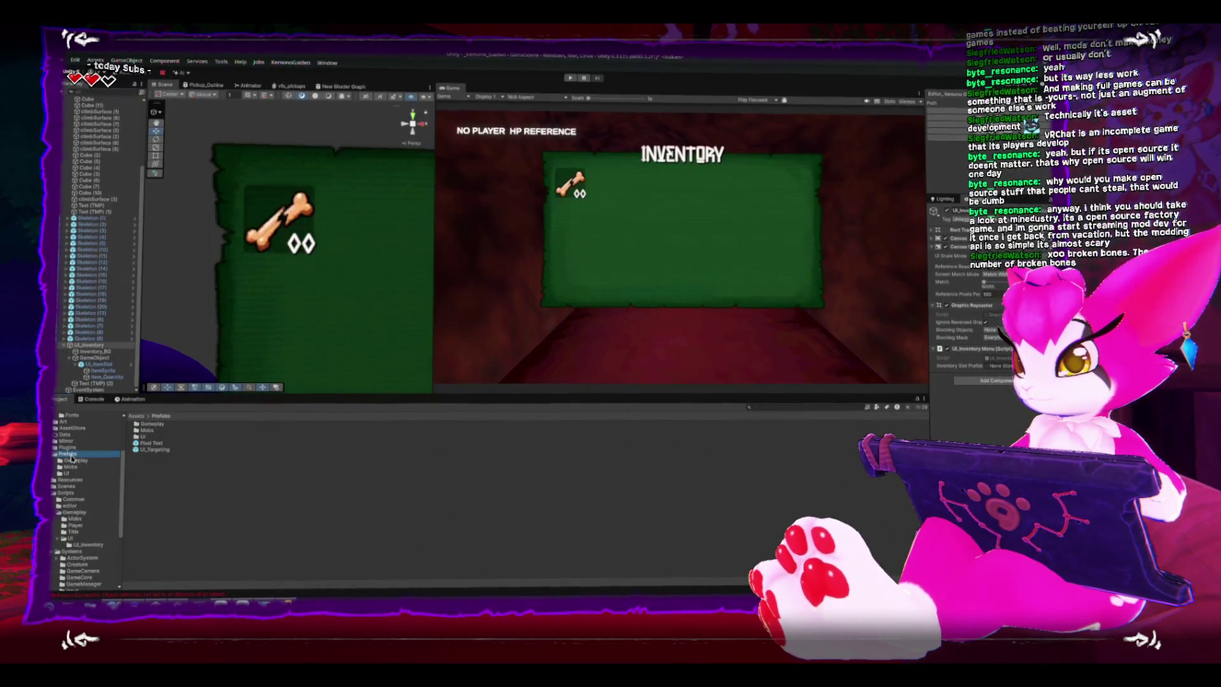
pyautogui.click(67, 473)
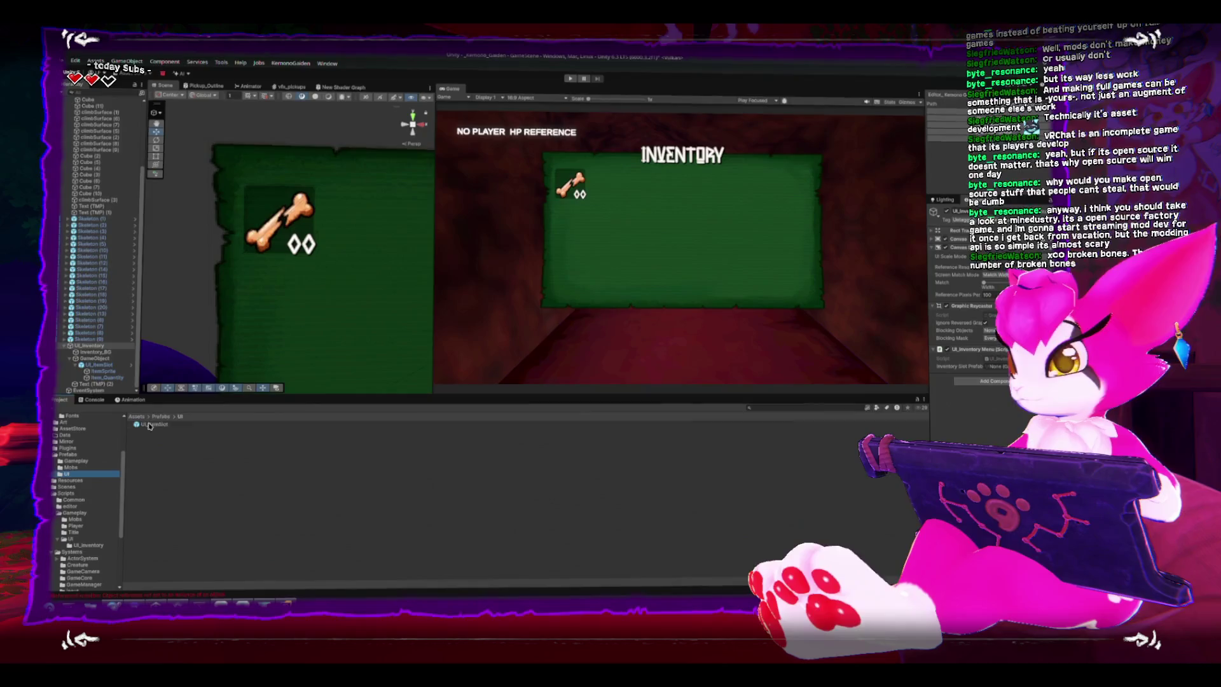
pyautogui.moveTo(149, 426); pyautogui.dragTo(968, 401)
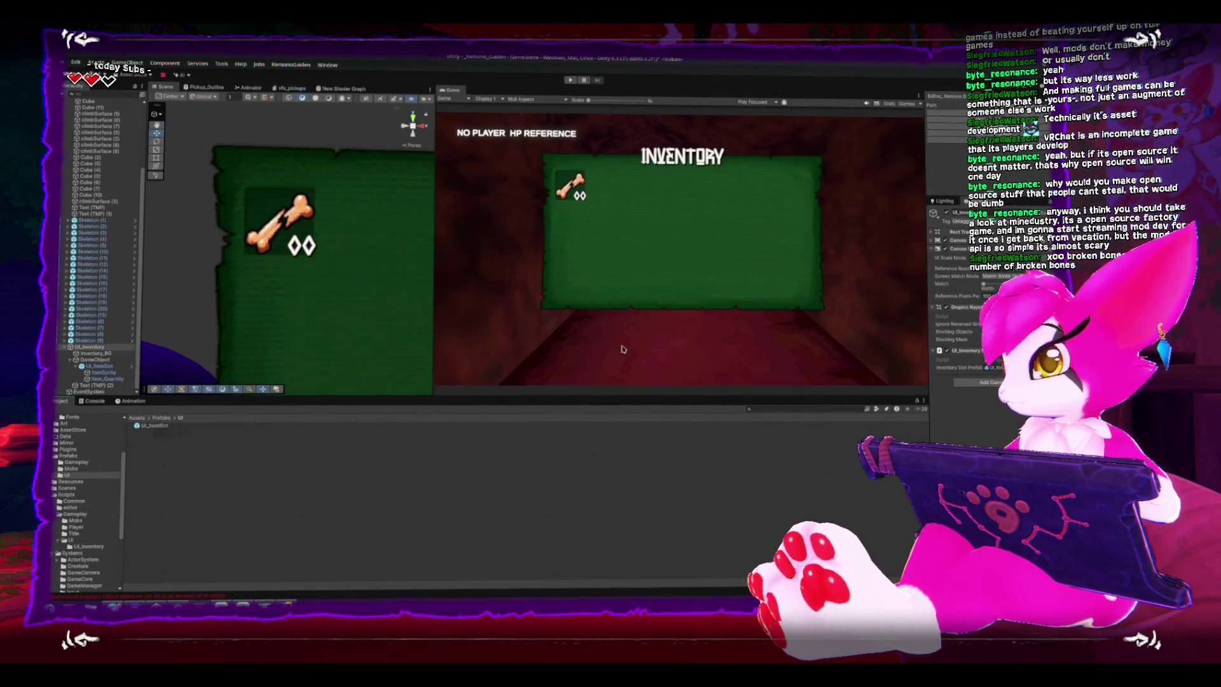
# - Reopen the UI_InventoryMenu script in Rider
pyautogui.scroll(-3, 355, 306)
pyautogui.scroll(-2, 355, 306)
pyautogui.moveTo(315, 252)
pyautogui.mouseDown()
pyautogui.moveTo(259, 227)
pyautogui.moveTo(283, 223)
pyautogui.mouseUp()
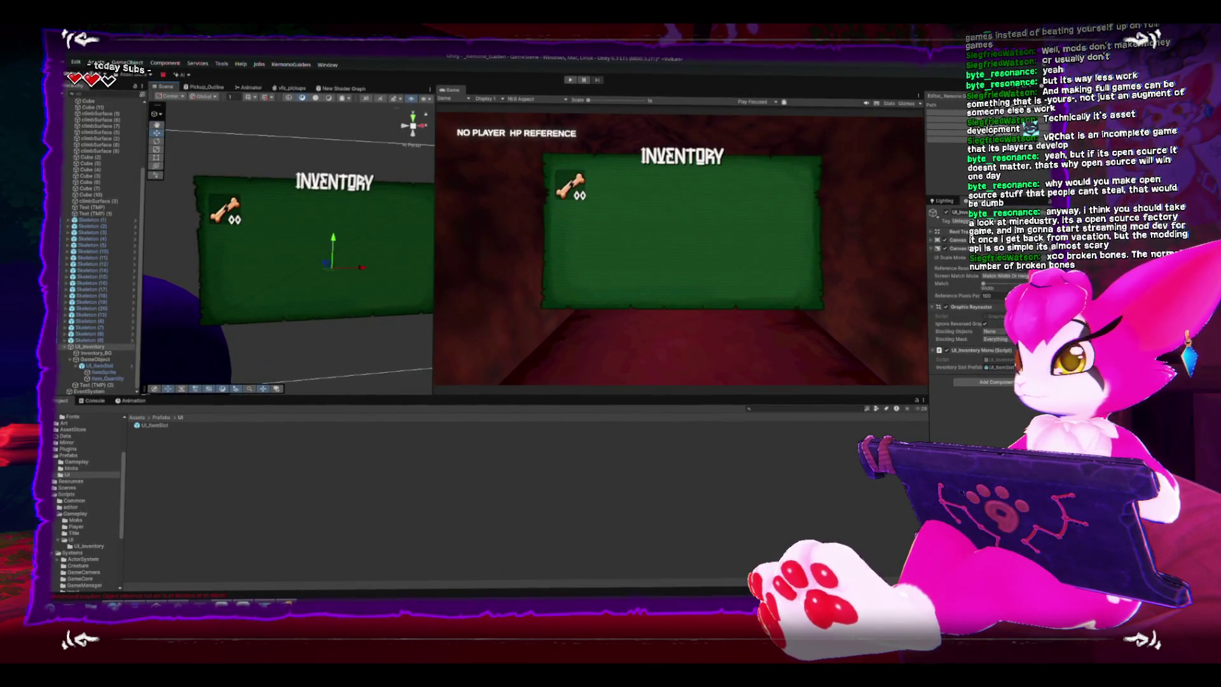
pyautogui.doubleClick(1001, 359)
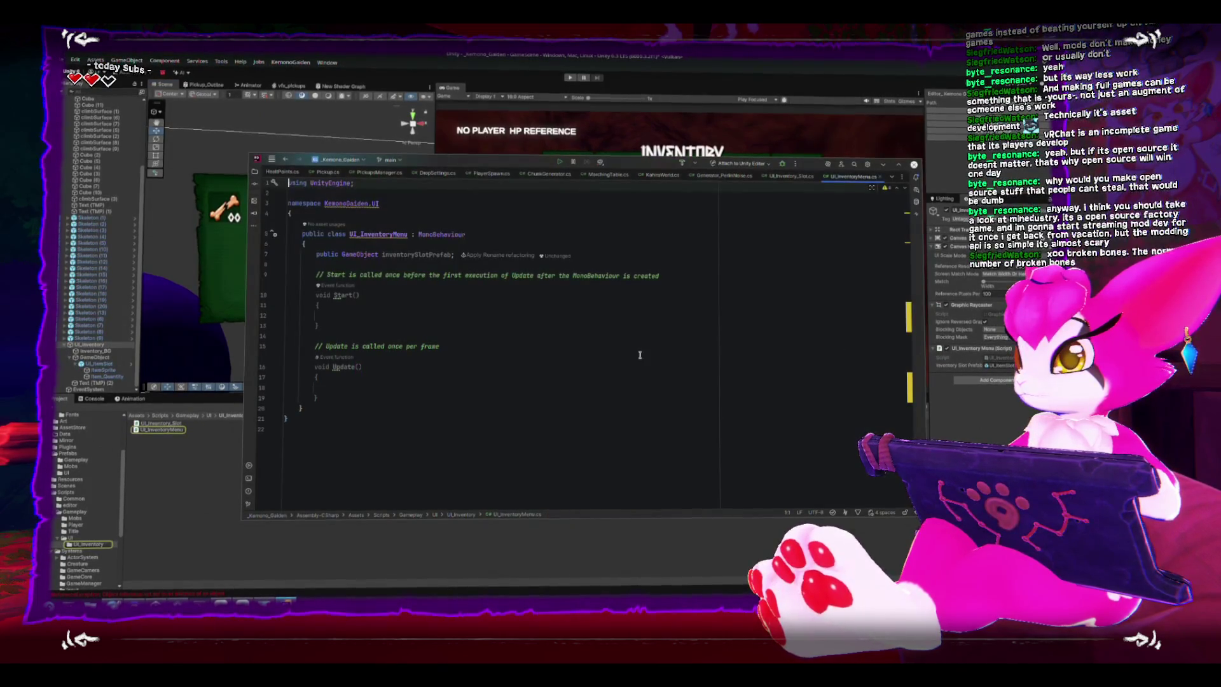
# - Add a public GameObject editor_InventorySlotsParent field below the slot prefab field
pyautogui.click(618, 253)
pyautogui.hotkey('ctrl', 'alt', 'Return')
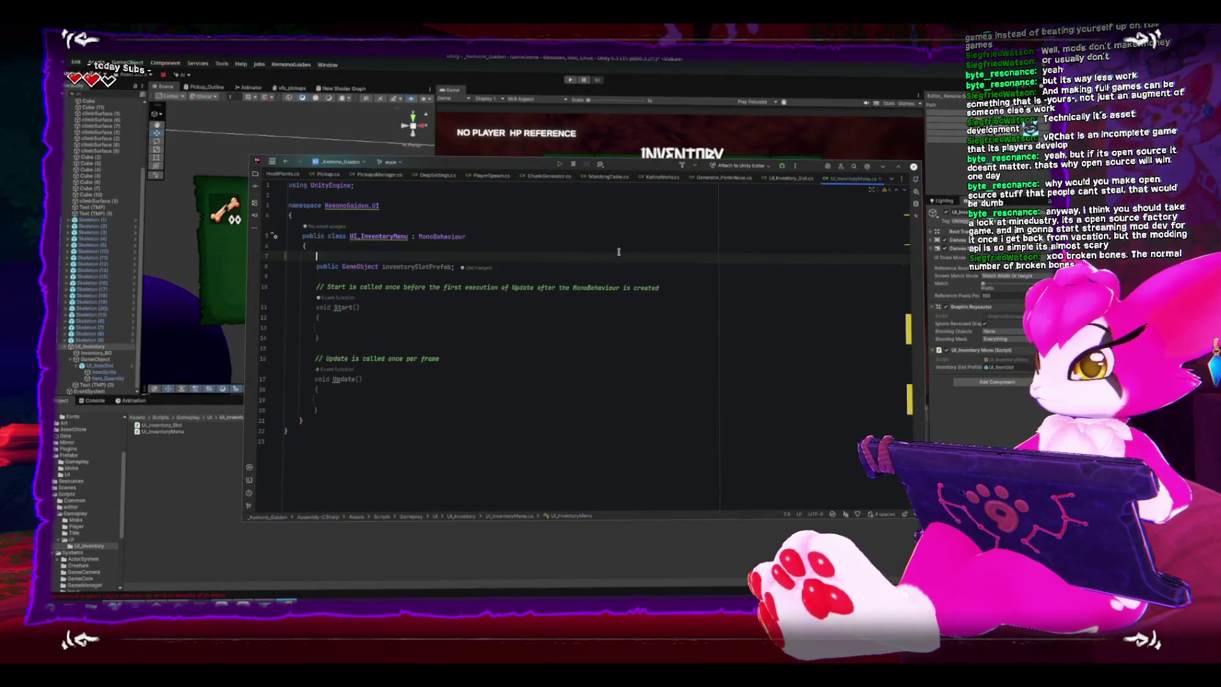
pyautogui.press('Down')
pyautogui.hotkey('shift', 'Return')
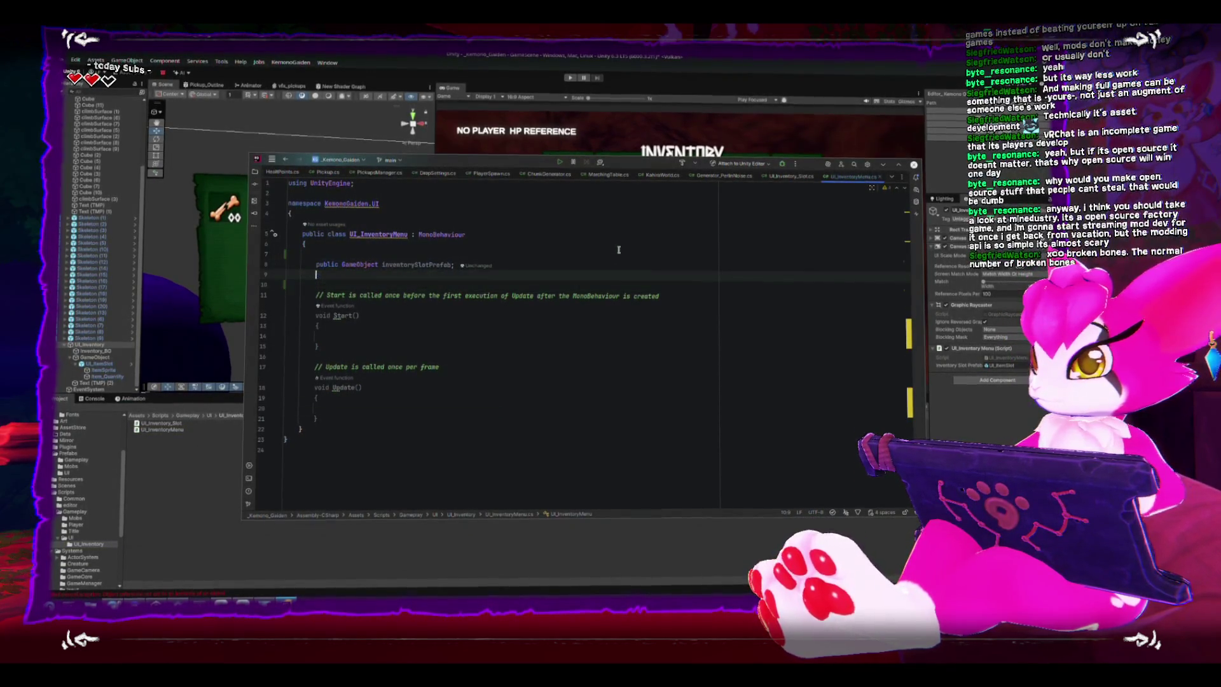
pyautogui.write('public GameObject inventoryItemPrefab;')
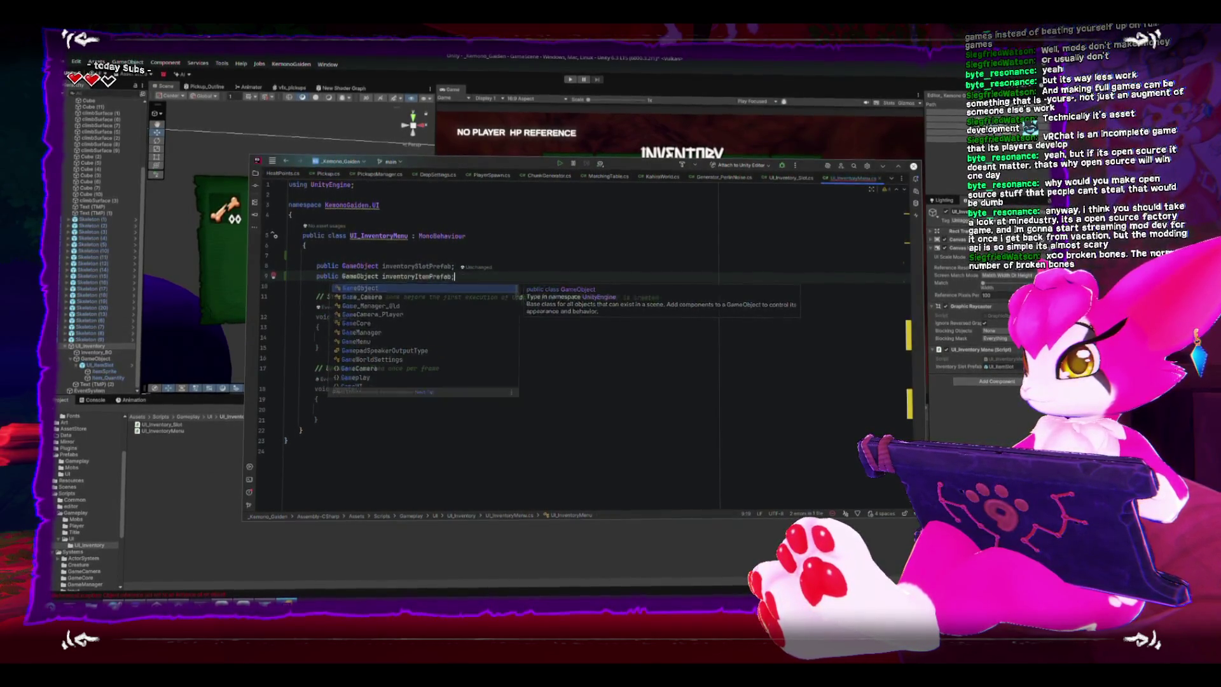
pyautogui.press('Tab')
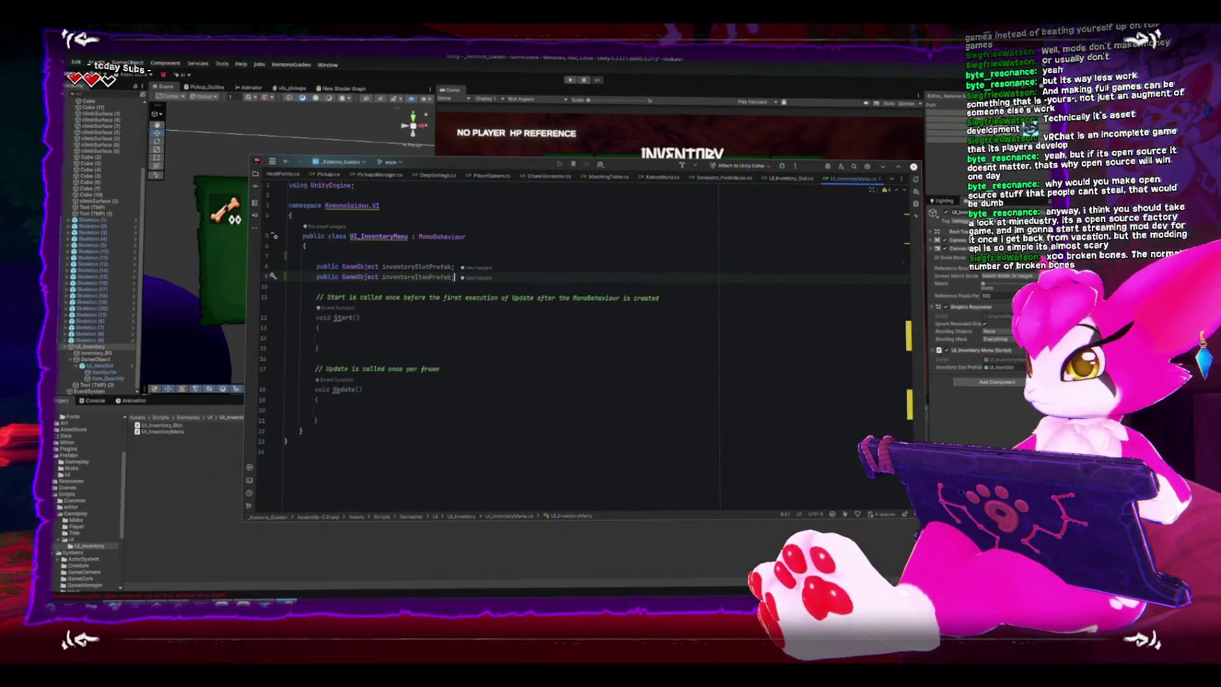
pyautogui.hotkey('ctrl', 'BackSpace')
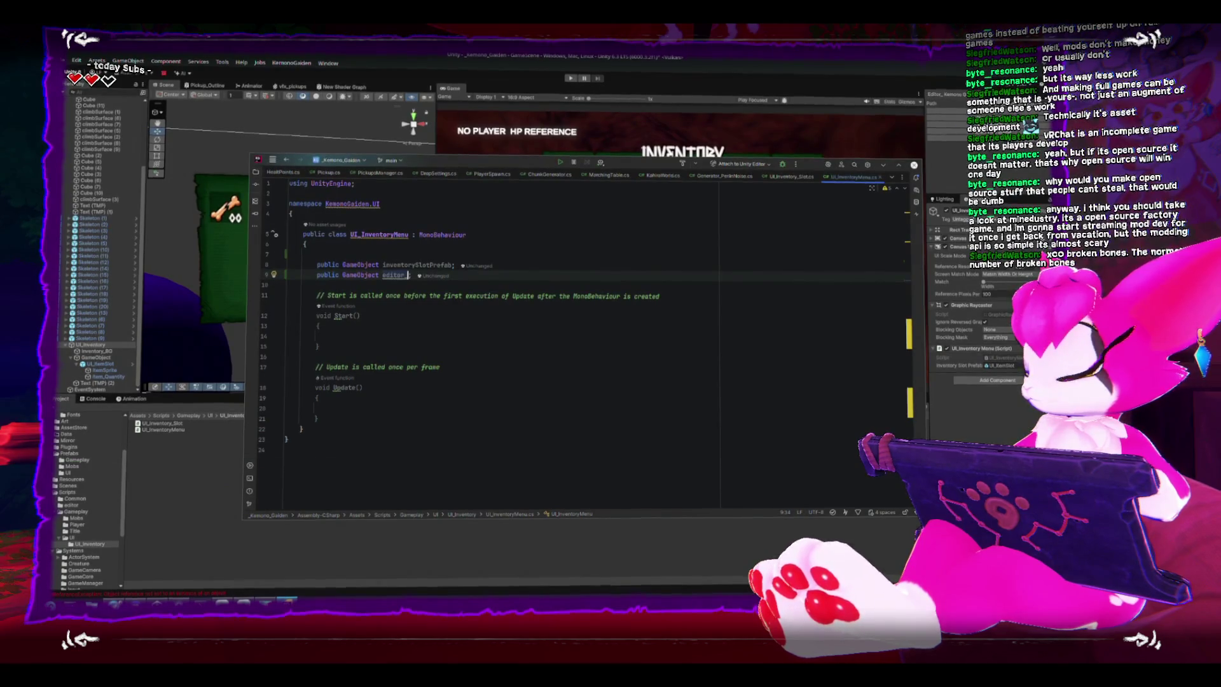
pyautogui.write('InventorySlotPrefab')
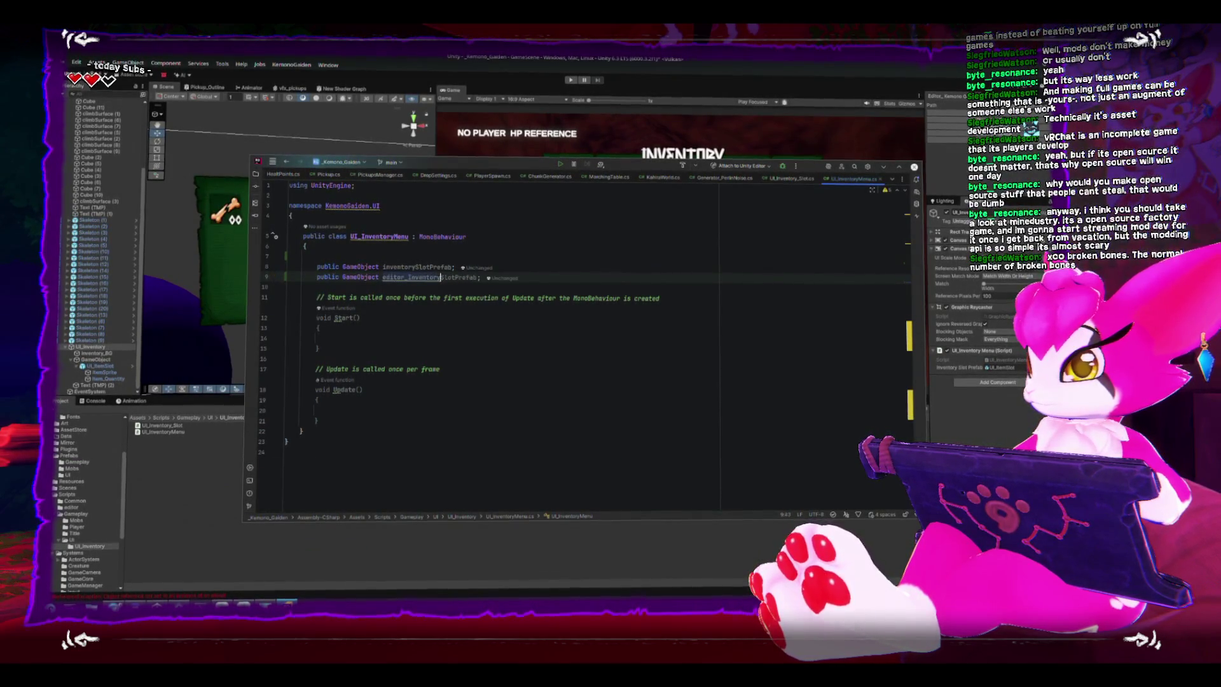
pyautogui.write('Parent')
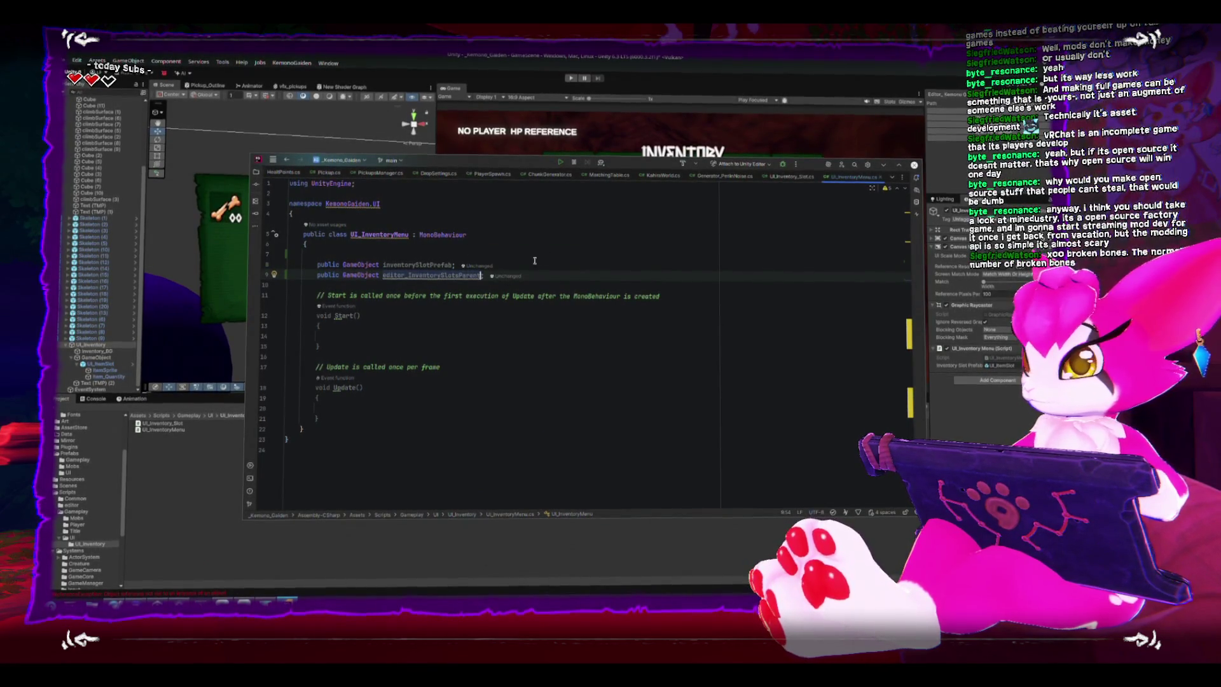
# - Rename the prefab field to editor_InventorySlotPrefab and delete the empty Start and Update methods
pyautogui.click(385, 264)
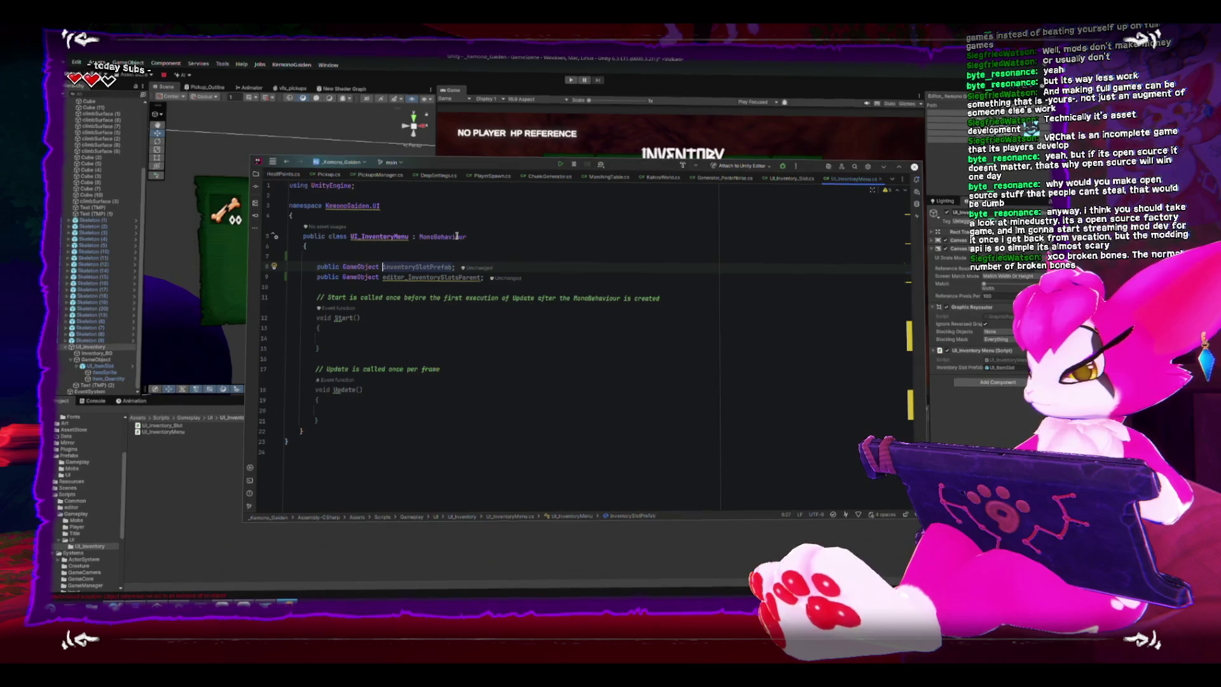
pyautogui.write('editor_I')
pyautogui.click(320, 325)
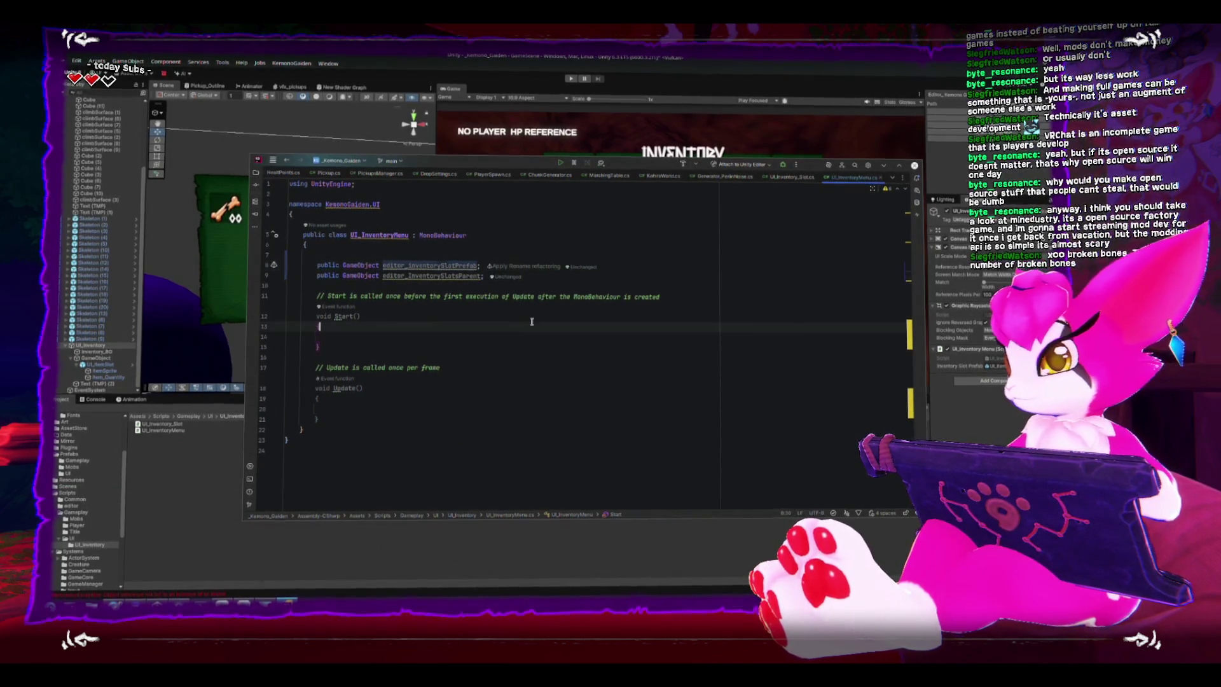
pyautogui.hotkey('alt', 'Tab')
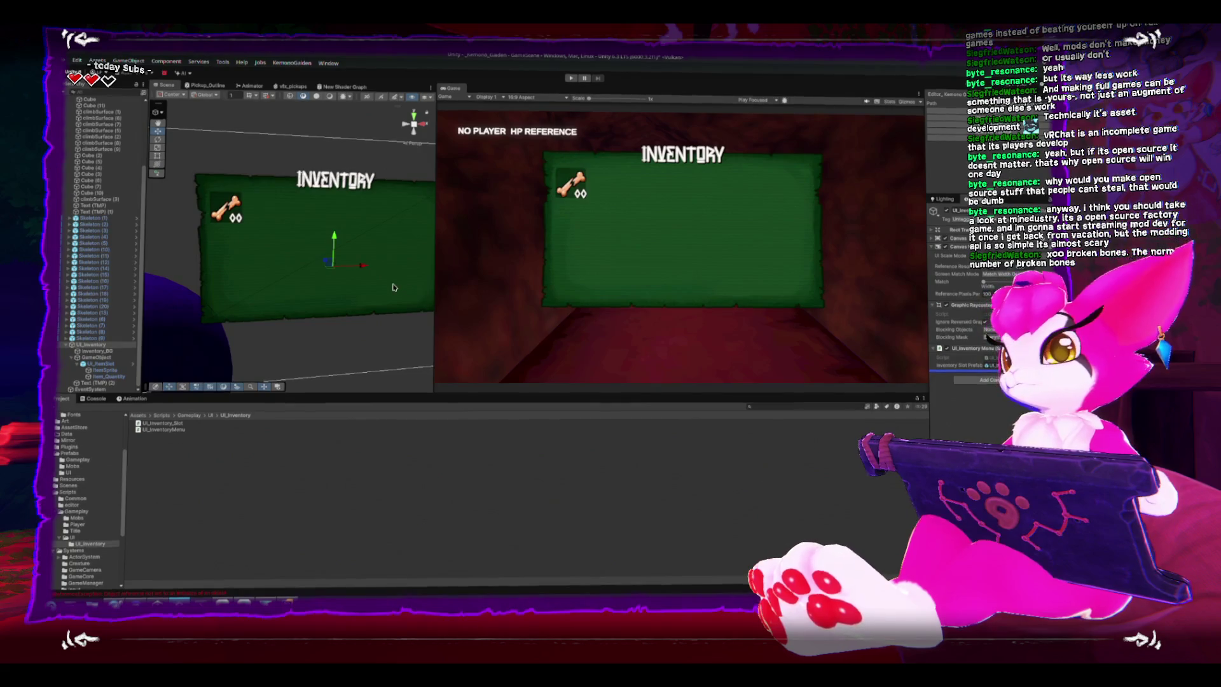
pyautogui.moveTo(390, 285); pyautogui.dragTo(380, 270)
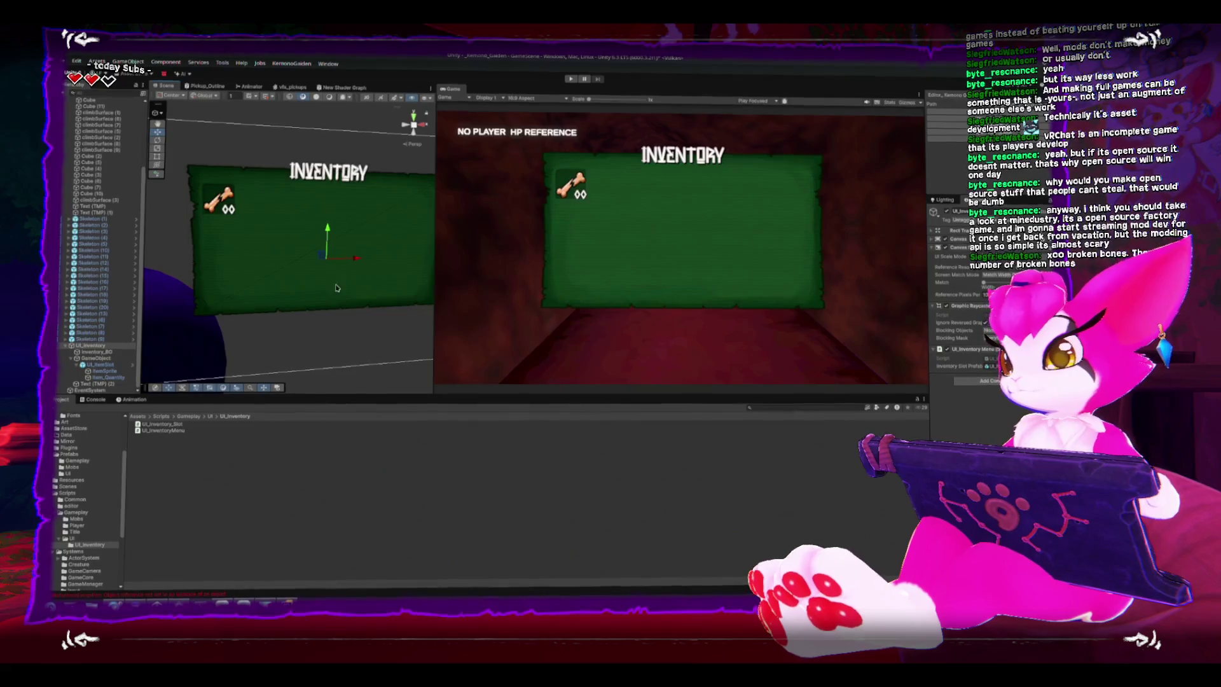
pyautogui.click(419, 390)
pyautogui.moveTo(318, 420)
pyautogui.mouseDown()
pyautogui.moveTo(279, 298)
pyautogui.moveTo(286, 307)
pyautogui.mouseUp()
pyautogui.press('BackSpace')
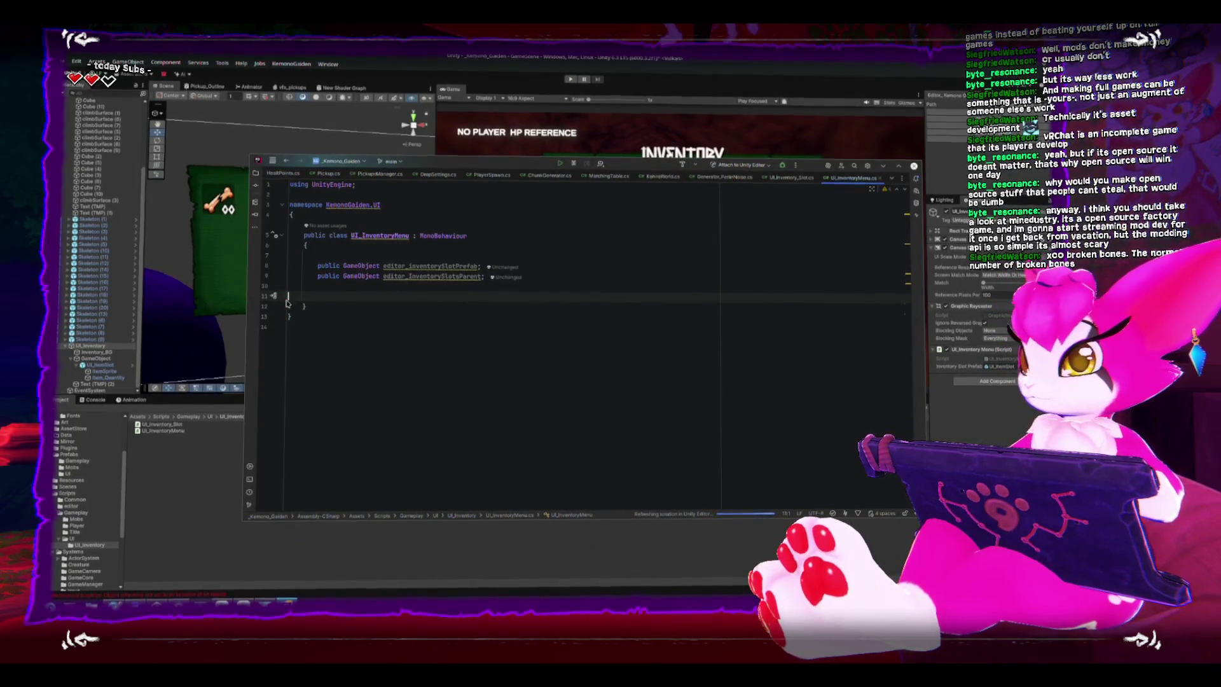
pyautogui.click(345, 310)
pyautogui.click(184, 435)
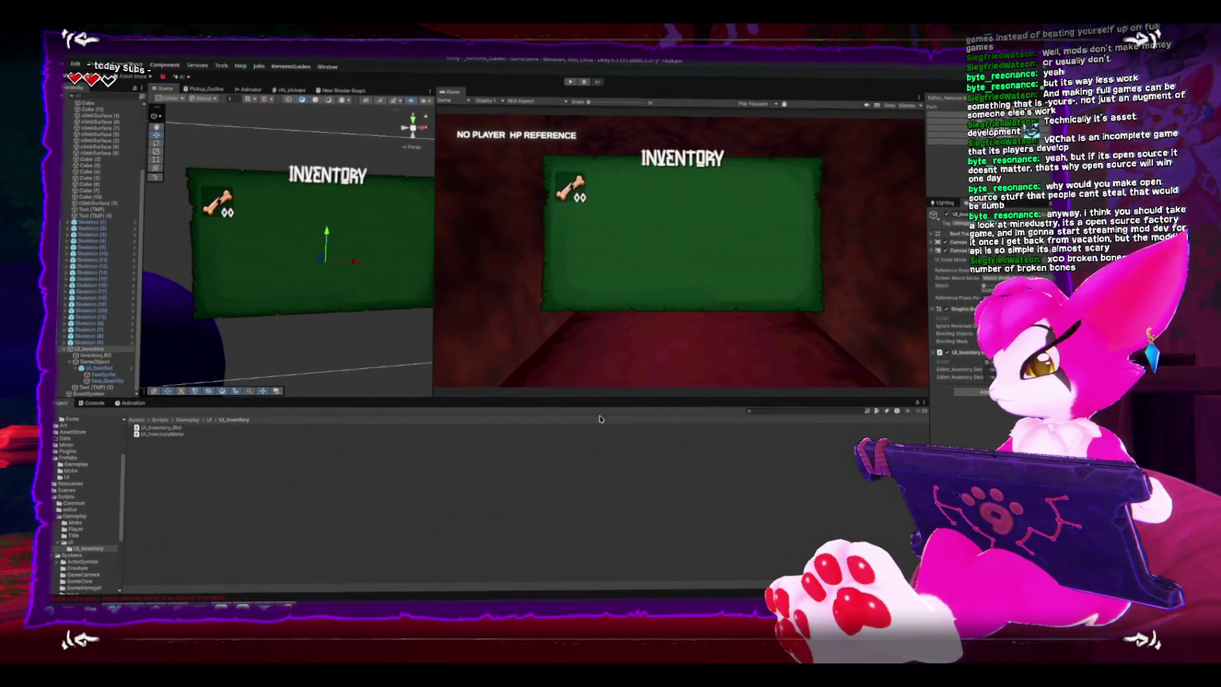
# - Widen the Inspector and drag the scene's GameObject into Editor_Inventory Slots Parent
pyautogui.click(77, 464)
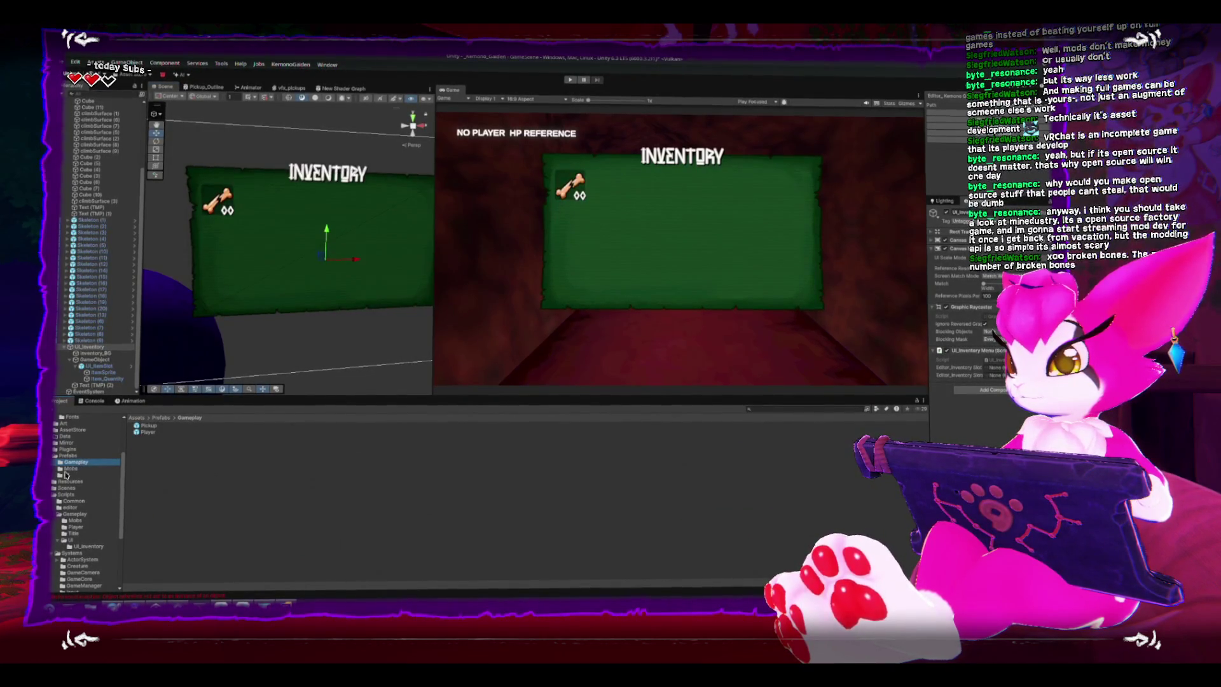
pyautogui.click(138, 439)
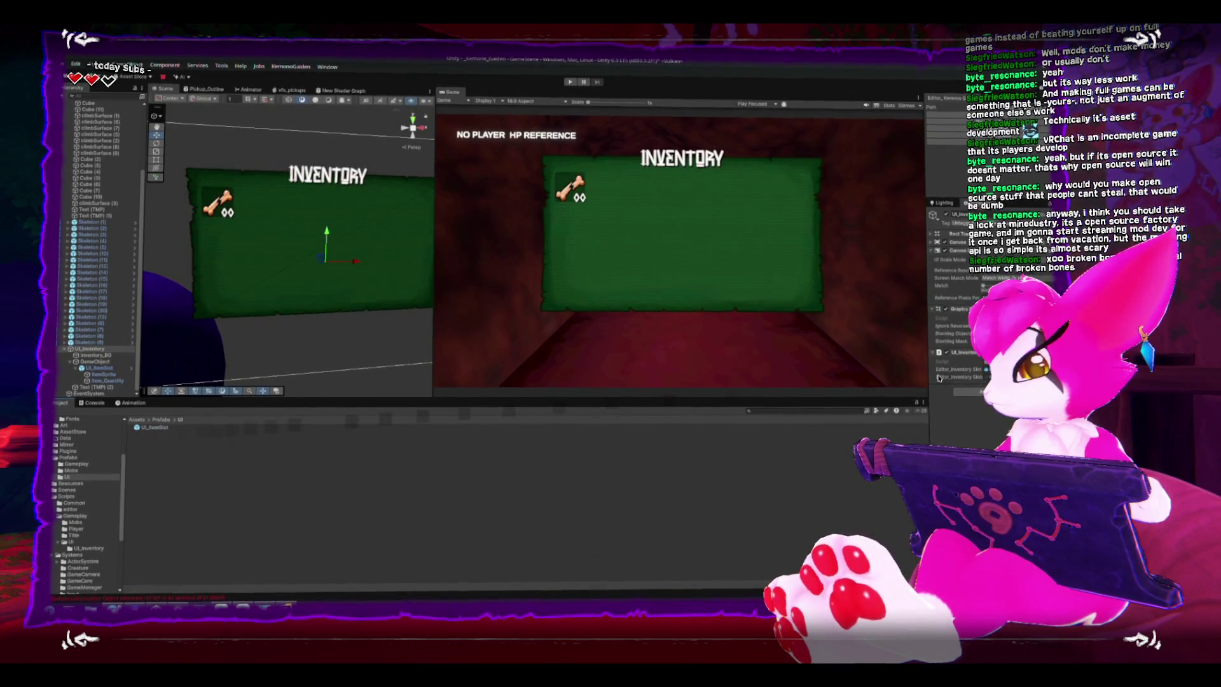
pyautogui.moveTo(926, 362); pyautogui.dragTo(850, 362)
pyautogui.moveTo(108, 366)
pyautogui.mouseDown()
pyautogui.moveTo(407, 400)
pyautogui.moveTo(962, 378)
pyautogui.mouseUp()
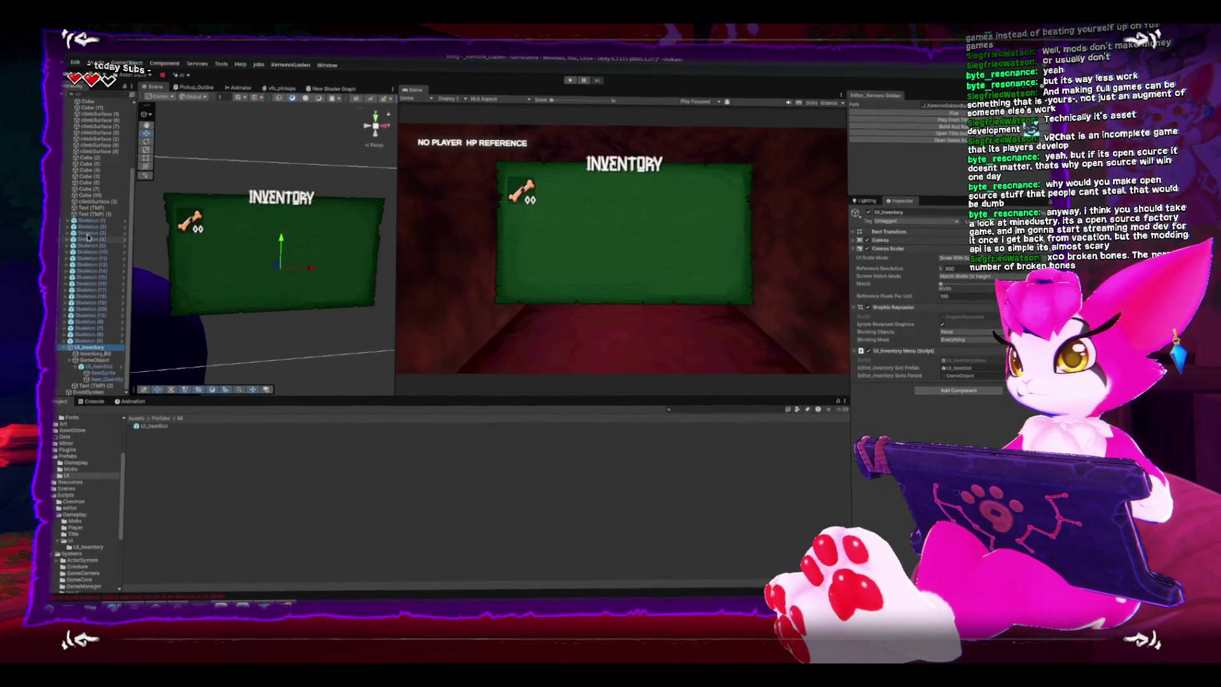
pyautogui.scroll(5, 98, 224)
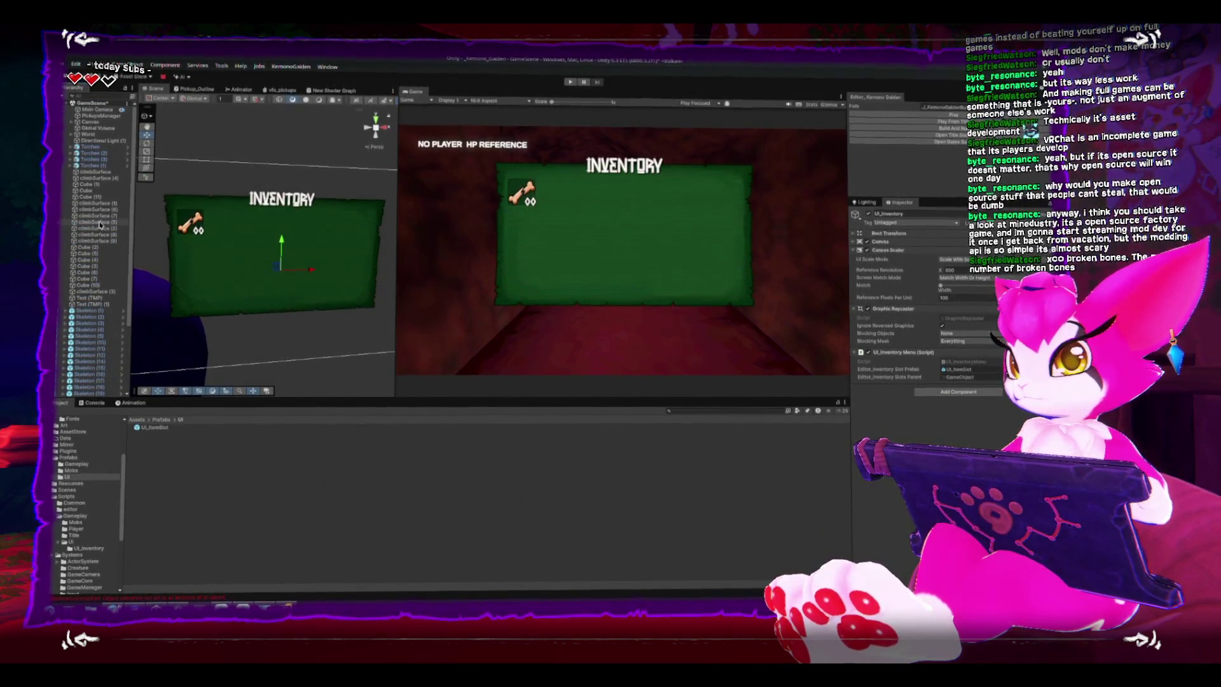
pyautogui.doubleClick(150, 428)
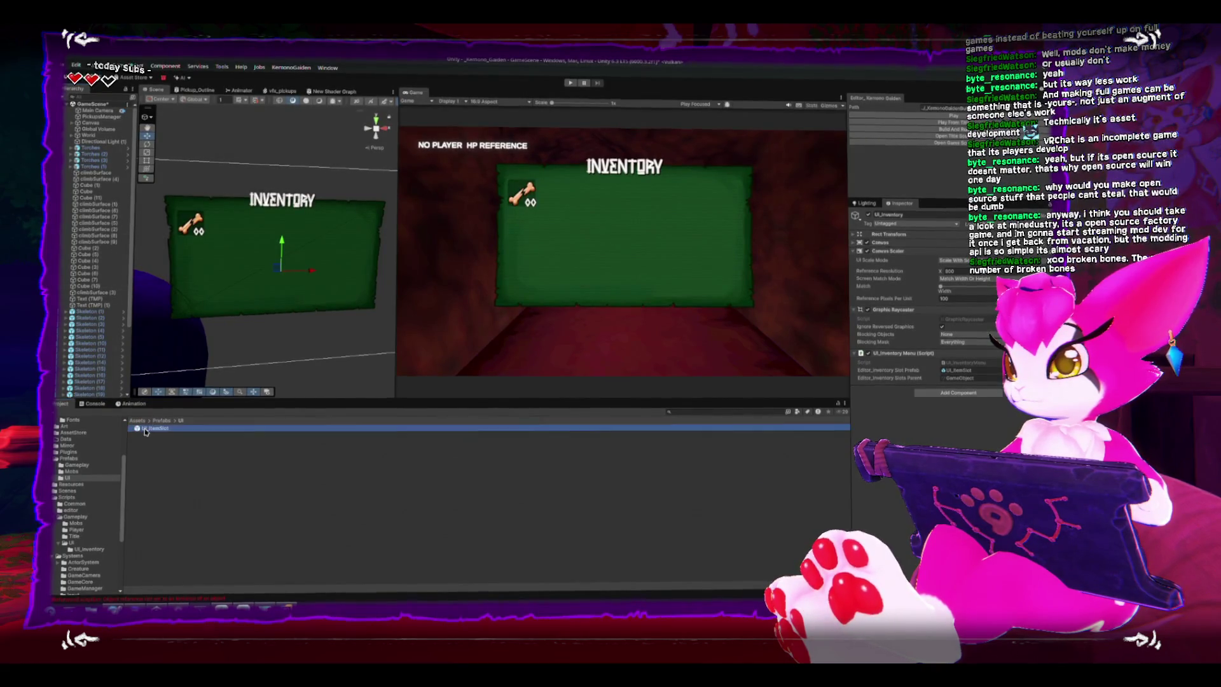
# - Deactivate the ItemSprite and Item_Quantity children of the UI_ItemSlot prefab
pyautogui.click(94, 124)
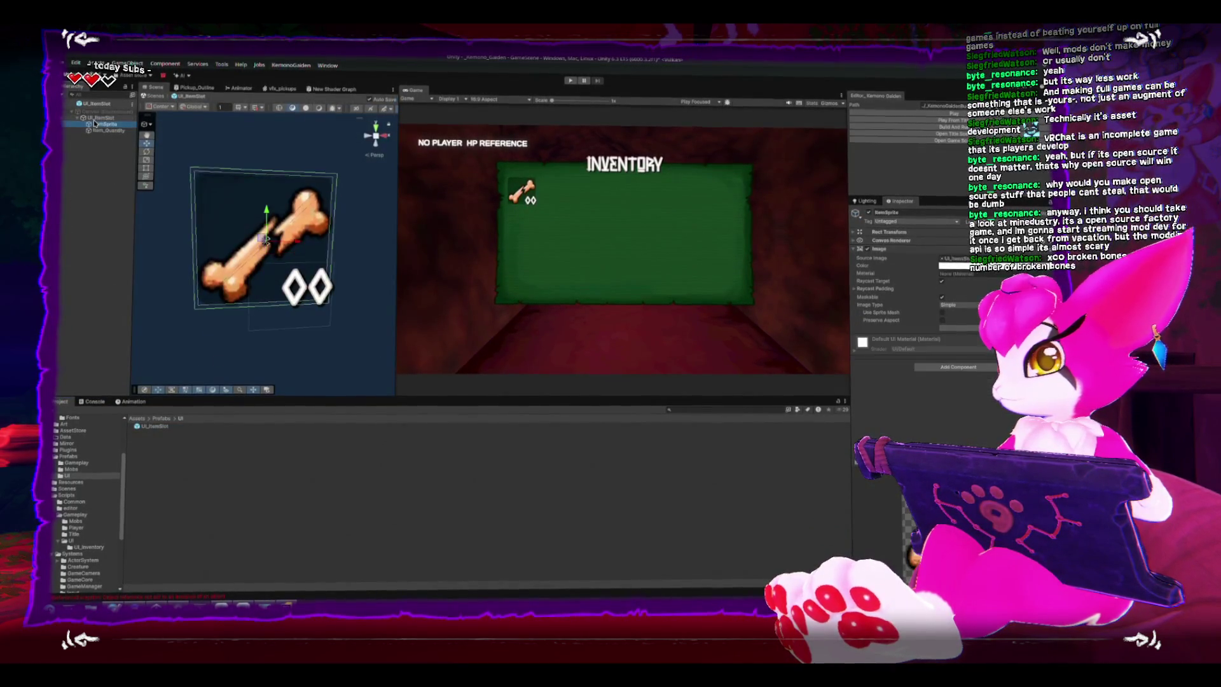
pyautogui.click(870, 215)
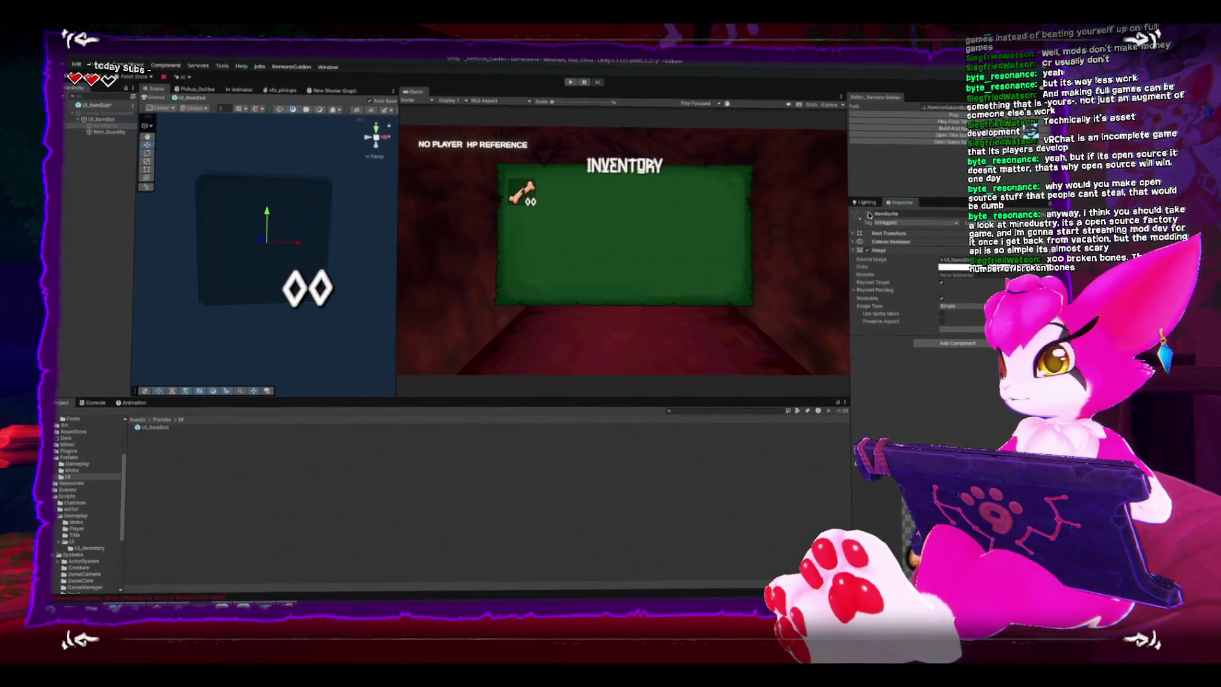
pyautogui.click(104, 135)
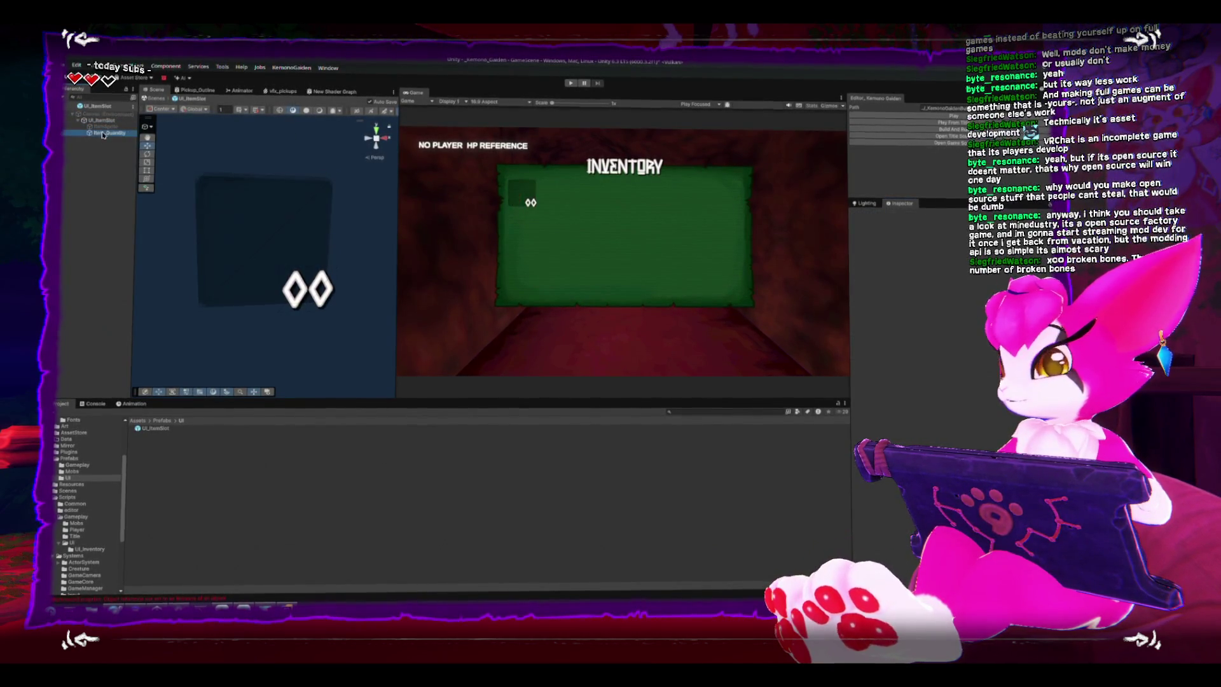
pyautogui.click(869, 215)
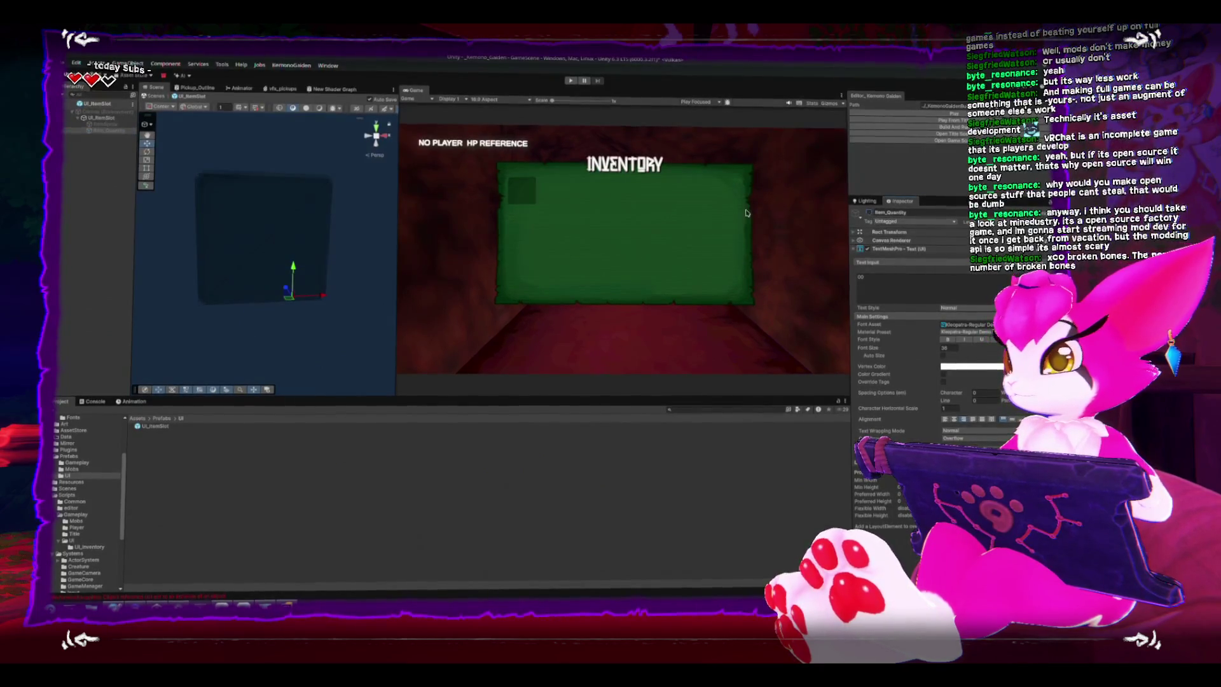
pyautogui.click(95, 119)
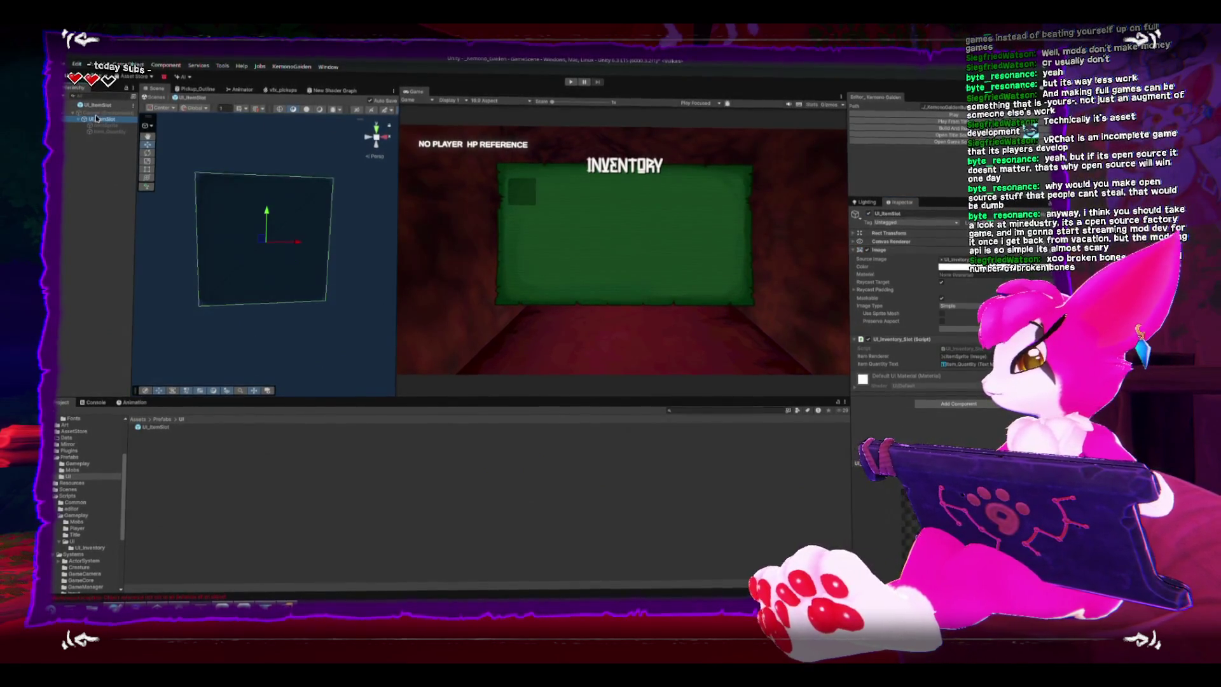
# - Exit prefab mode, select UI_Inventory, and switch to Rider
pyautogui.click(71, 101)
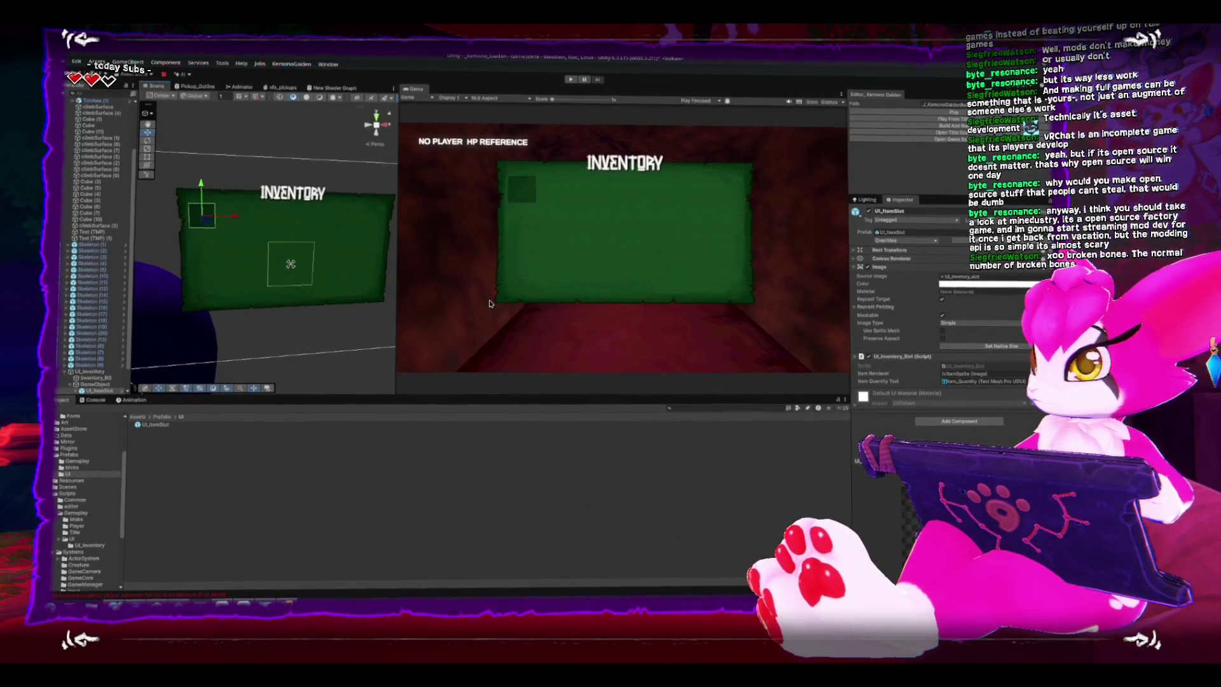
pyautogui.scroll(-5, 102, 255)
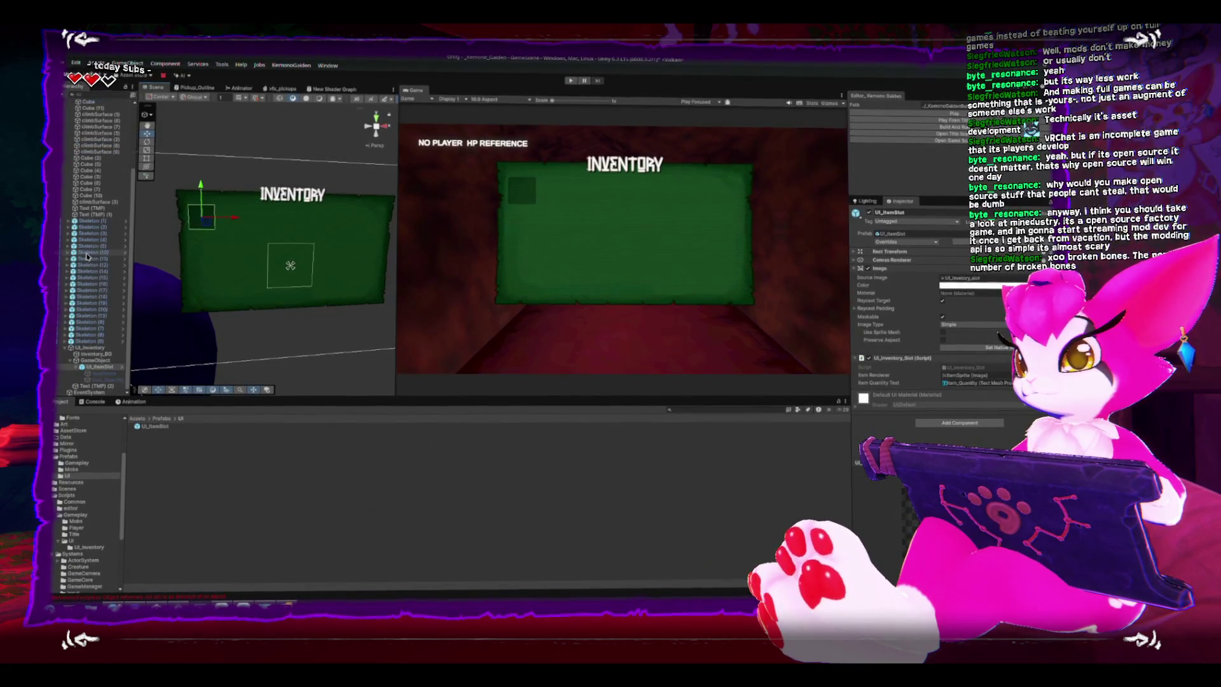
pyautogui.click(90, 349)
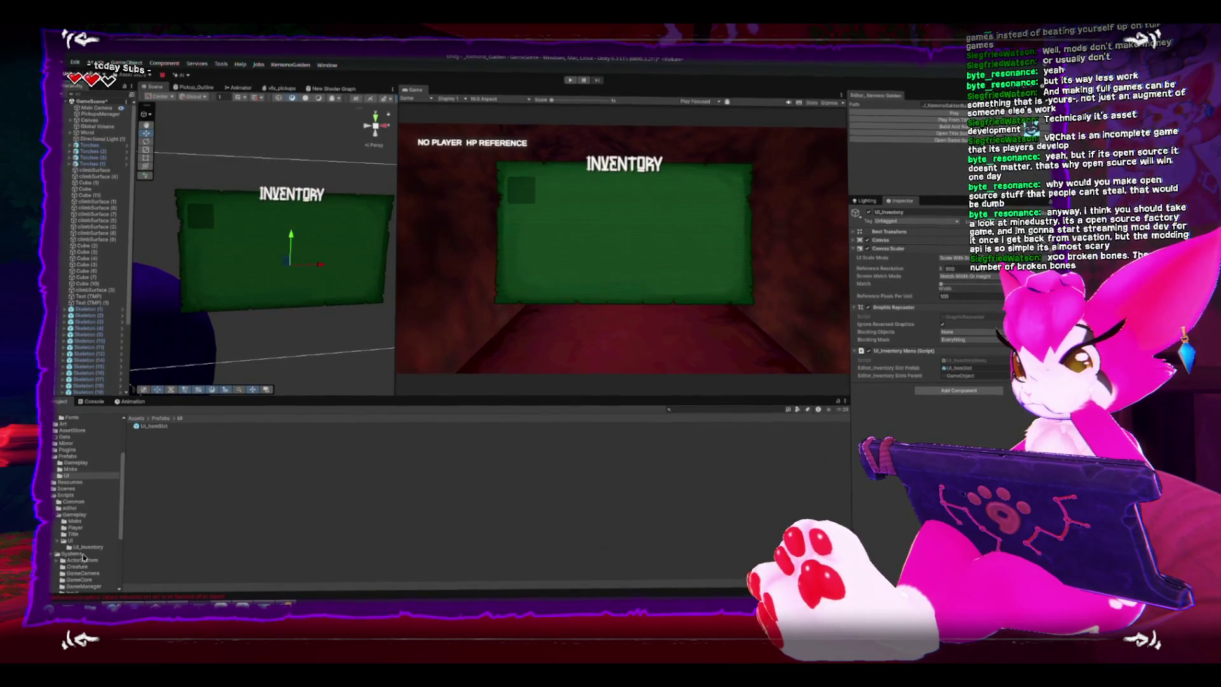
pyautogui.hotkey('alt', 'Tab')
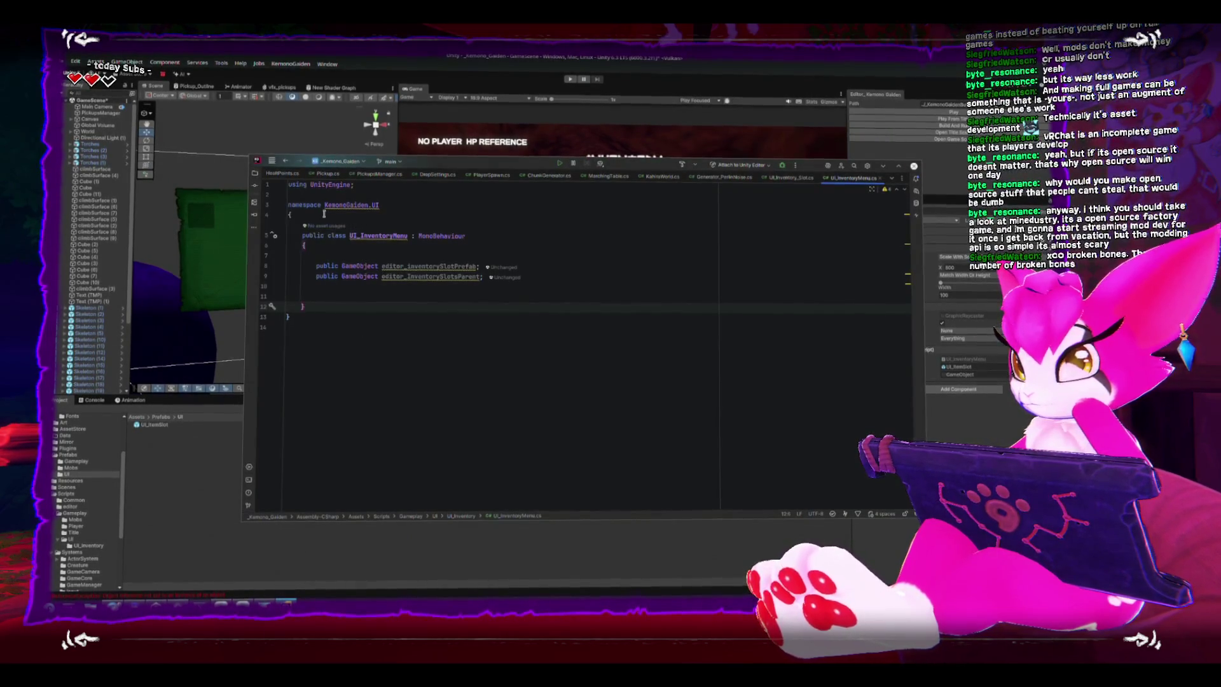
# - Browse the open script tabs and close PlayerSpawn.cs
pyautogui.click(788, 178)
pyautogui.click(714, 178)
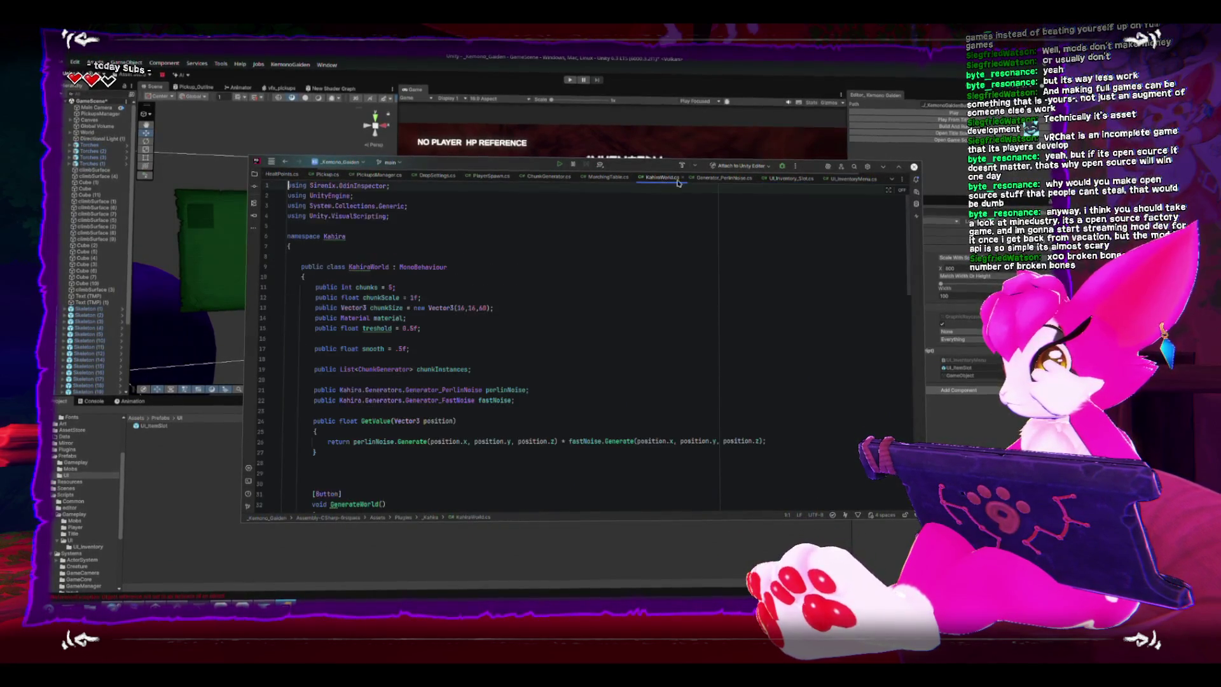
pyautogui.click(633, 178)
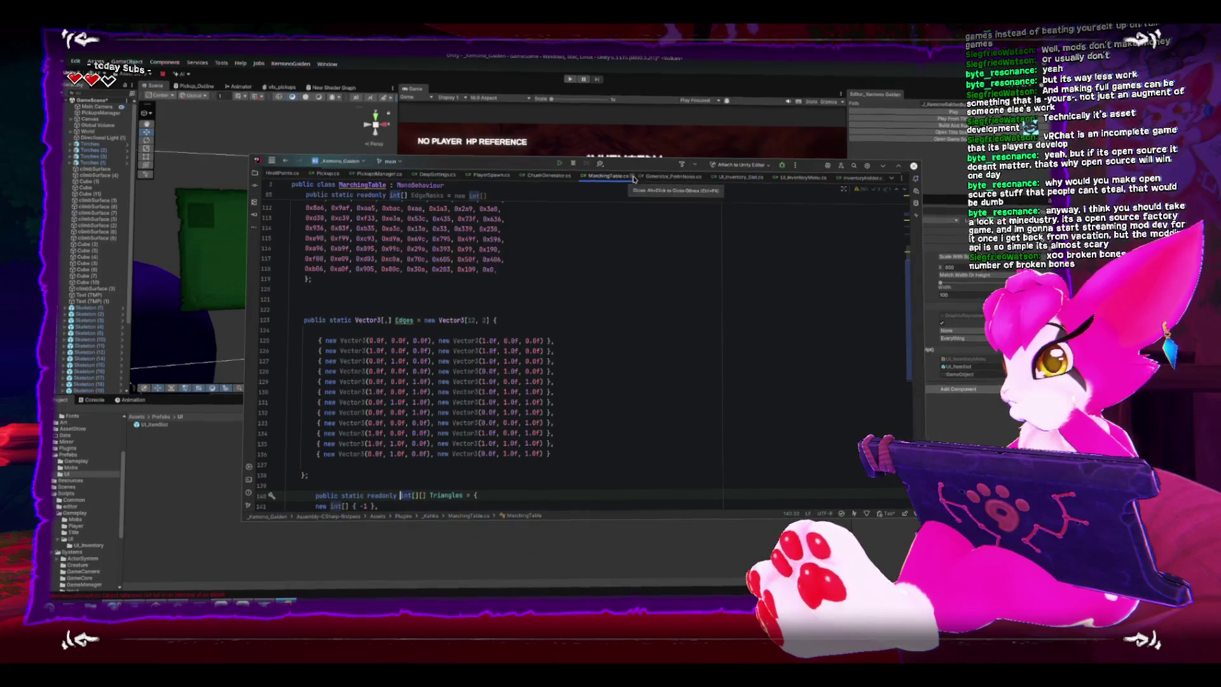
pyautogui.click(539, 177)
pyautogui.click(547, 175)
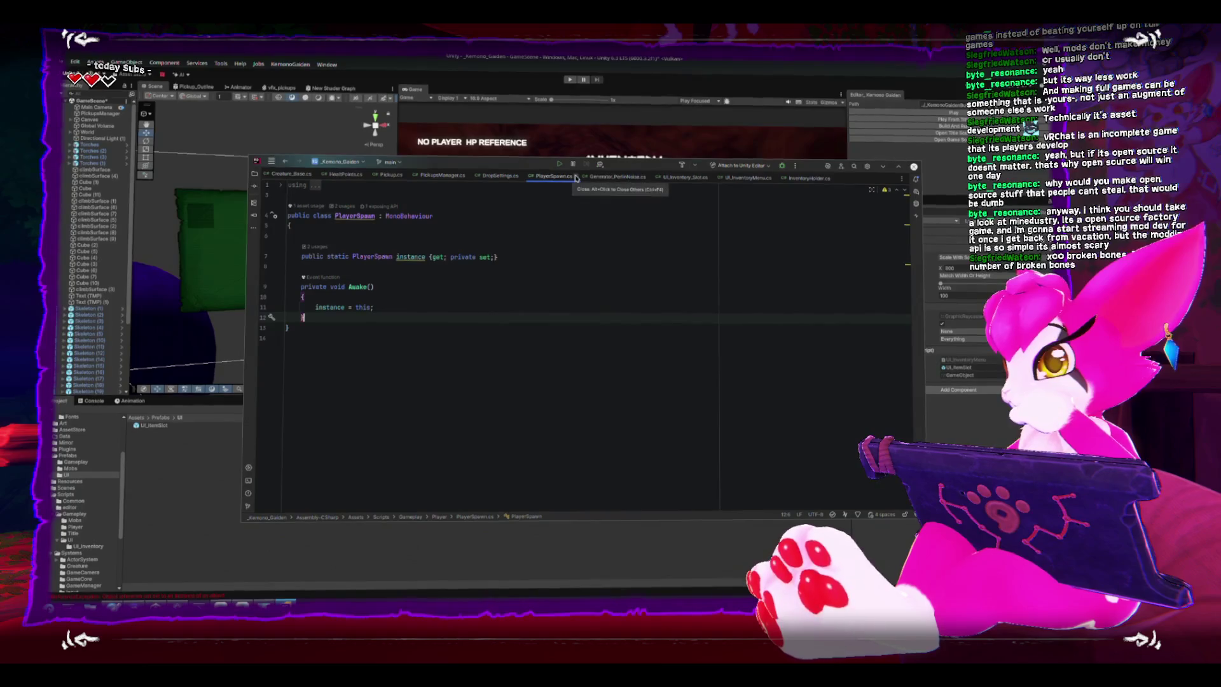
pyautogui.click(576, 177)
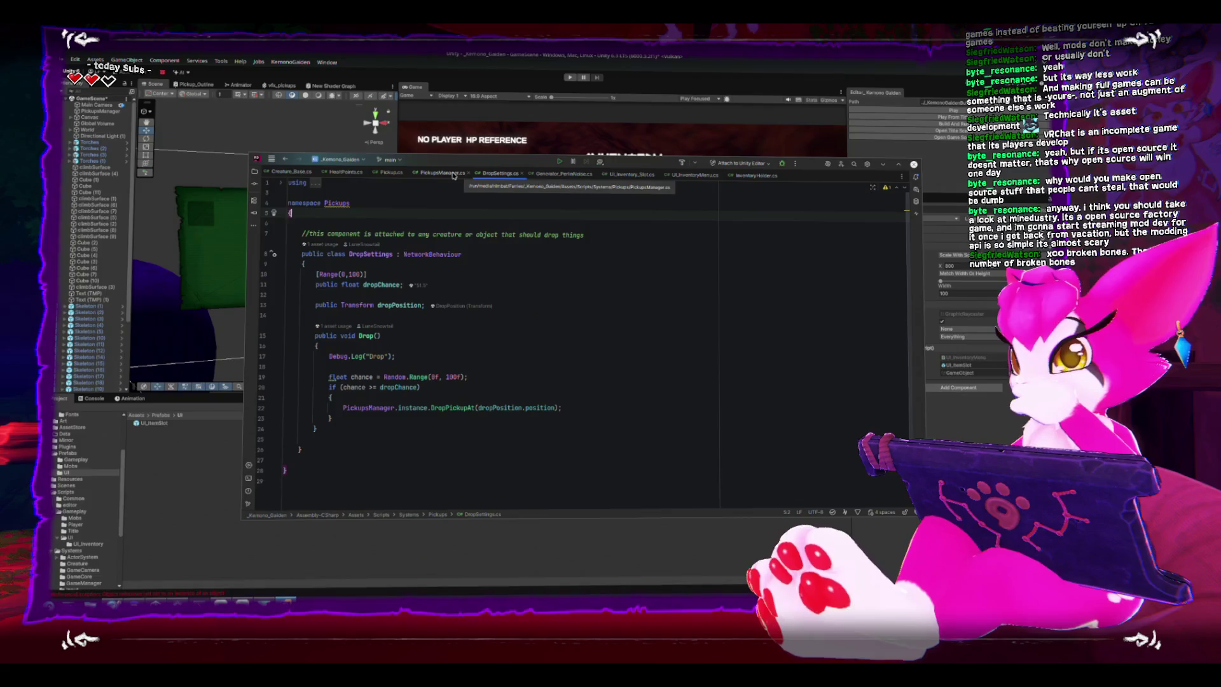
# - Close Creature_Base.cs and bring up InventoryHolder.cs above its Start method
pyautogui.click(453, 175)
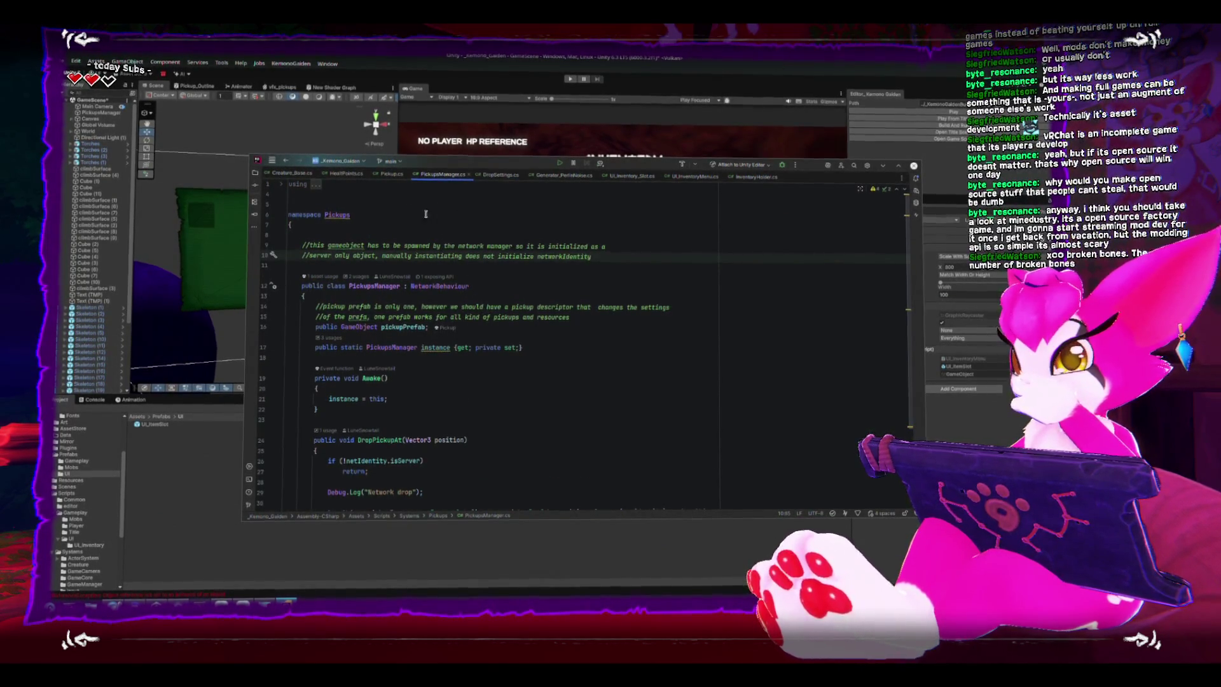
pyautogui.click(392, 173)
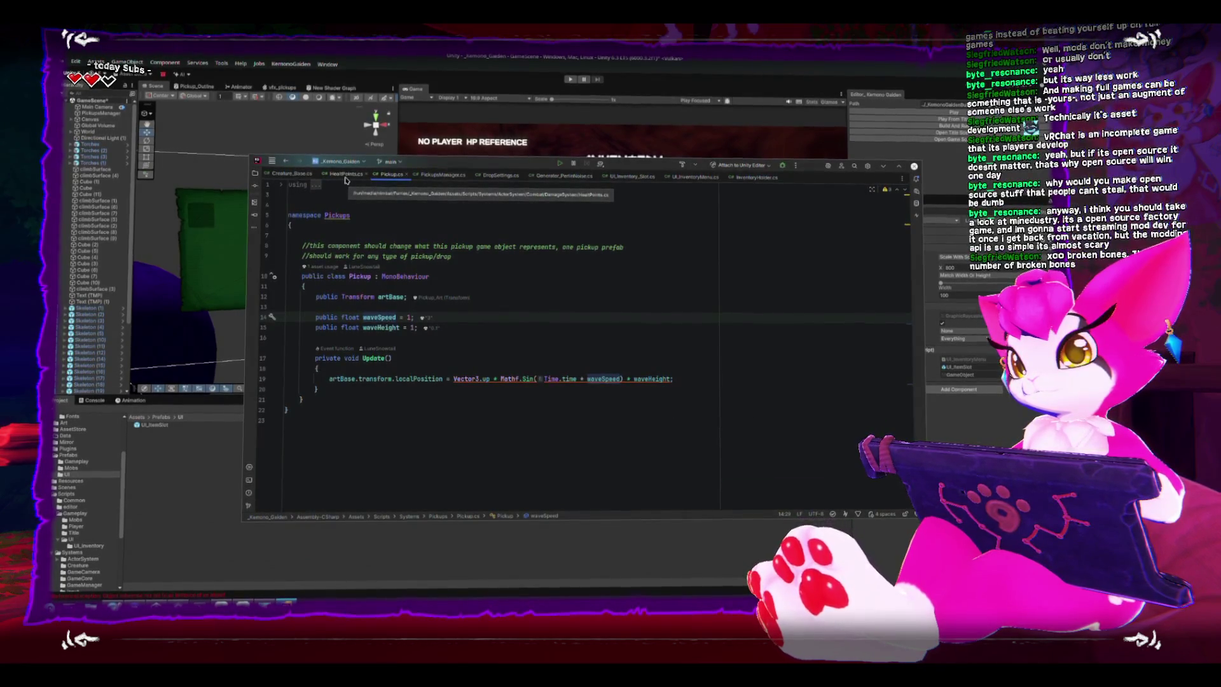
pyautogui.click(357, 180)
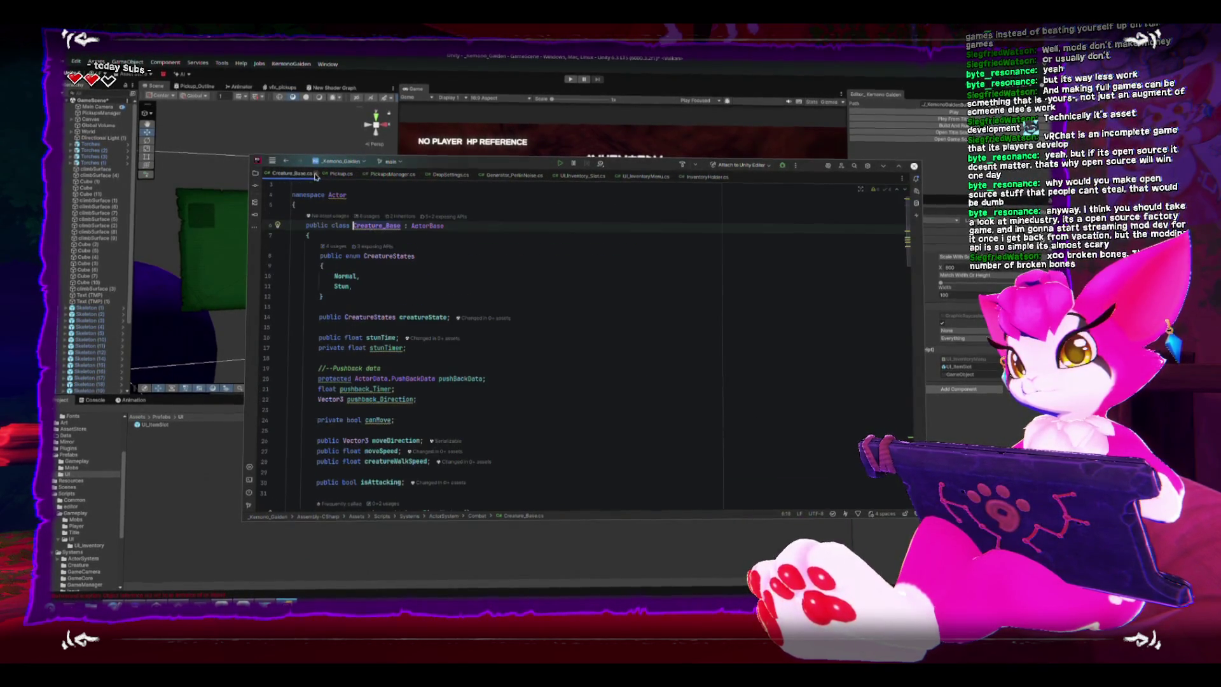
pyautogui.click(655, 176)
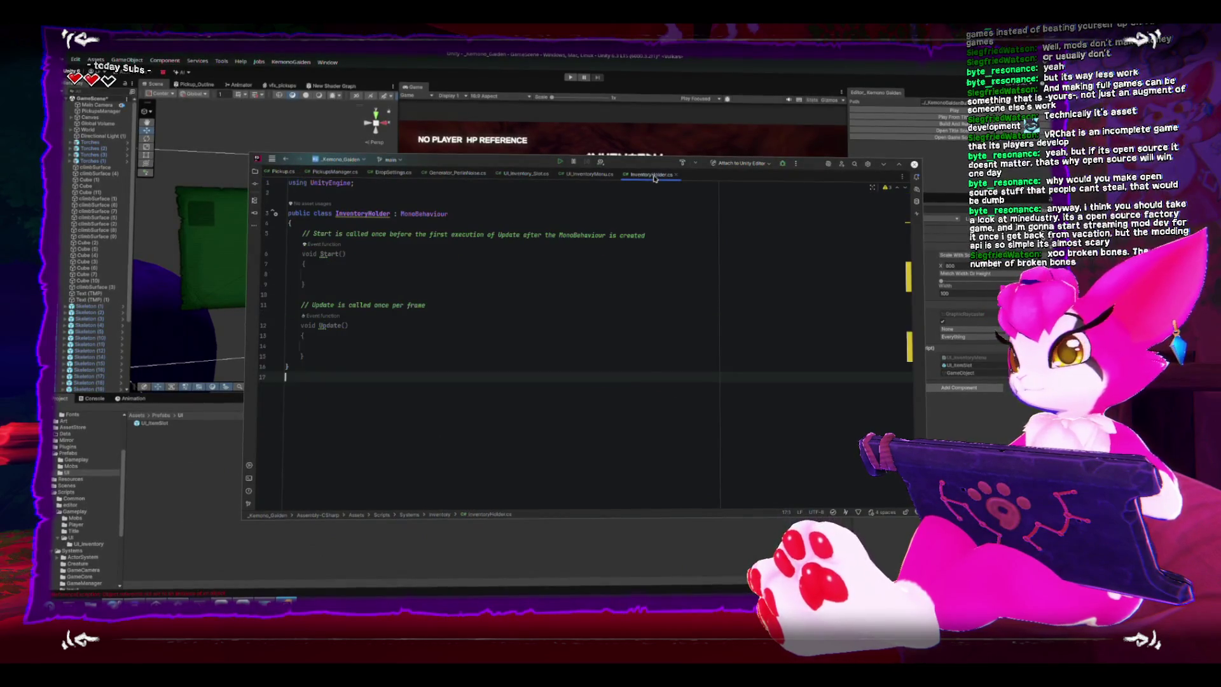
pyautogui.click(305, 234)
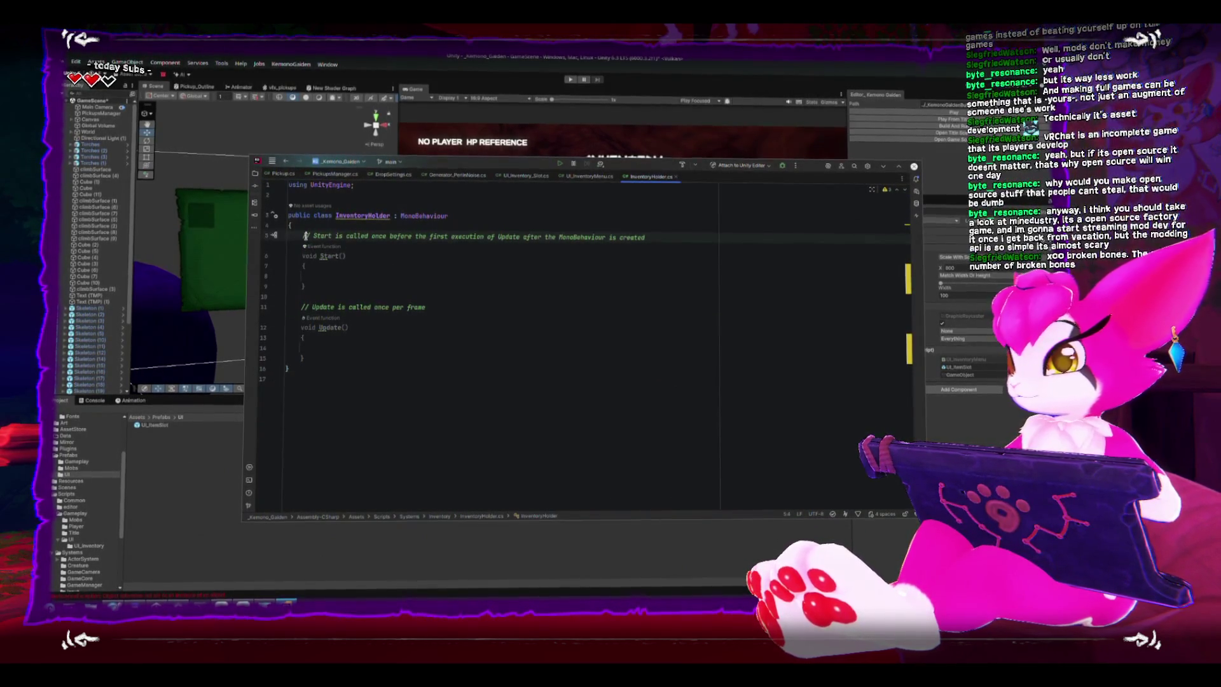
# - Delete the Start and Update methods and their comments, then begin a public int field
pyautogui.moveTo(312, 358); pyautogui.dragTo(310, 239)
pyautogui.press('Delete')
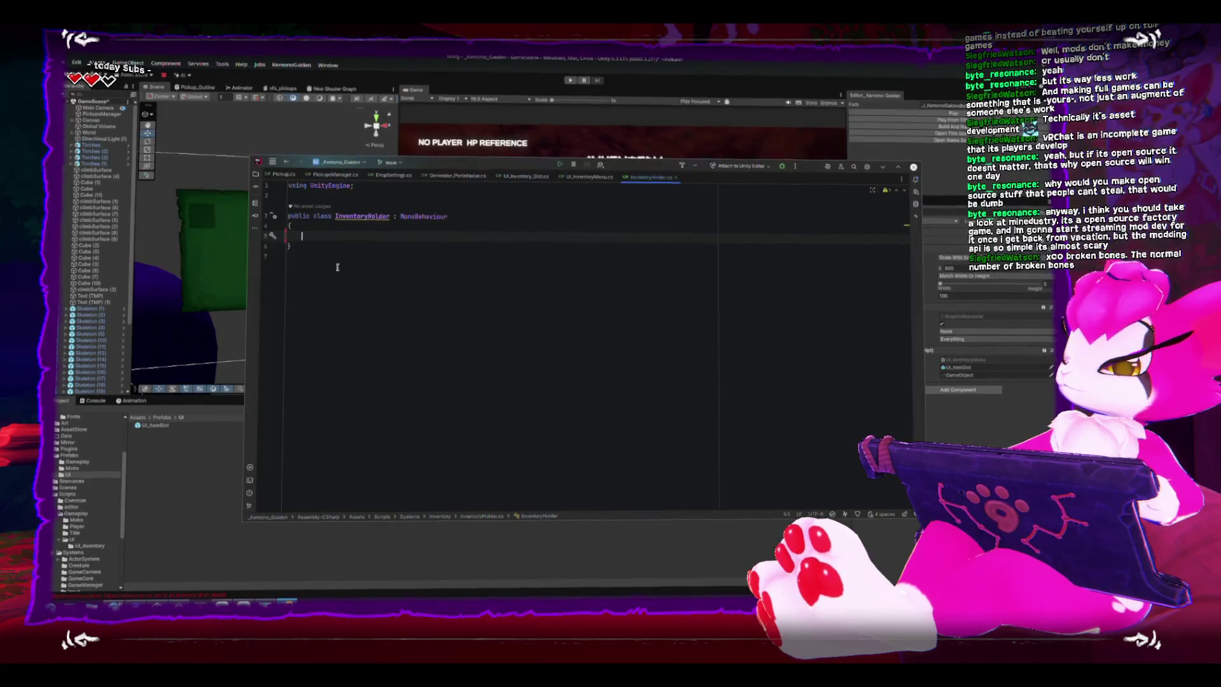
pyautogui.hotkey('alt', 'Tab')
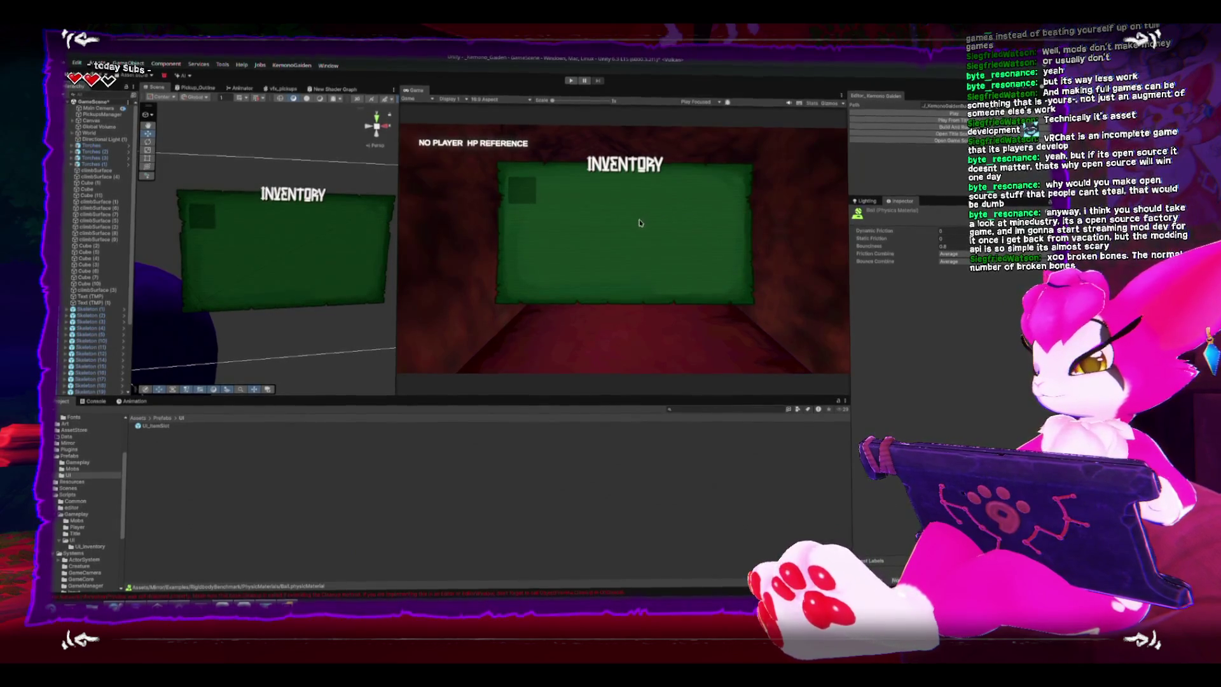
pyautogui.hotkey('alt', 'Tab')
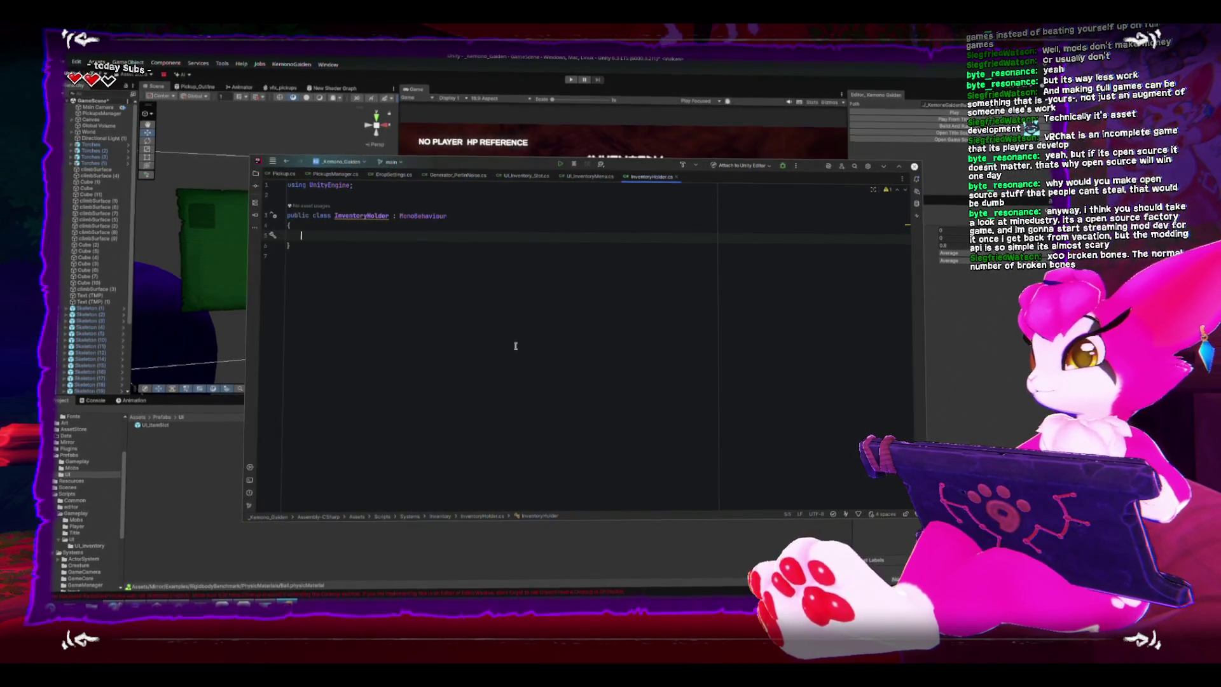
pyautogui.write('public int')
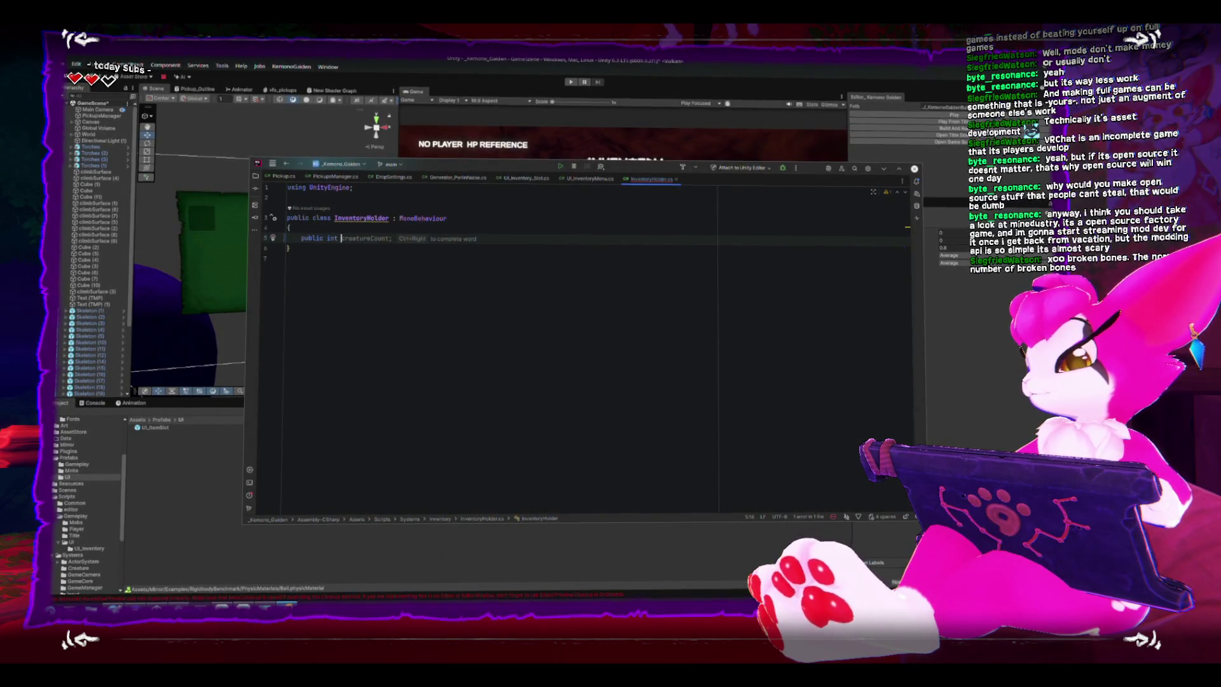
# - Turn the int field into a public int[,] inventorySlots array declaration
pyautogui.press('BackSpace')
pyautogui.write('[,]')
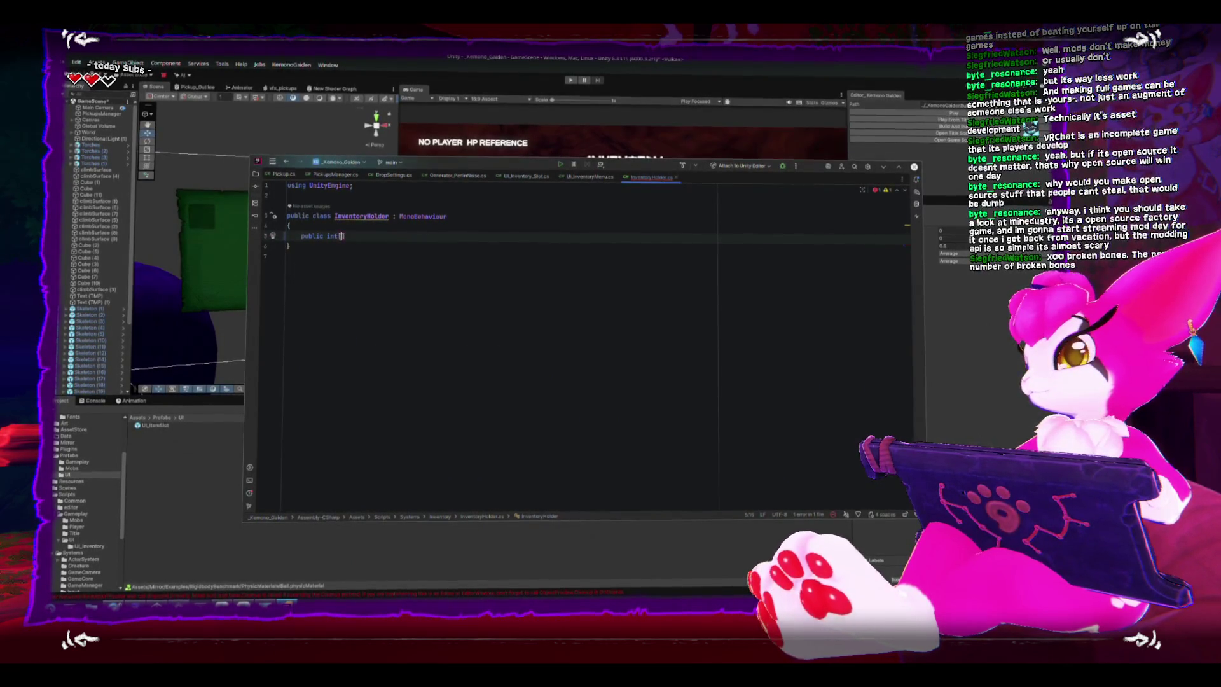
pyautogui.write(' inve')
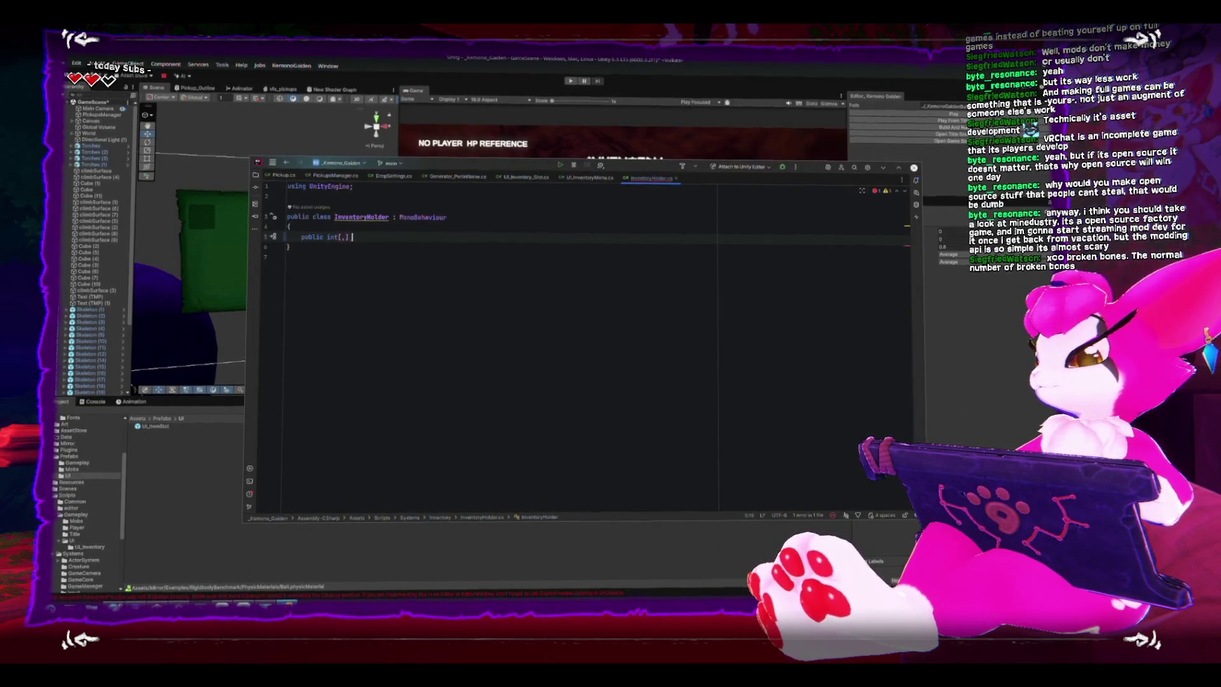
pyautogui.write('ntorySlots;')
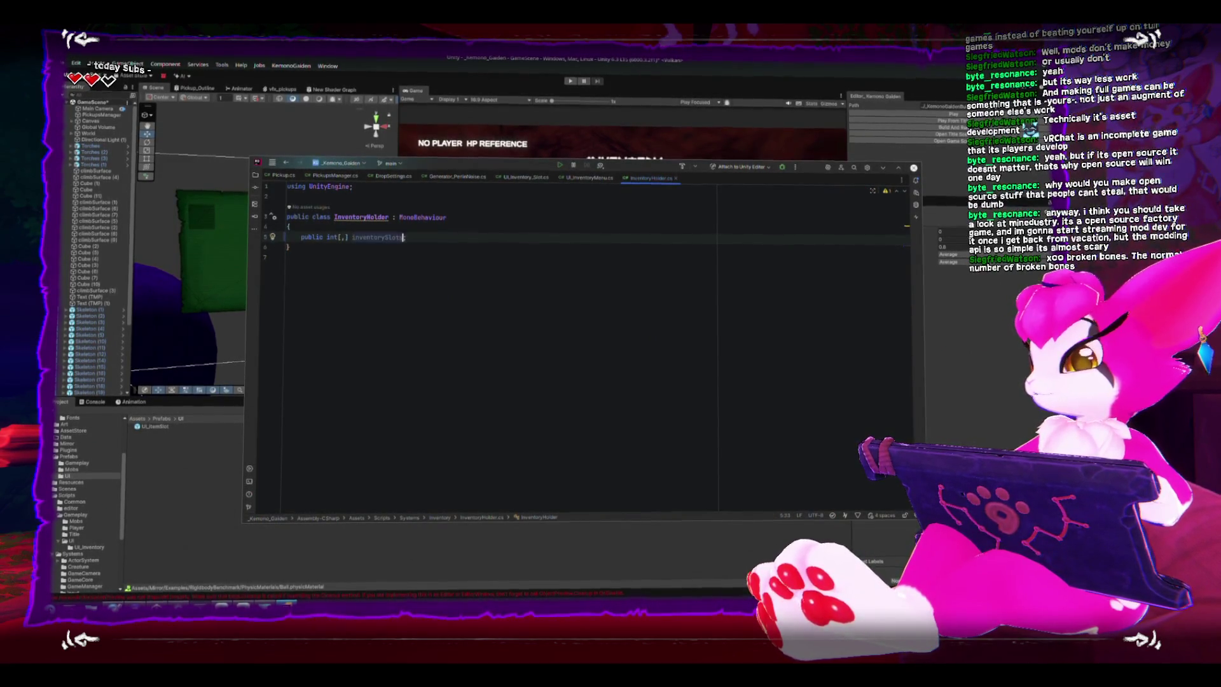
pyautogui.press('Return')
pyautogui.press('Return')
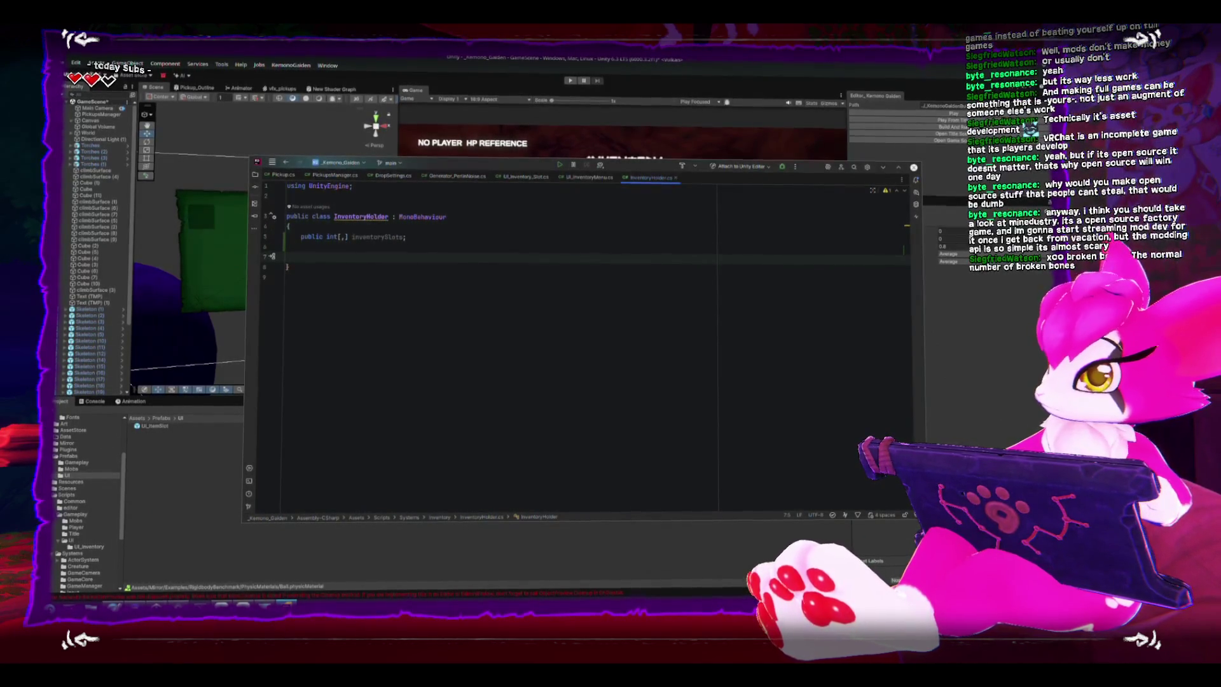
# - Add a public Vector2 inventorySize field on a new line above inventorySlots
pyautogui.press('Up')
pyautogui.press('Up')
pyautogui.press('Up')
pyautogui.press('Return')
pyautogui.press('Return')
pyautogui.press('Up')
pyautogui.write('public ')
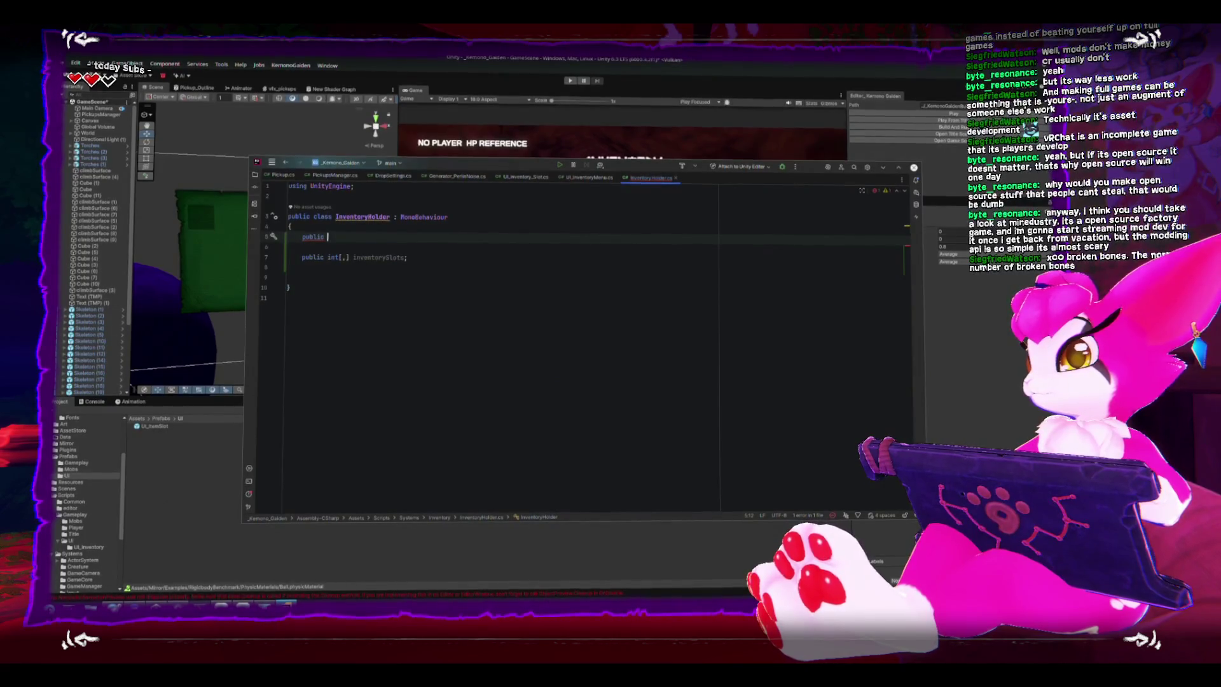
pyautogui.write('int inv')
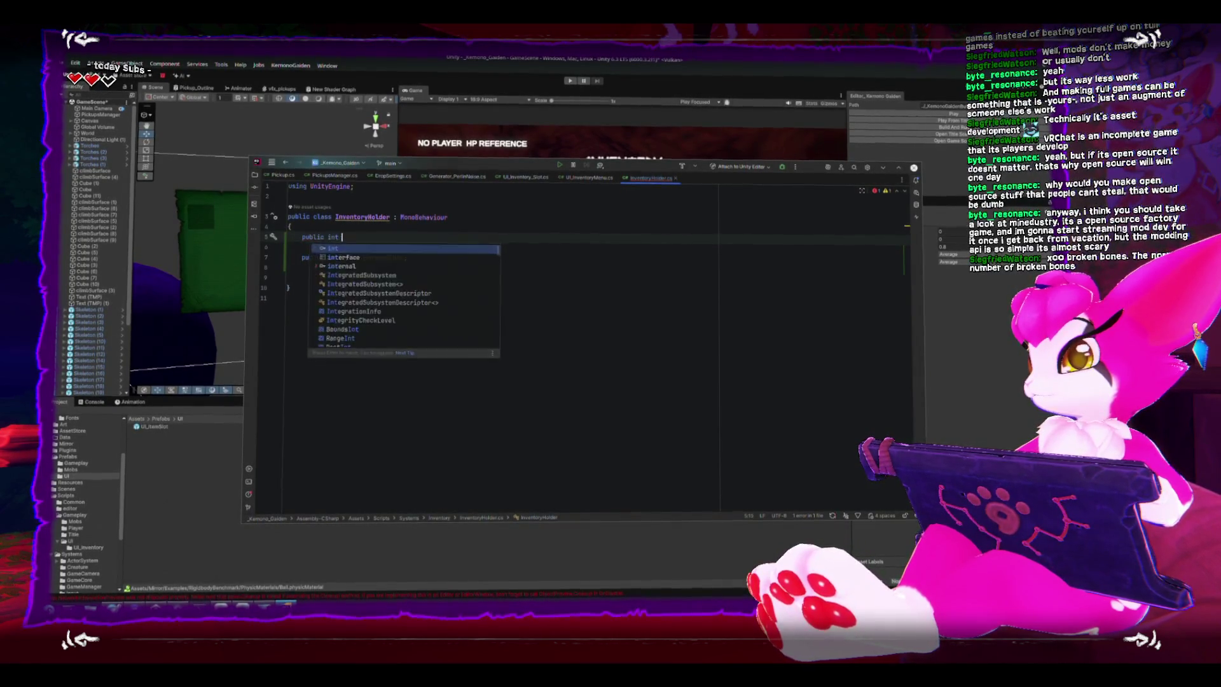
pyautogui.press('BackSpace')
pyautogui.press('BackSpace')
pyautogui.press('BackSpace')
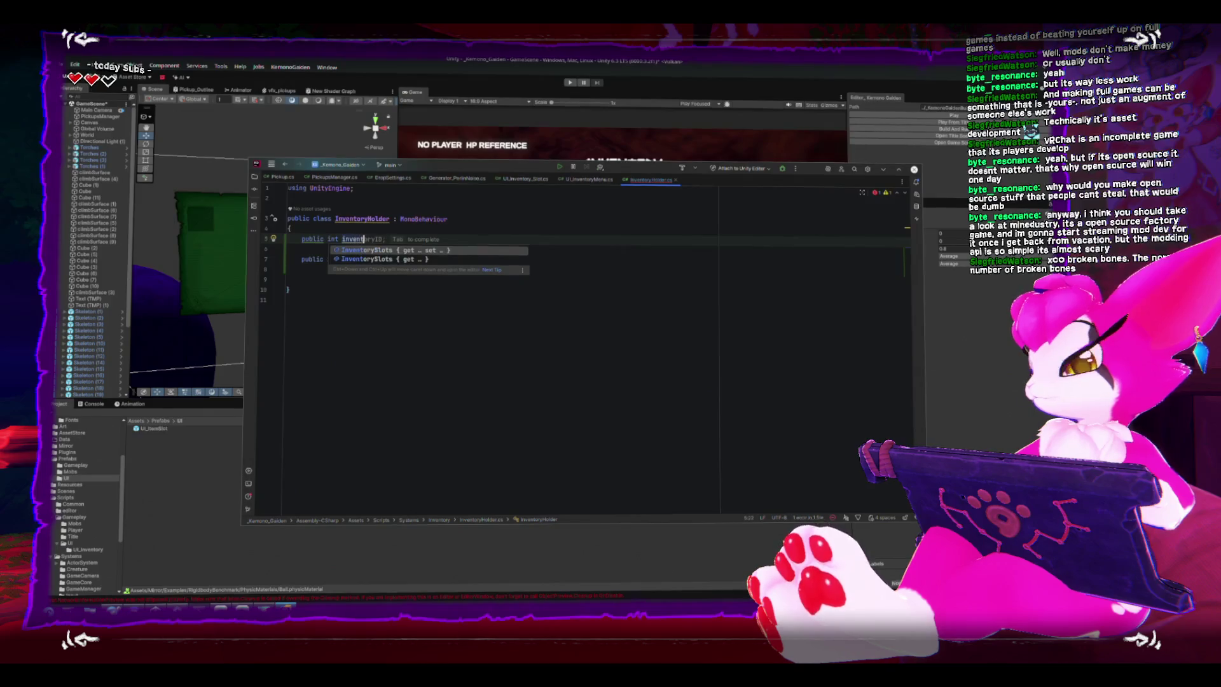
pyautogui.press('BackSpace')
pyautogui.write('vecot2')
pyautogui.press('BackSpace')
pyautogui.press('BackSpace')
pyautogui.press('BackSpace')
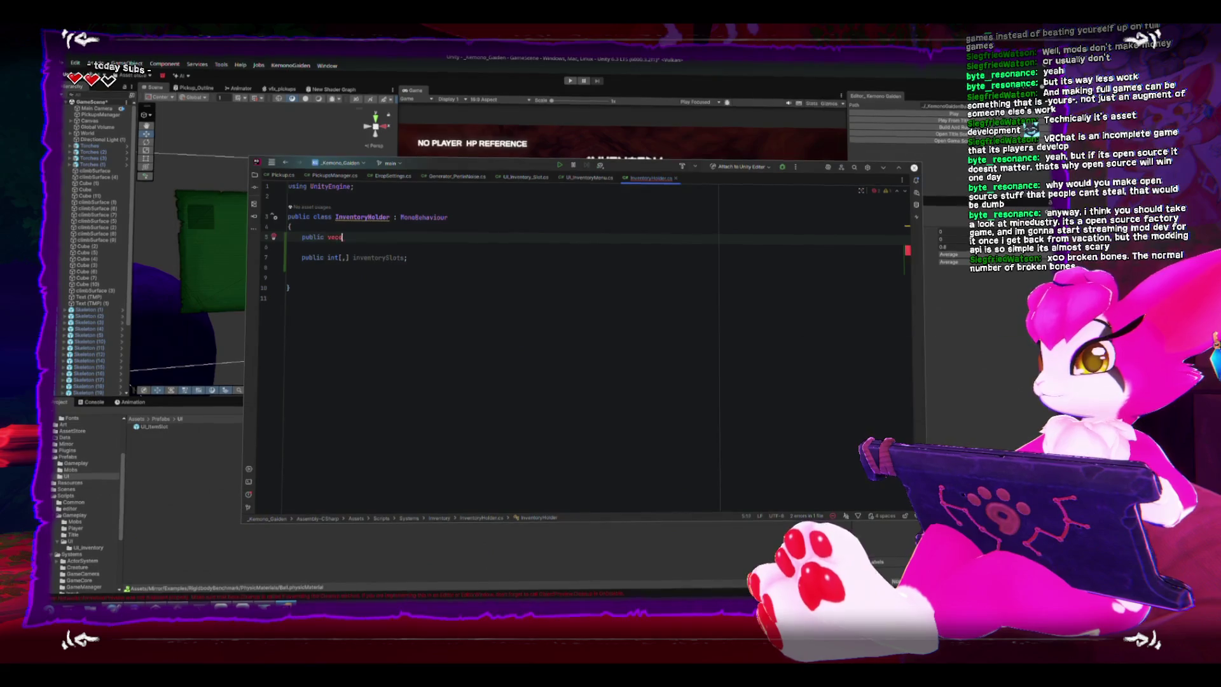
pyautogui.write('Vector2 inventoryS')
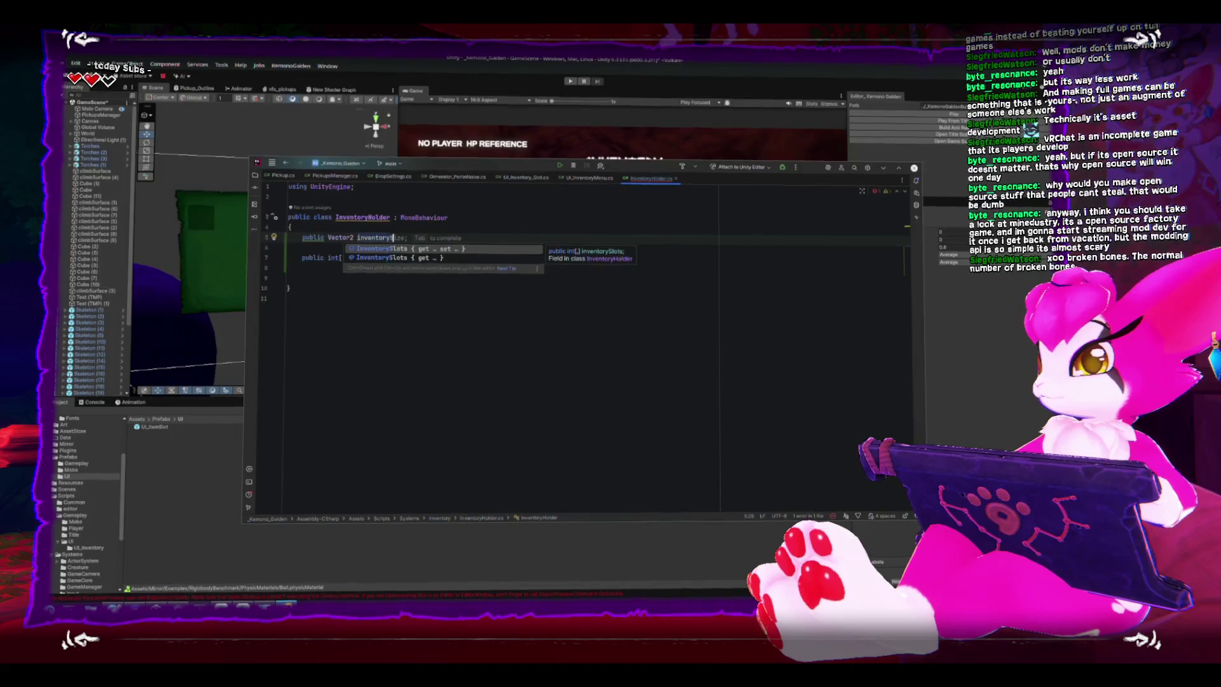
pyautogui.write('ize;')
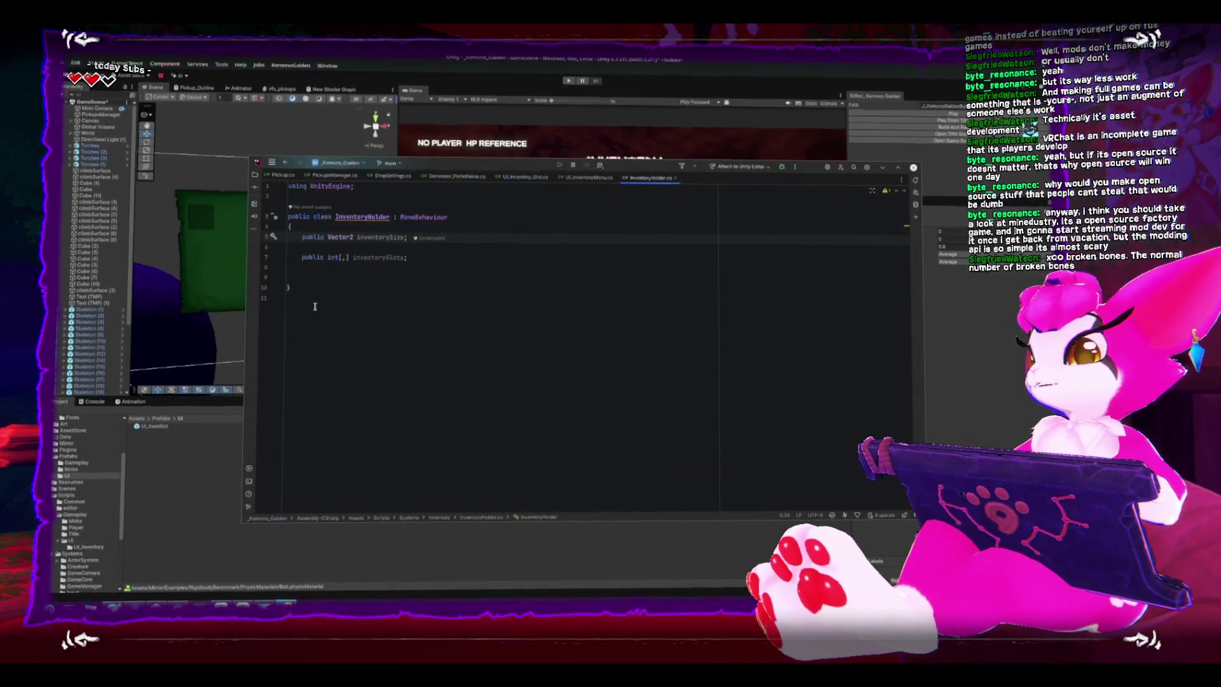
pyautogui.click(424, 272)
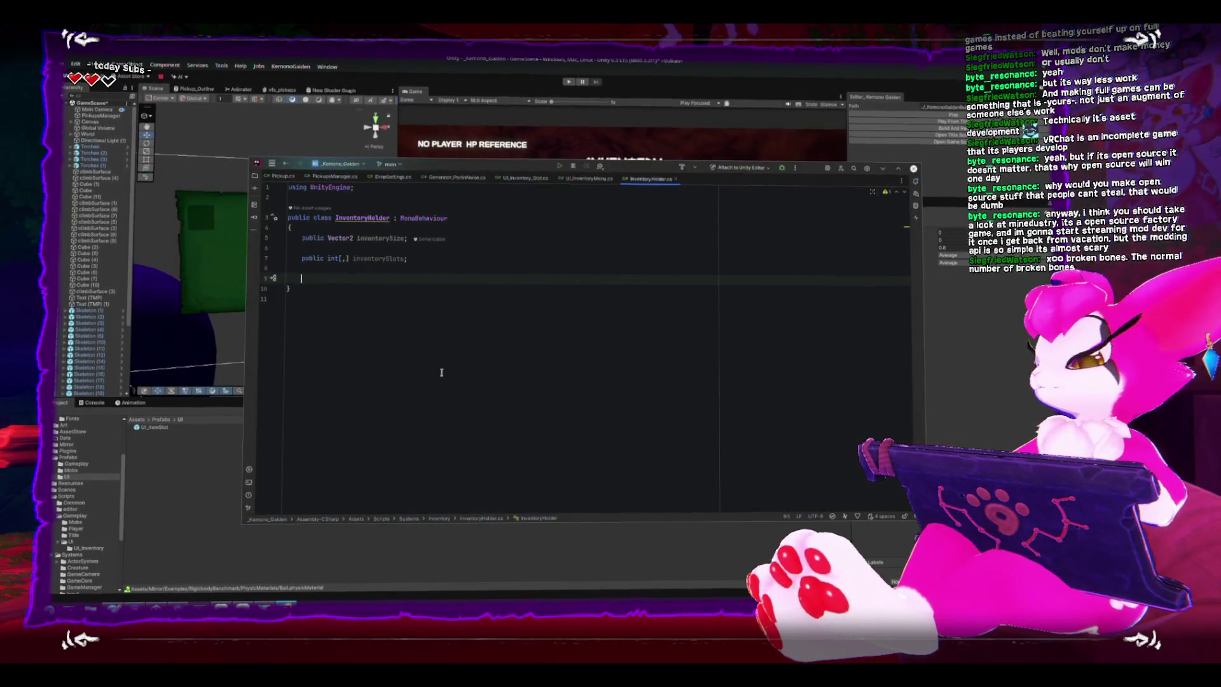
# - Add an Awake method and start an inventorySlots statement inside it
pyautogui.write('Awake')
pyautogui.press('Return')
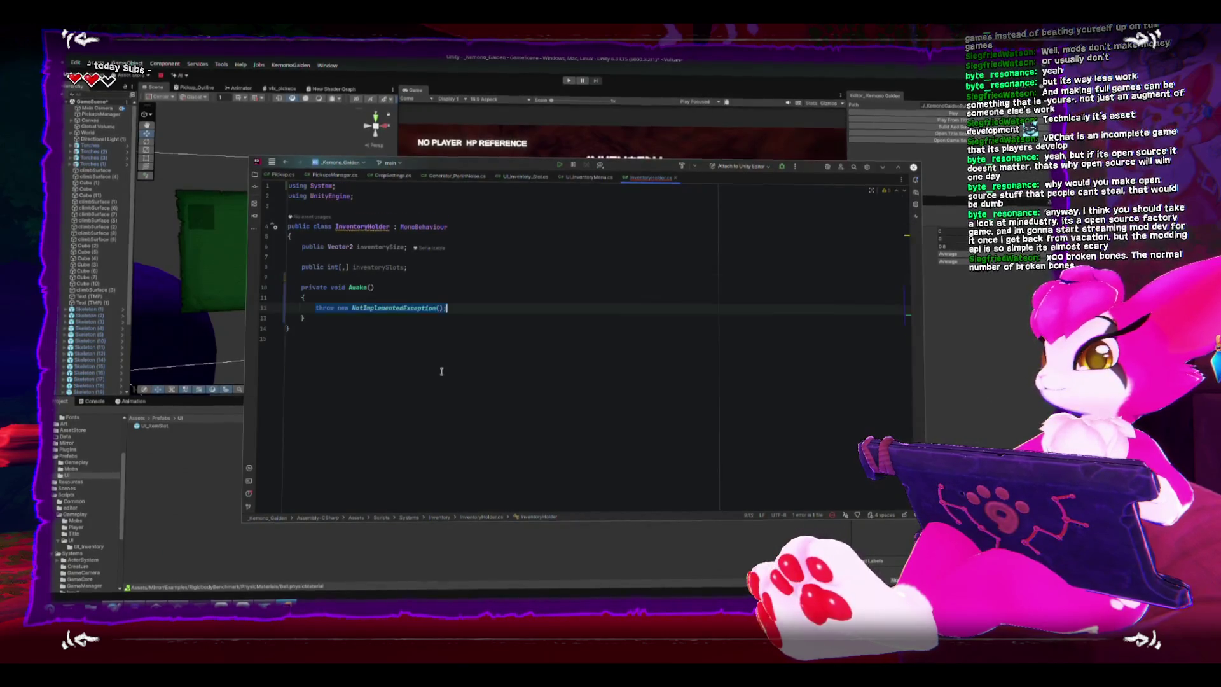
pyautogui.write('invent')
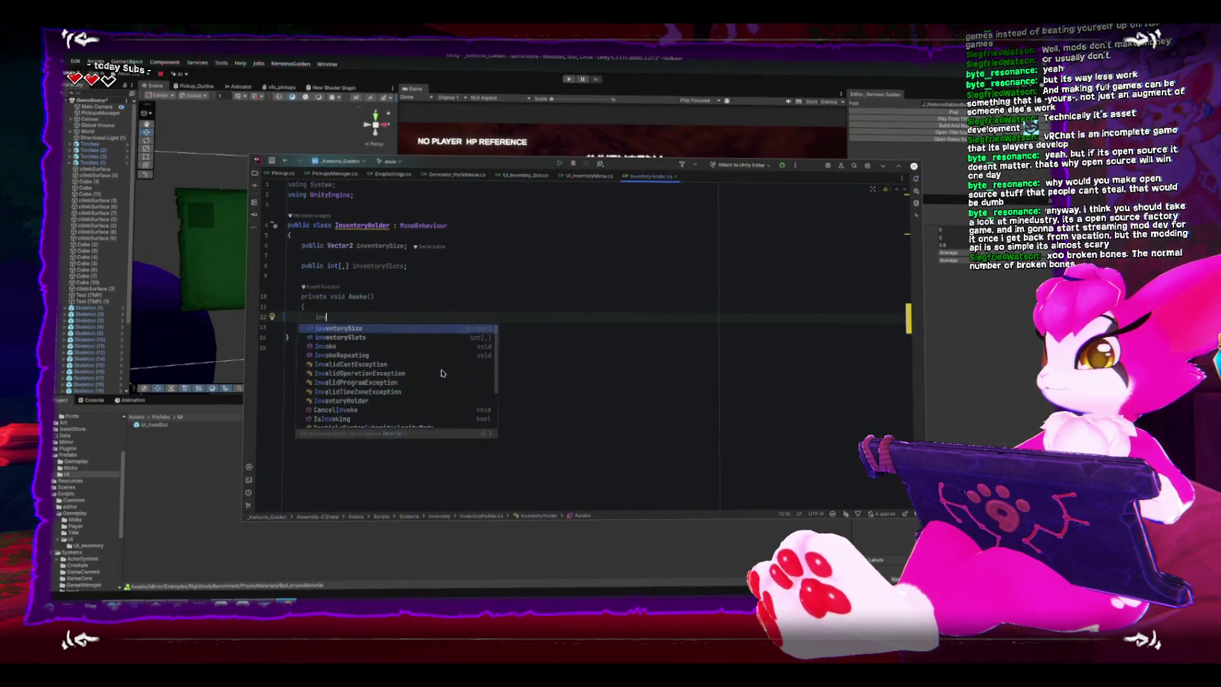
pyautogui.press('Return')
pyautogui.press('BackSpace')
pyautogui.press('BackSpace')
pyautogui.press('BackSpace')
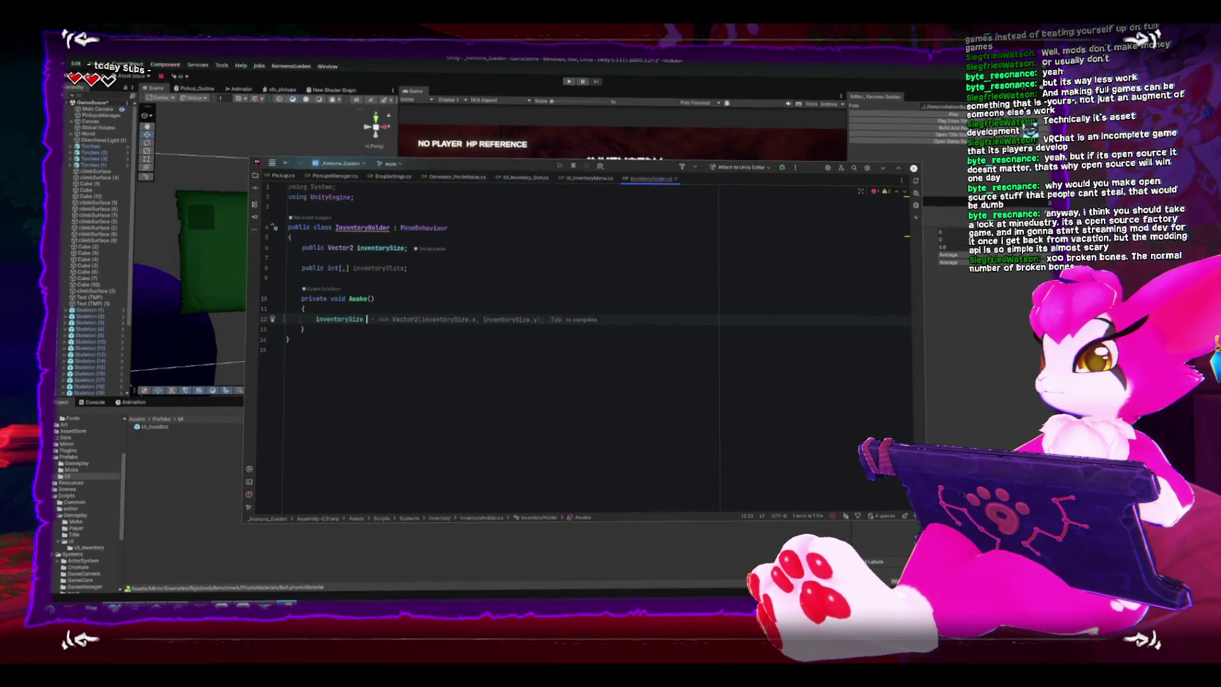
pyautogui.write('S')
pyautogui.press('Return')
# - Assign inventorySlots = new int[inventorySize.x, inventorySize.y]; and save the script
pyautogui.write('= new')
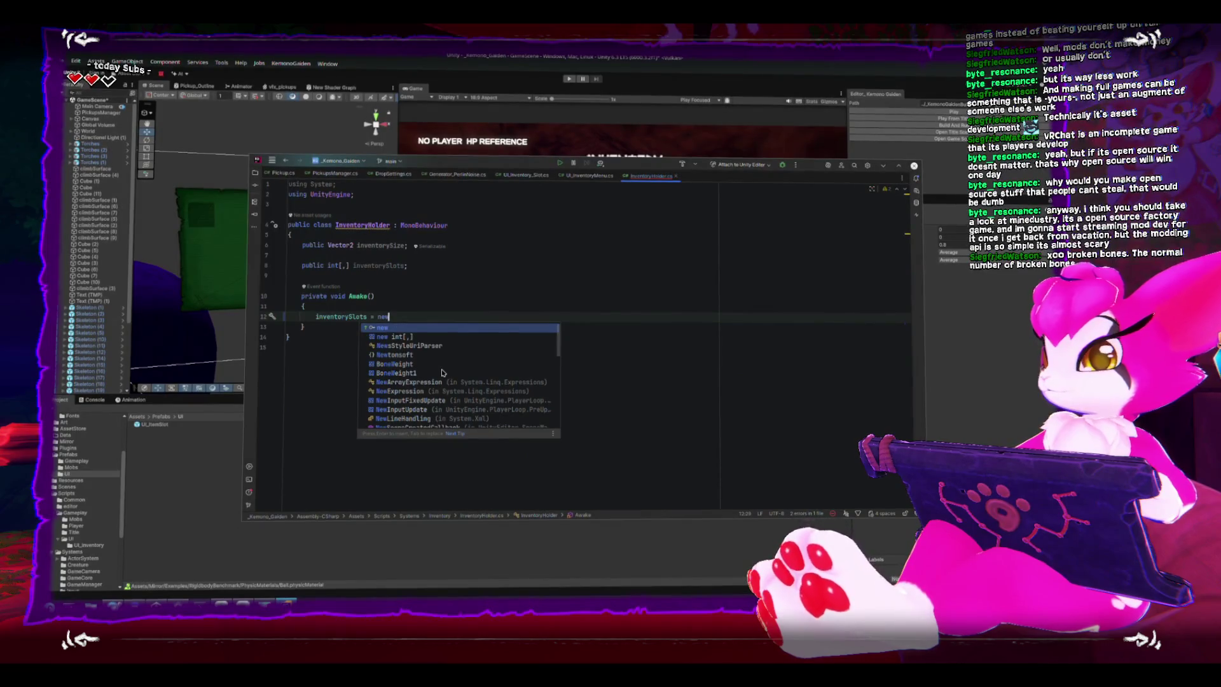
pyautogui.press('Down')
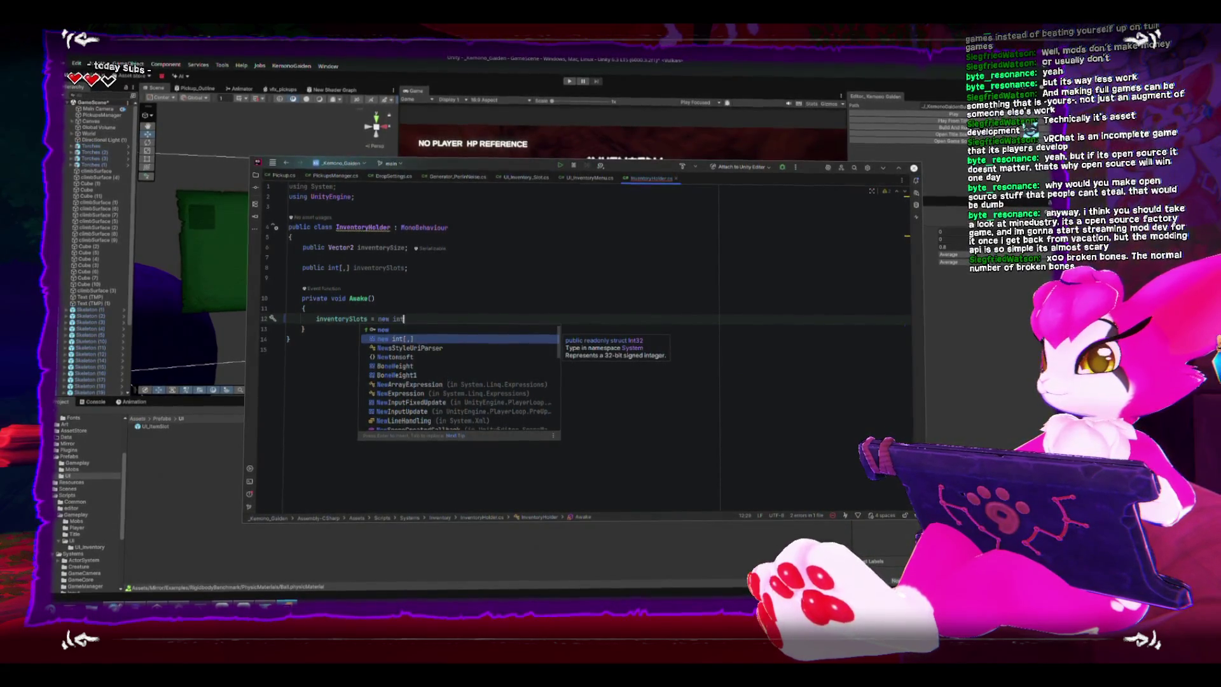
pyautogui.press('Return')
pyautogui.write('inventorySize.z,]')
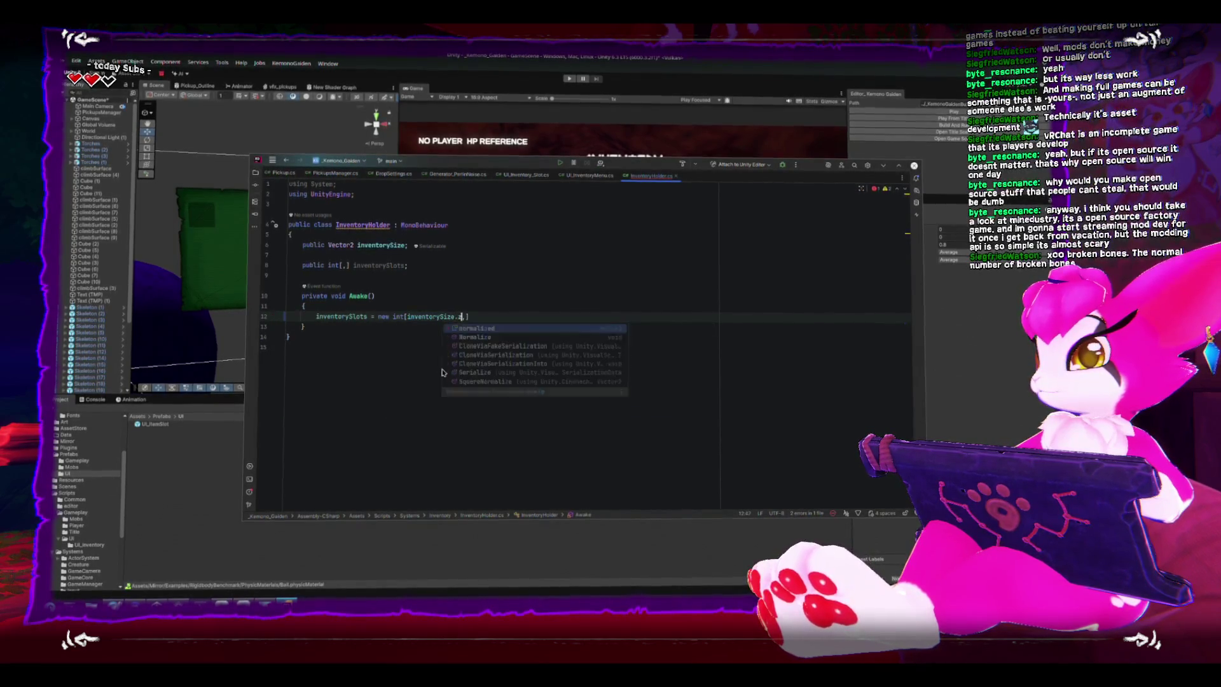
pyautogui.press('BackSpace')
pyautogui.write('x, inventorySize')
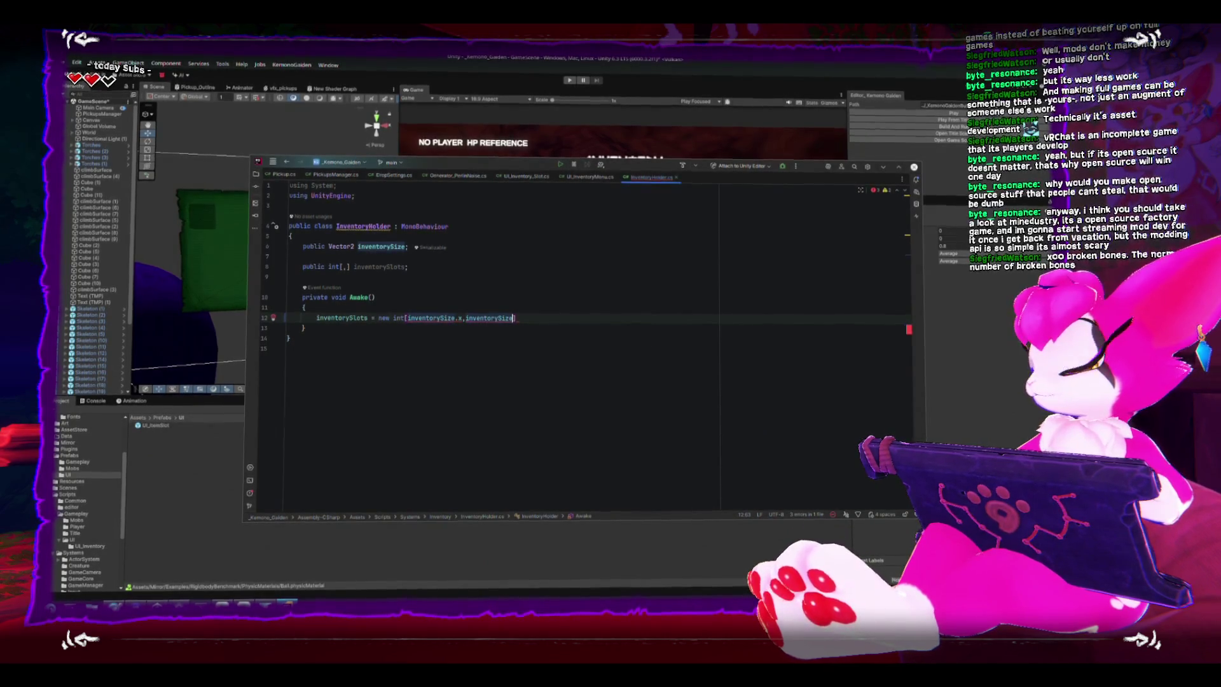
pyautogui.write('.y];')
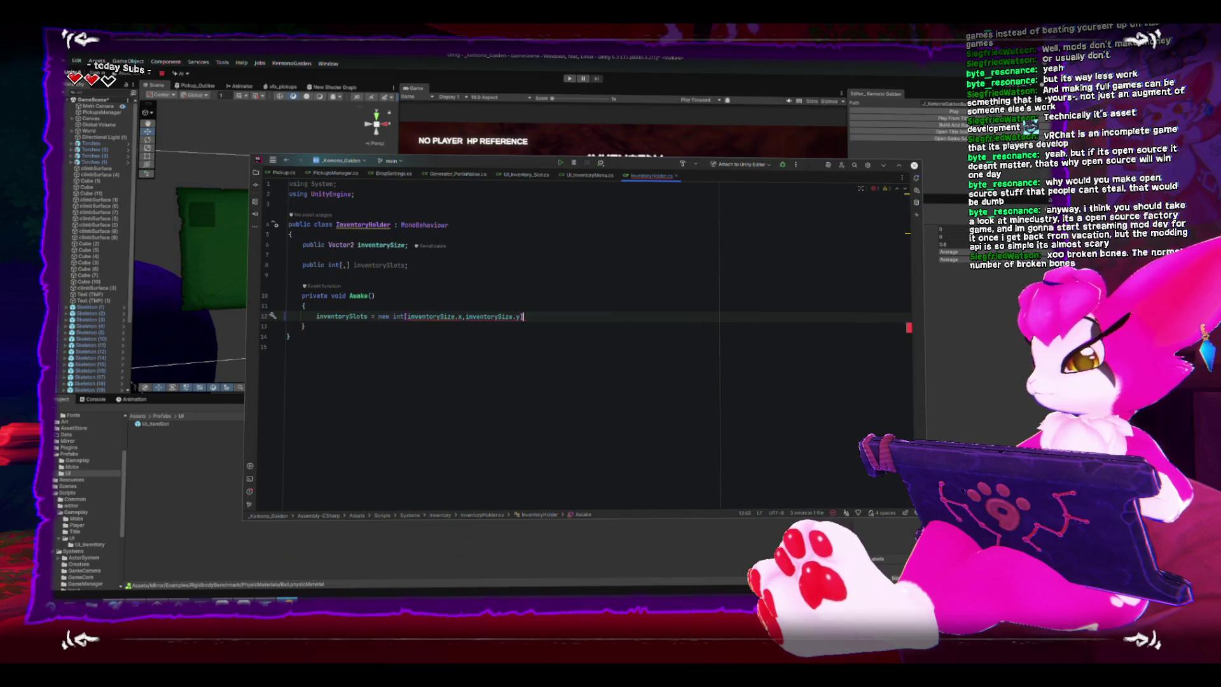
pyautogui.hotkey('ctrl', 's')
# - Cast both array dimensions to (int) in the inventorySlots creation
pyautogui.click(418, 373)
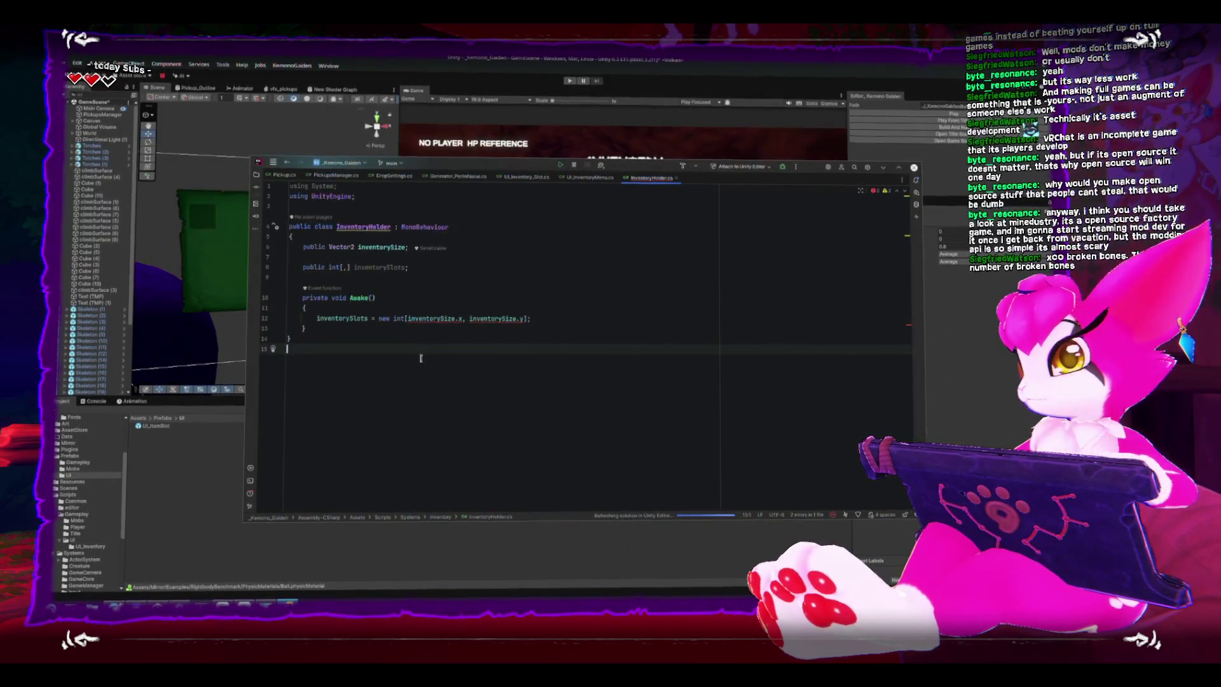
pyautogui.moveTo(431, 320)
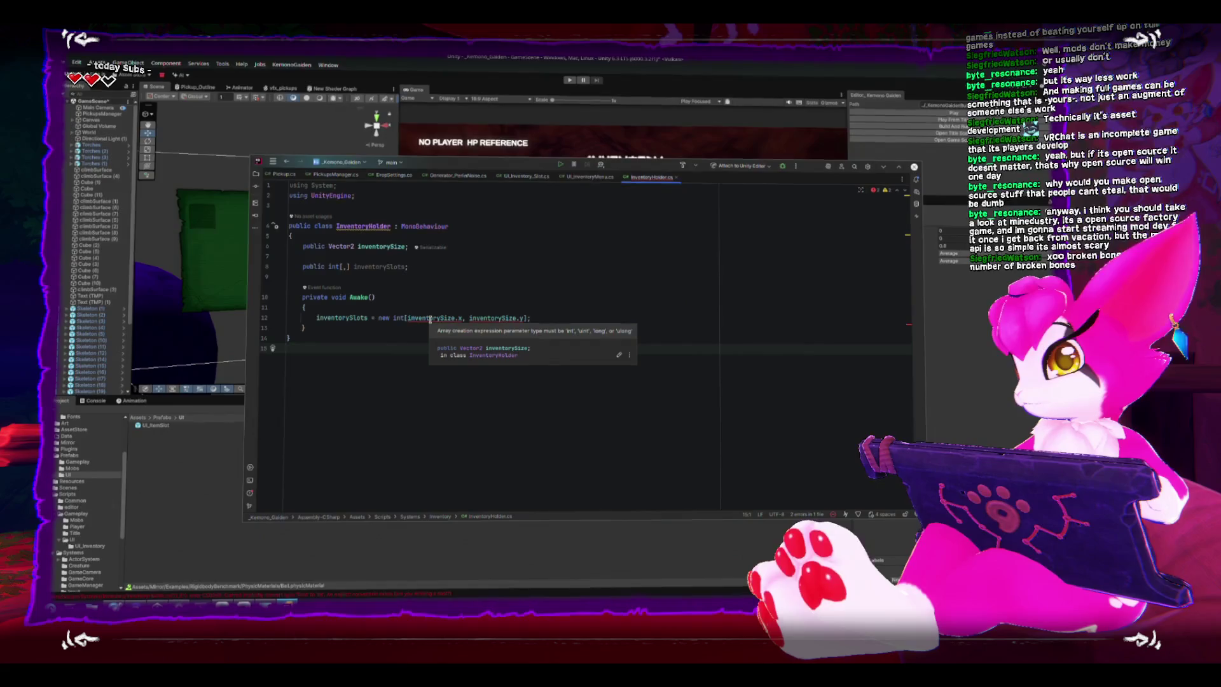
pyautogui.click(411, 316)
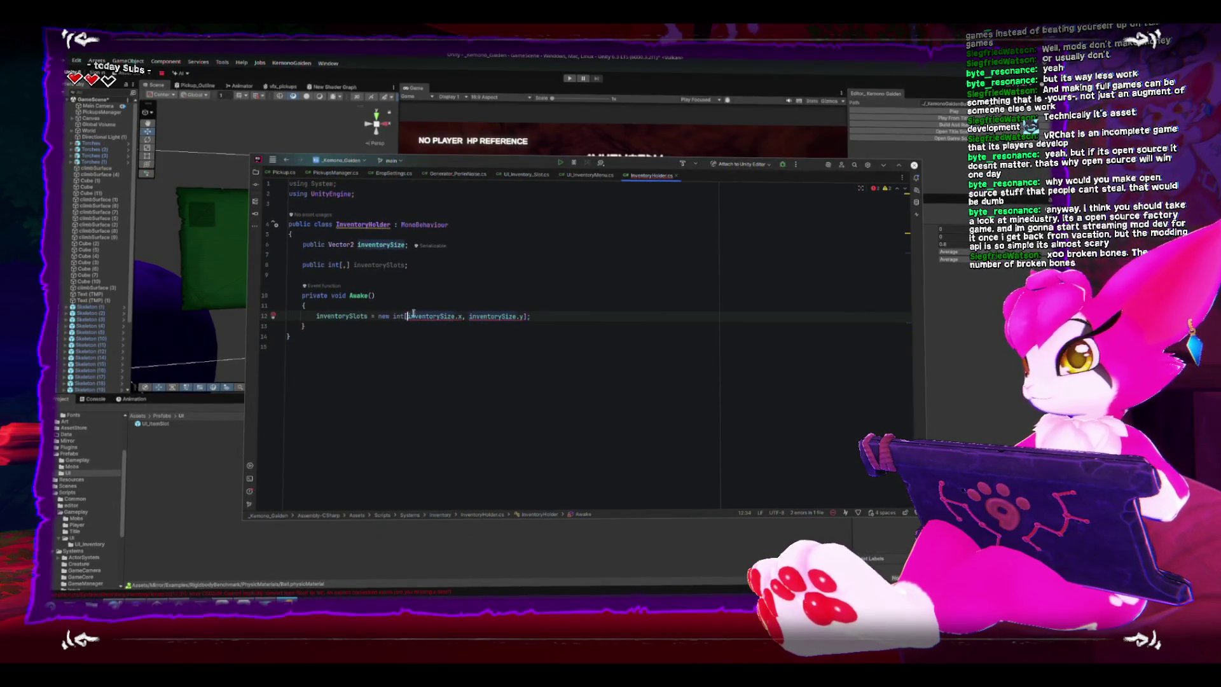
pyautogui.hotkey('ctrl', 'space')
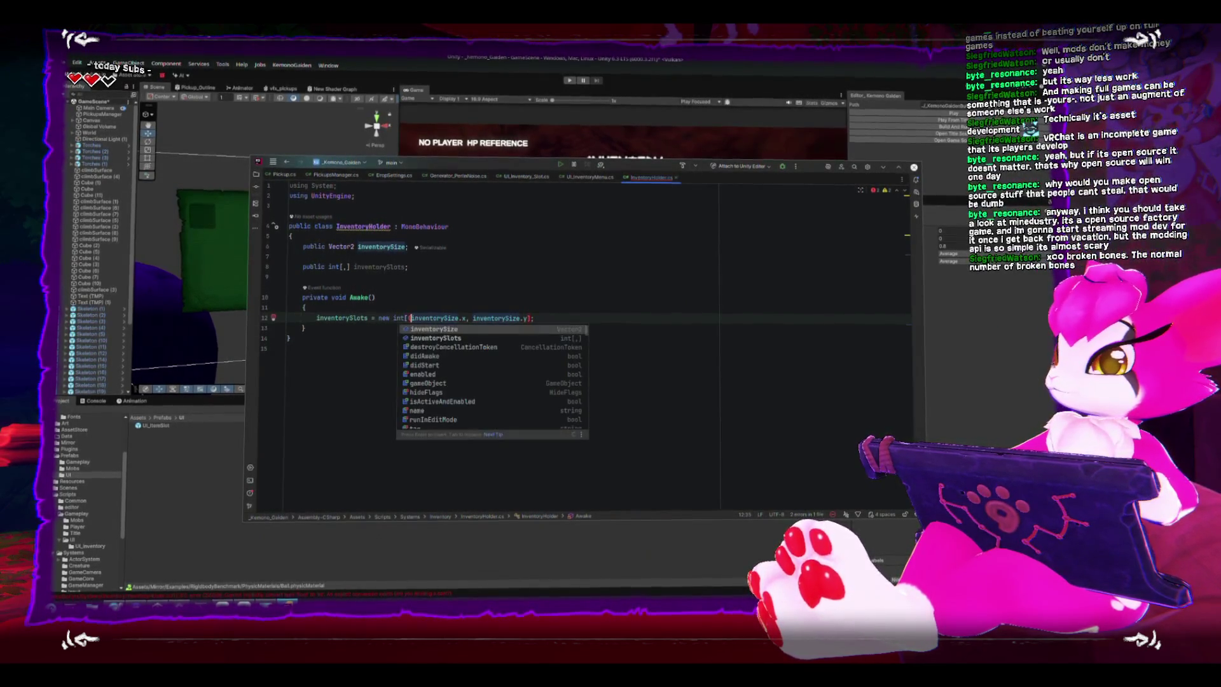
pyautogui.write('(int)')
pyautogui.click(487, 317)
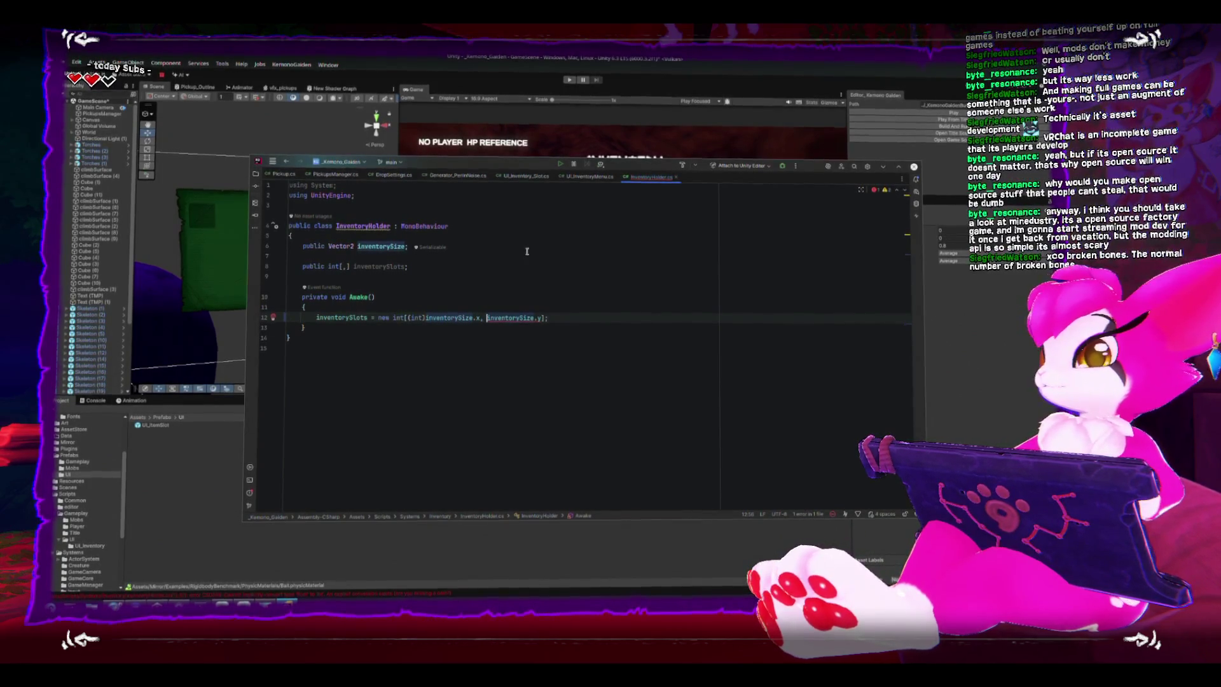
pyautogui.write('(int)')
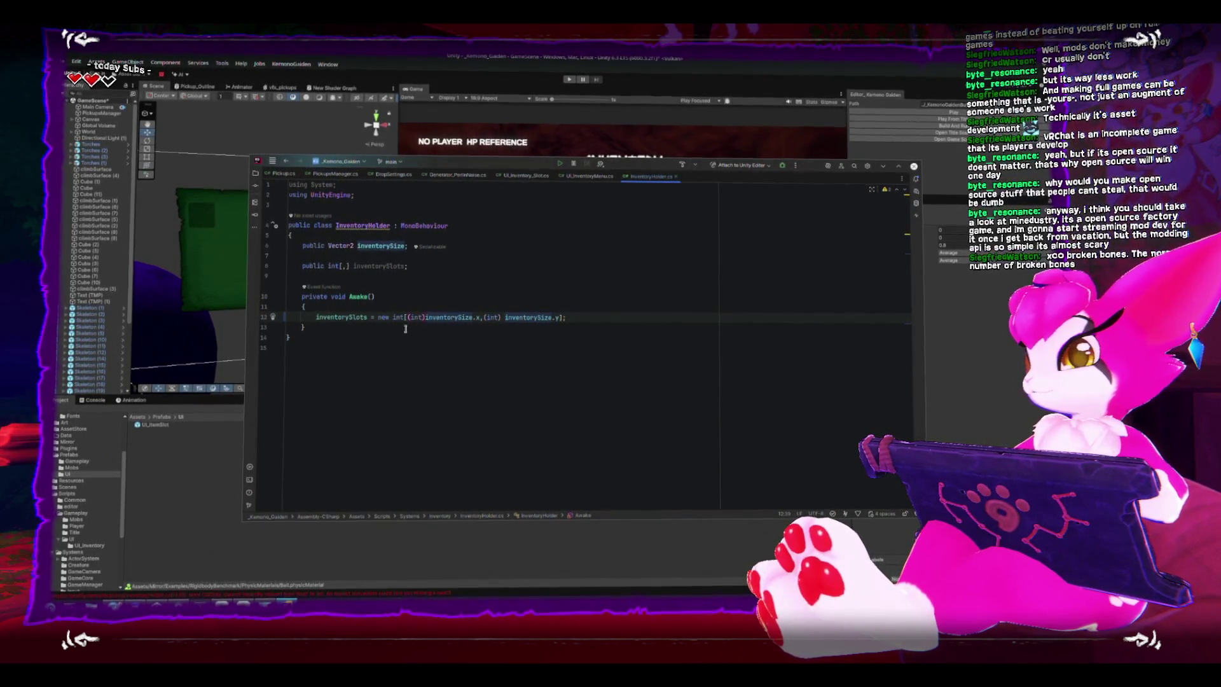
# - Change inventorySize's type to Vector2Int and remove the now-unneeded (int) casts
pyautogui.doubleClick(342, 246)
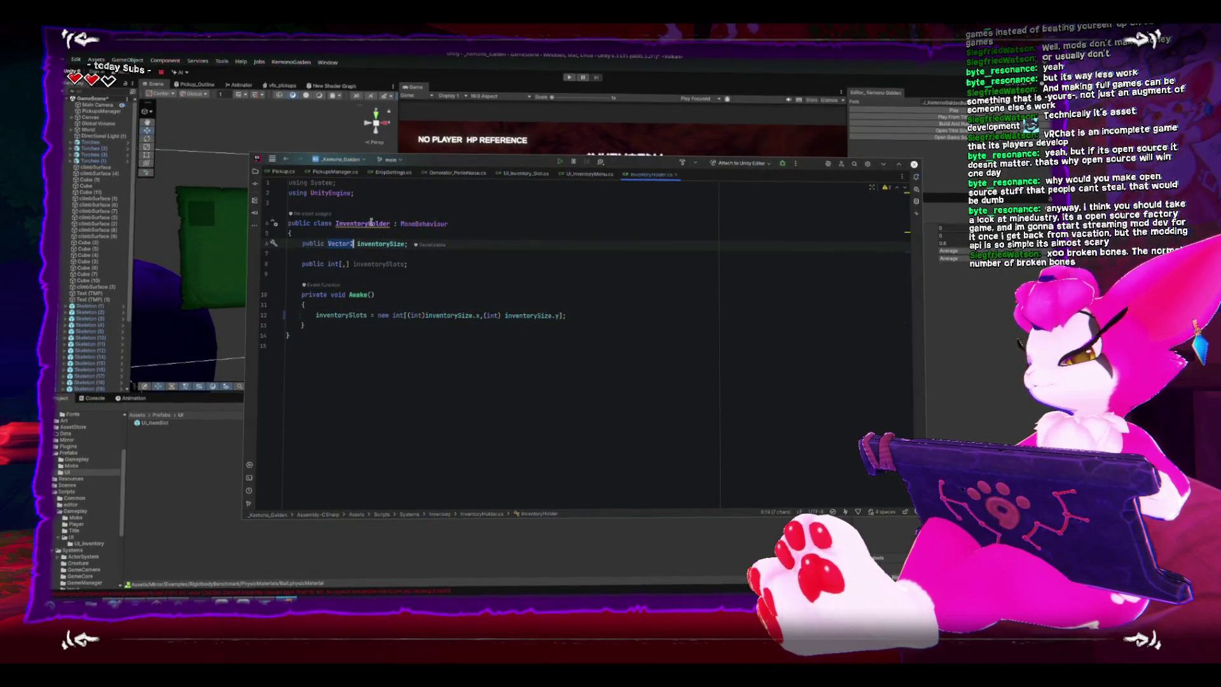
pyautogui.write('Vector')
pyautogui.press('Down')
pyautogui.press('Down')
pyautogui.press('Down')
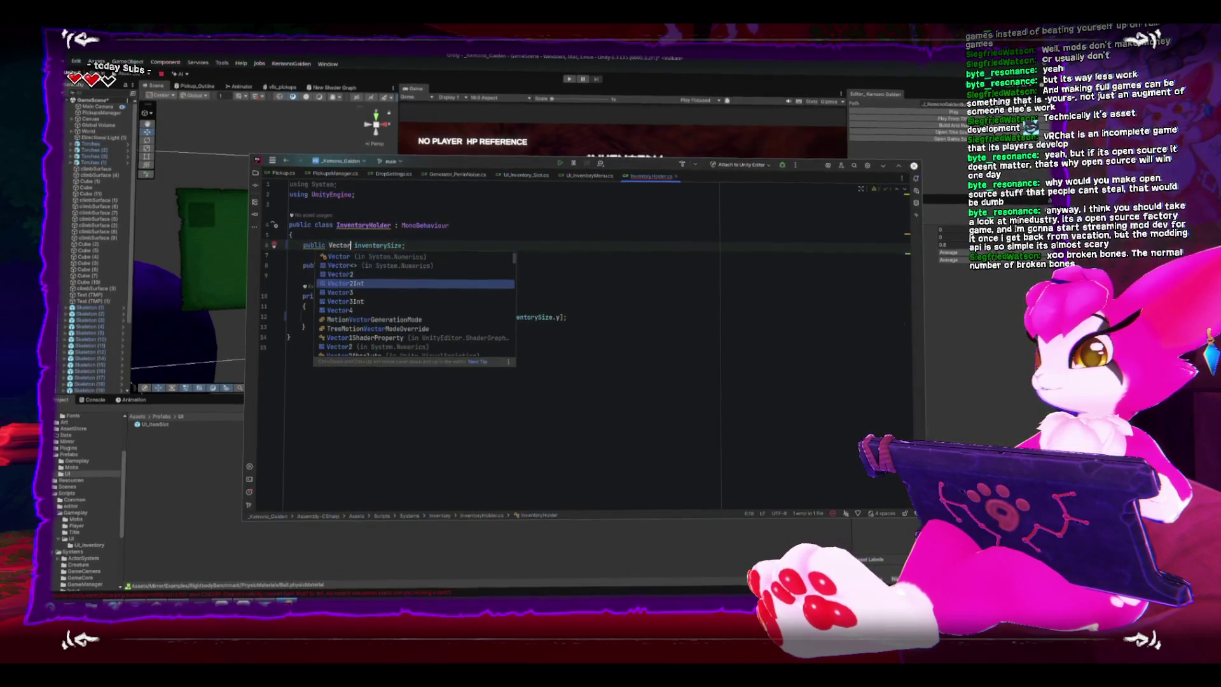
pyautogui.press('Return')
pyautogui.click(425, 315)
pyautogui.press('BackSpace')
pyautogui.press('BackSpace')
pyautogui.press('BackSpace')
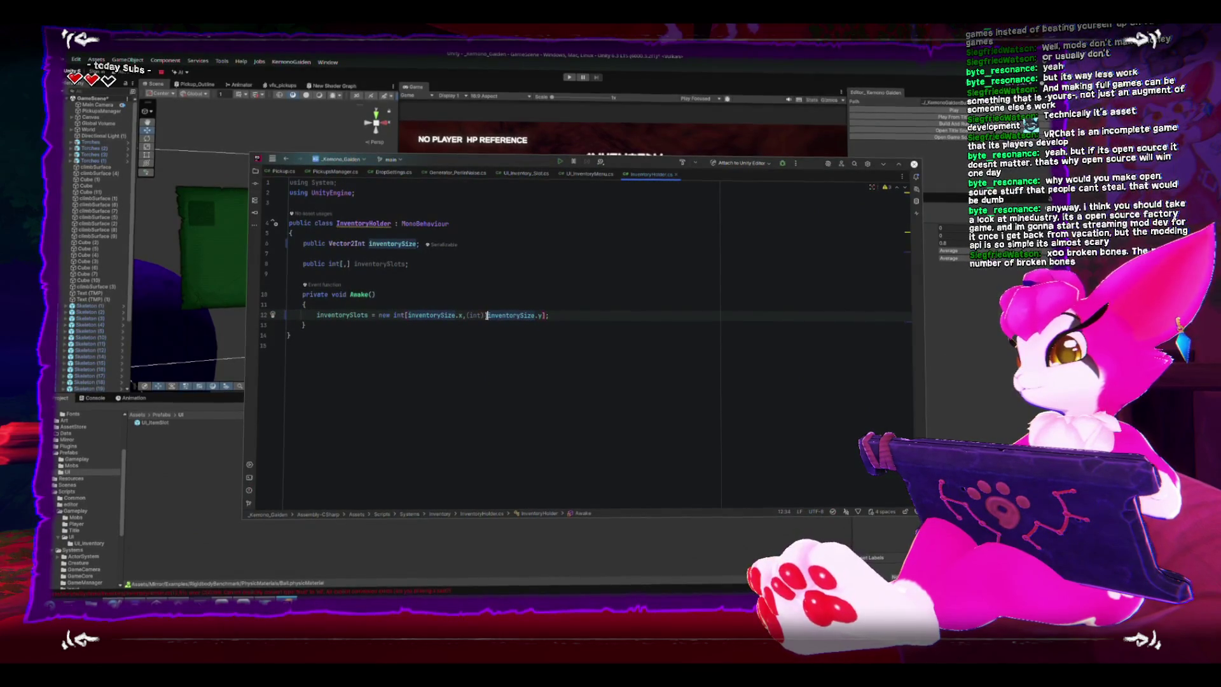
pyautogui.press('Delete')
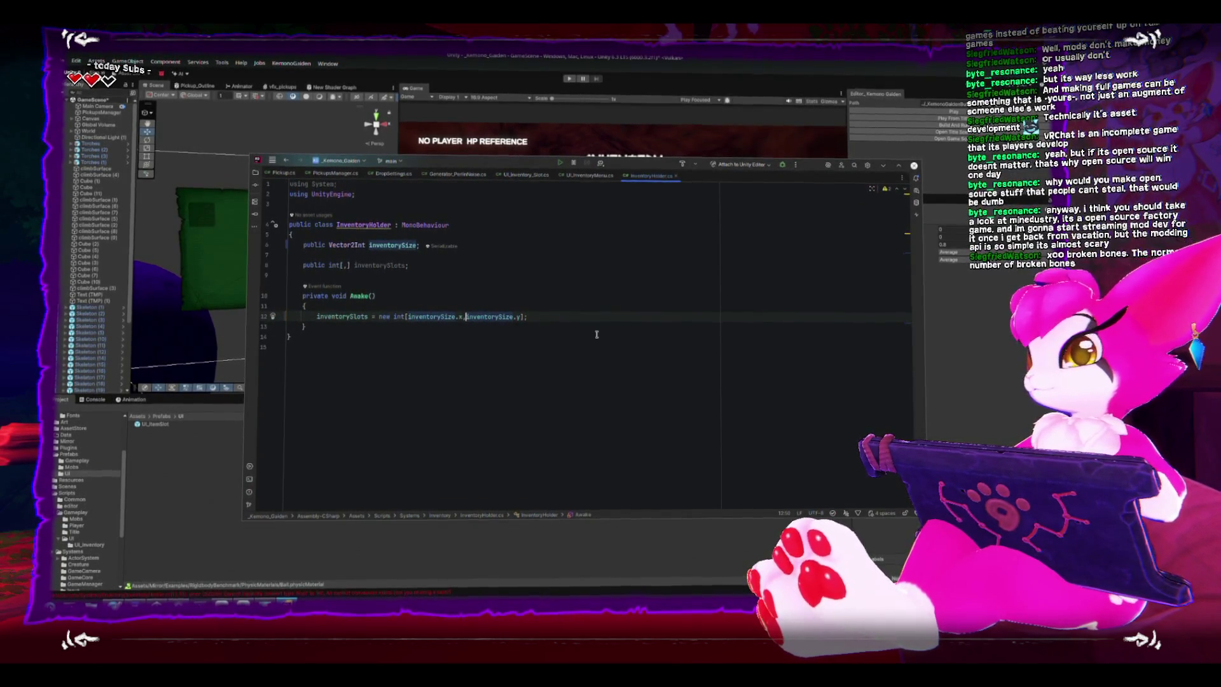
pyautogui.click(670, 269)
pyautogui.click(654, 329)
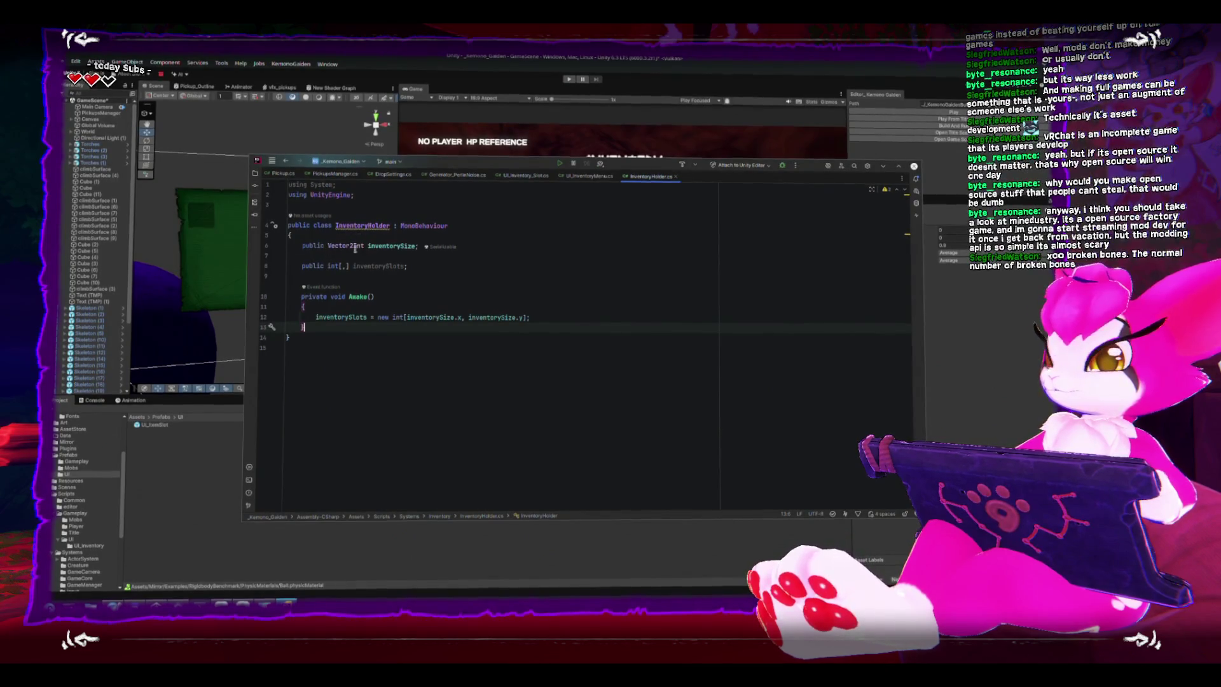
pyautogui.click(117, 285)
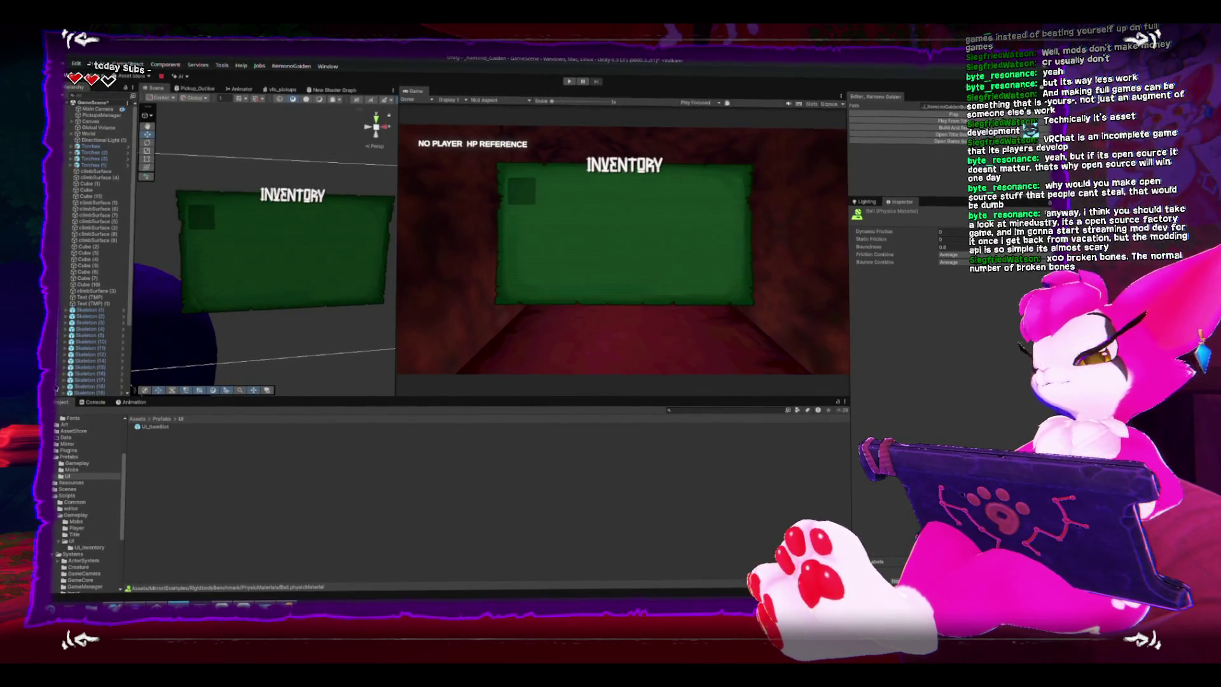
# - Select UI_Inventory, then UI_ItemSlot, and frame the item slot in the Scene view
pyautogui.scroll(-5, 97, 299)
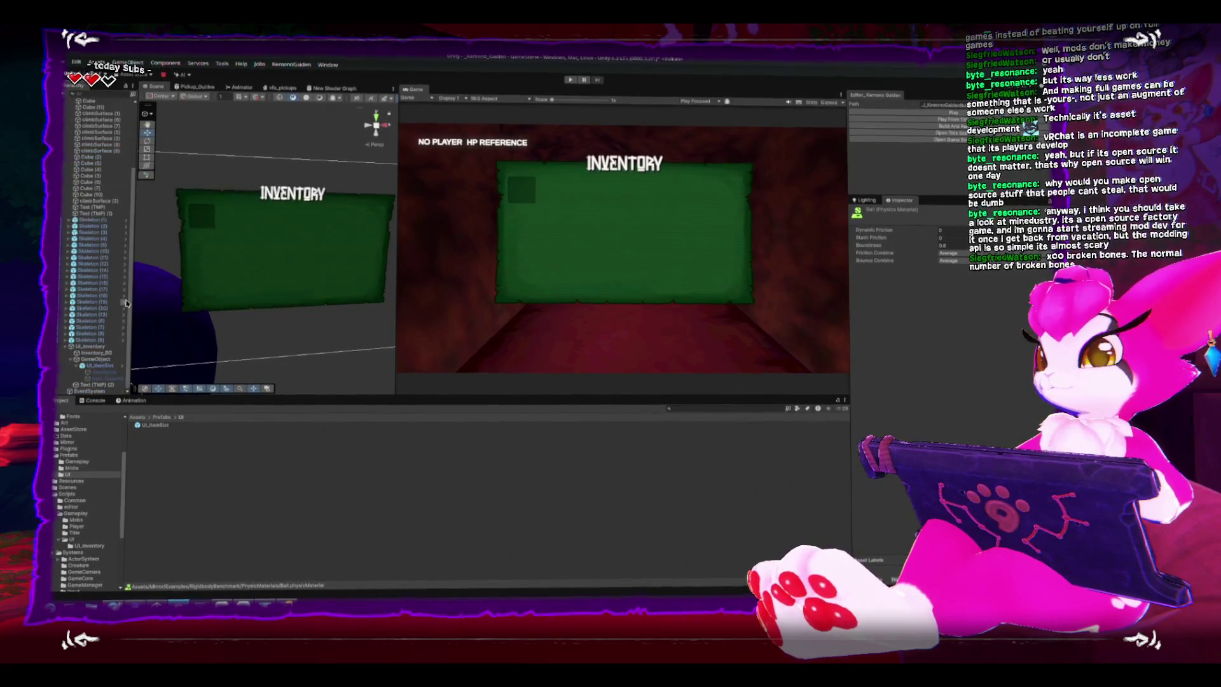
pyautogui.click(102, 347)
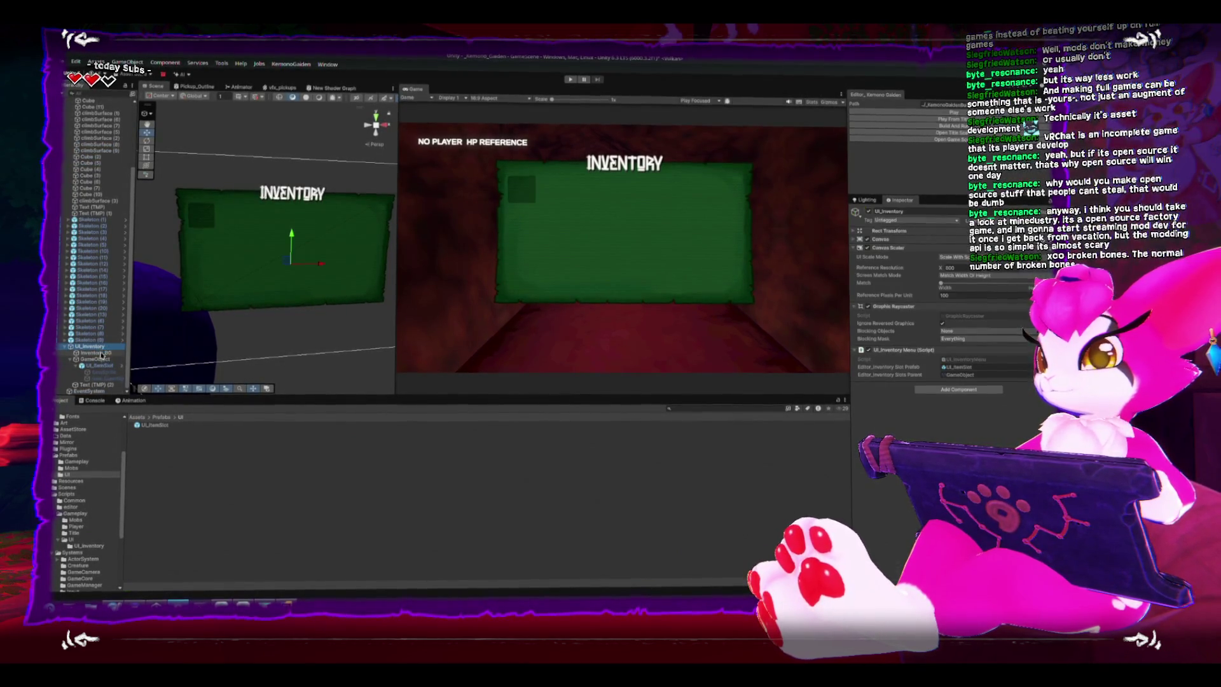
pyautogui.moveTo(299, 273)
pyautogui.mouseDown()
pyautogui.moveTo(314, 289)
pyautogui.moveTo(260, 281)
pyautogui.mouseUp()
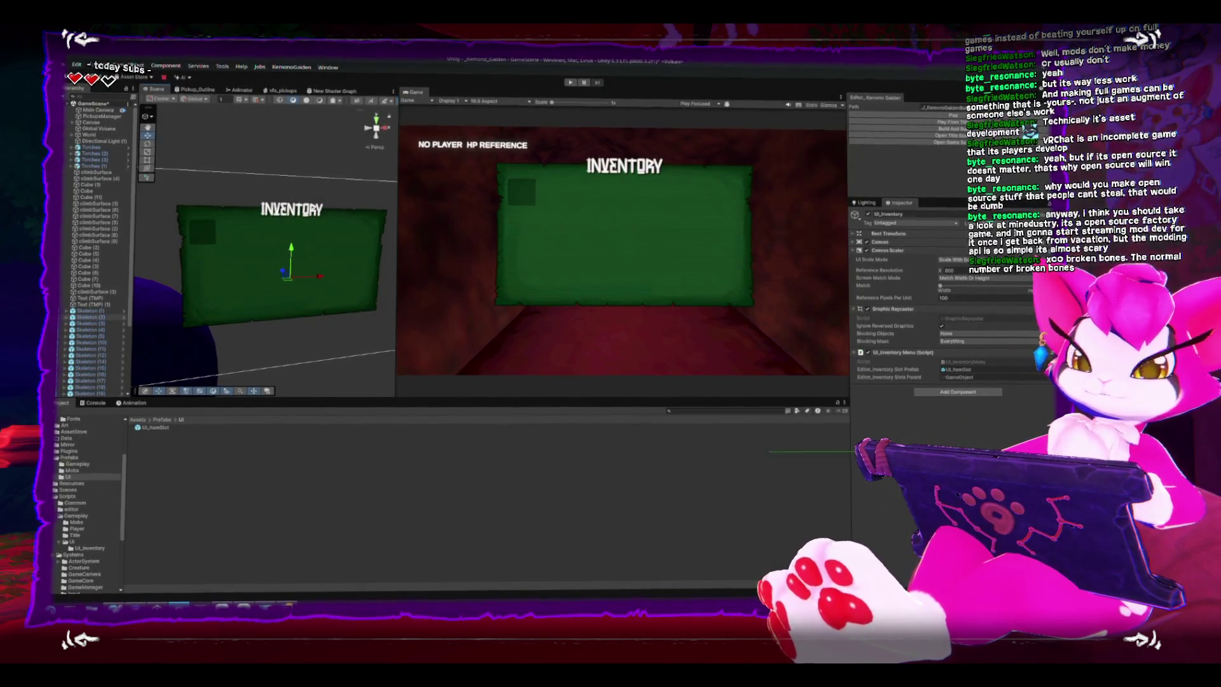
pyautogui.click(202, 232)
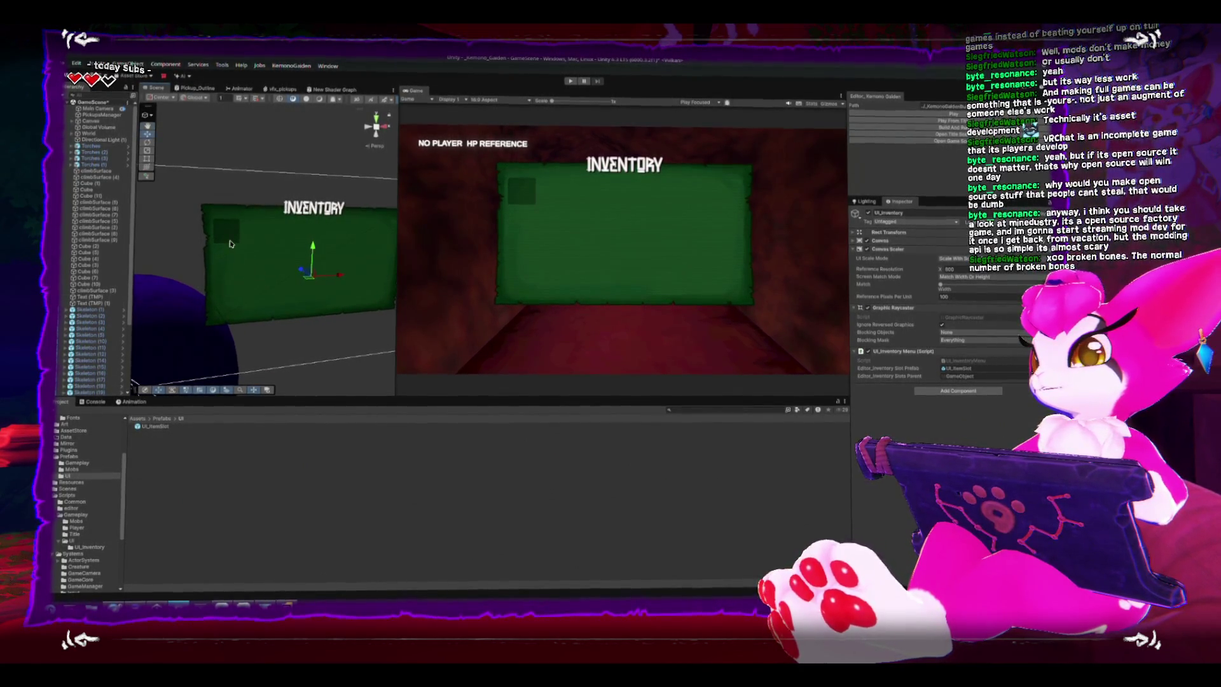
pyautogui.press('f')
# - Orbit around the green inventory panel and reframe on the UI_ItemSlot
pyautogui.scroll(-4, 246, 249)
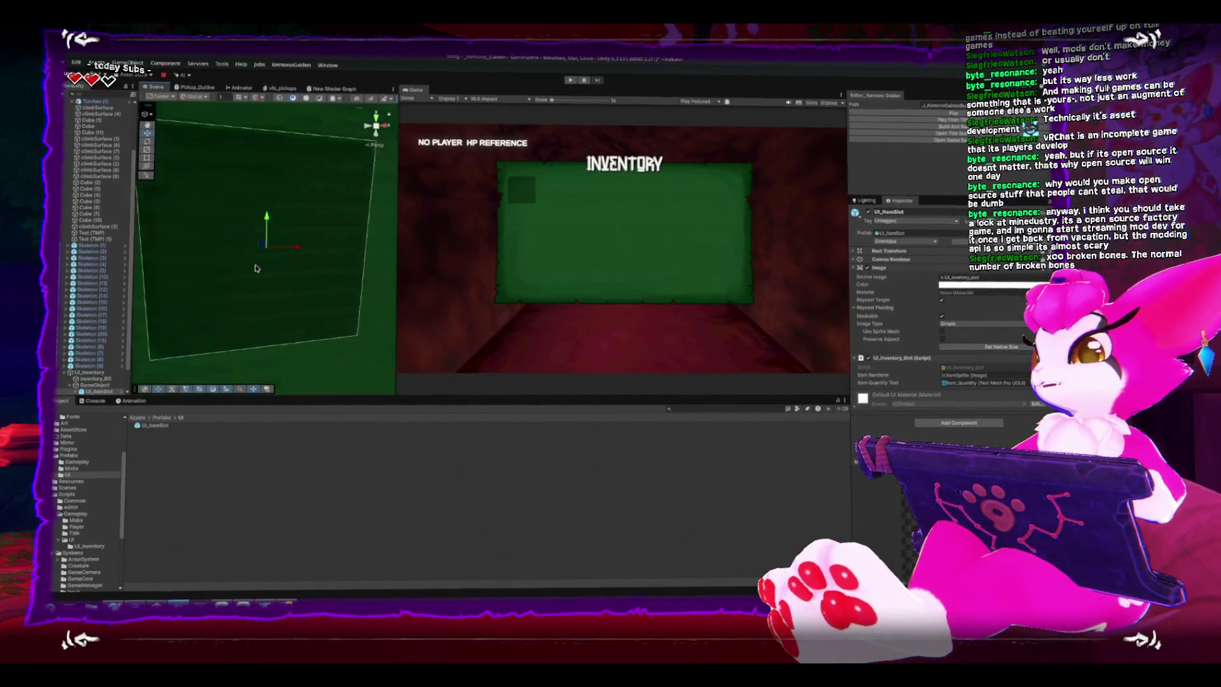
pyautogui.moveTo(277, 278); pyautogui.dragTo(333, 284)
pyautogui.moveTo(325, 184); pyautogui.dragTo(294, 189)
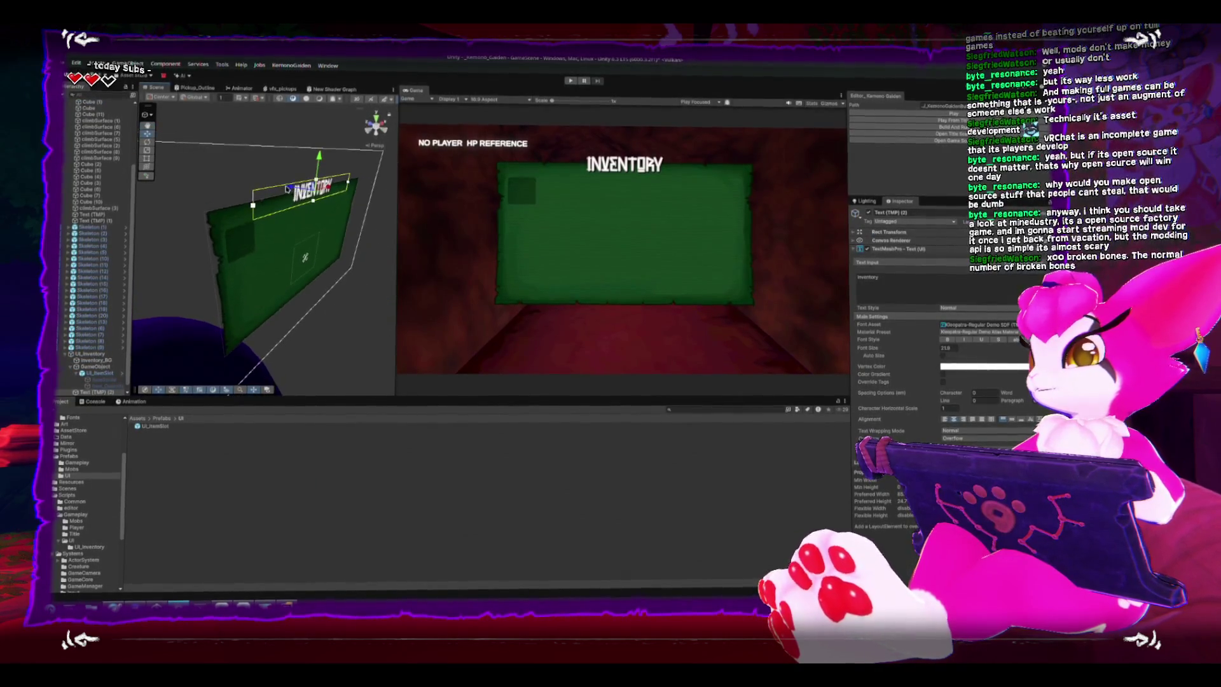
pyautogui.click(307, 239)
pyautogui.keyDown('alt'); pyautogui.moveTo(307, 239); pyautogui.dragTo(194, 242); pyautogui.keyUp('alt')
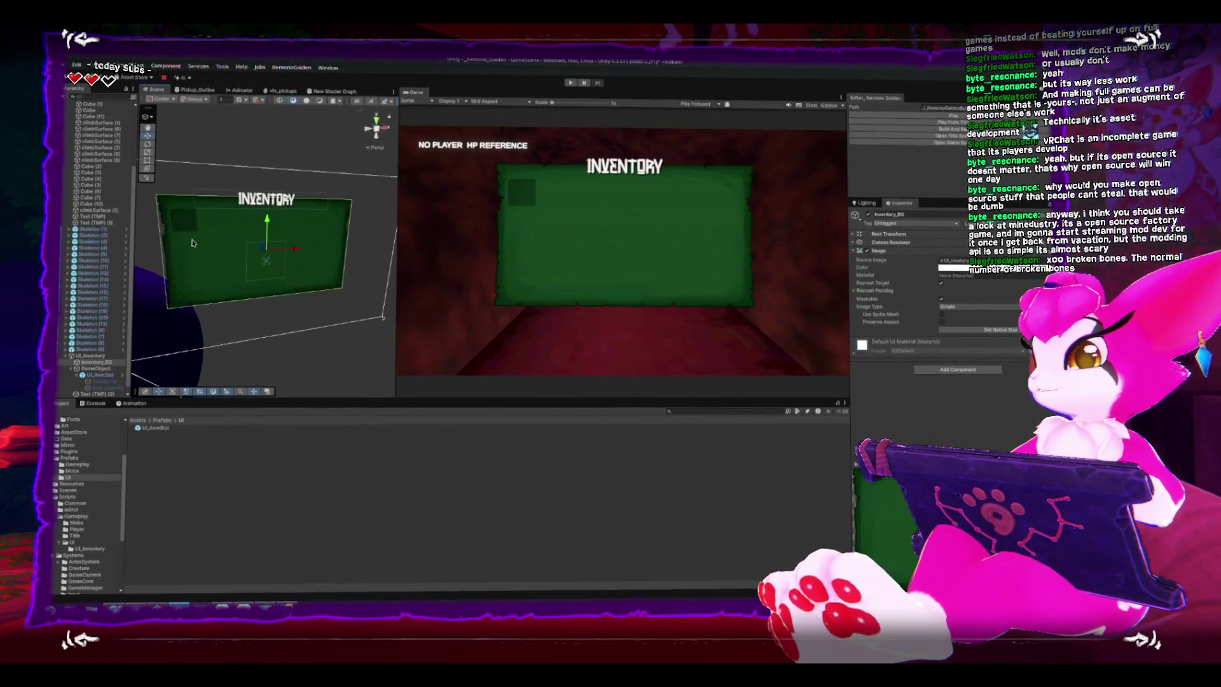
pyautogui.click(266, 258)
pyautogui.press('f')
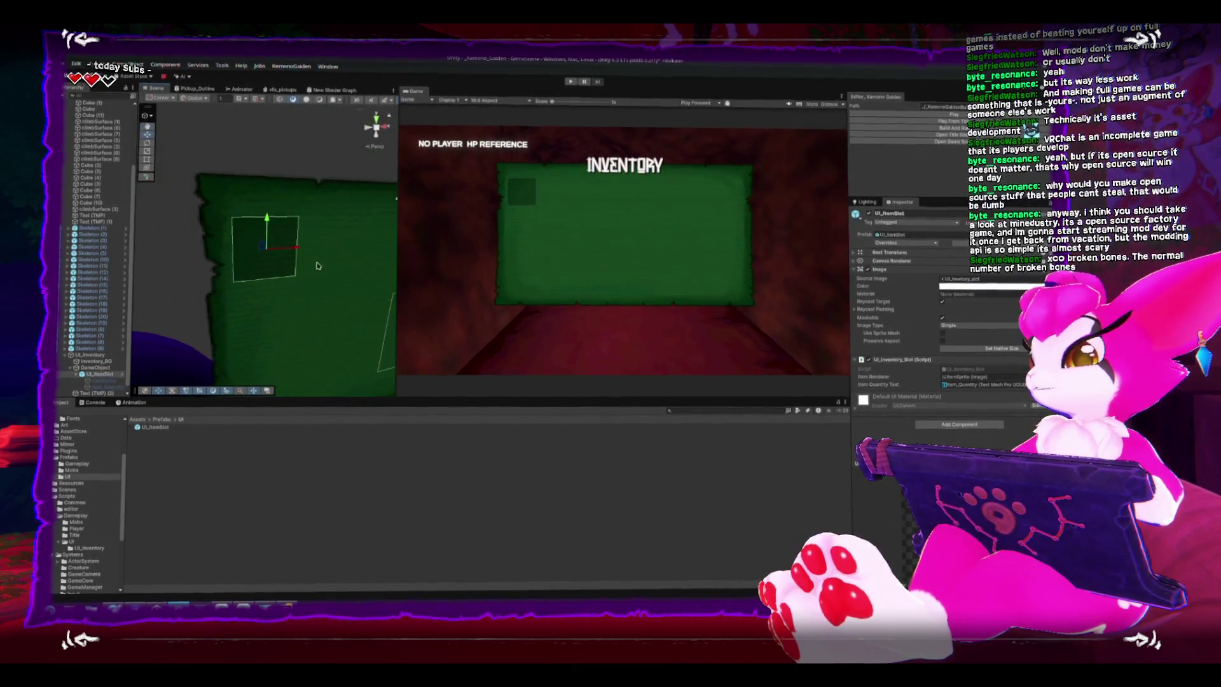
pyautogui.scroll(-5, 285, 247)
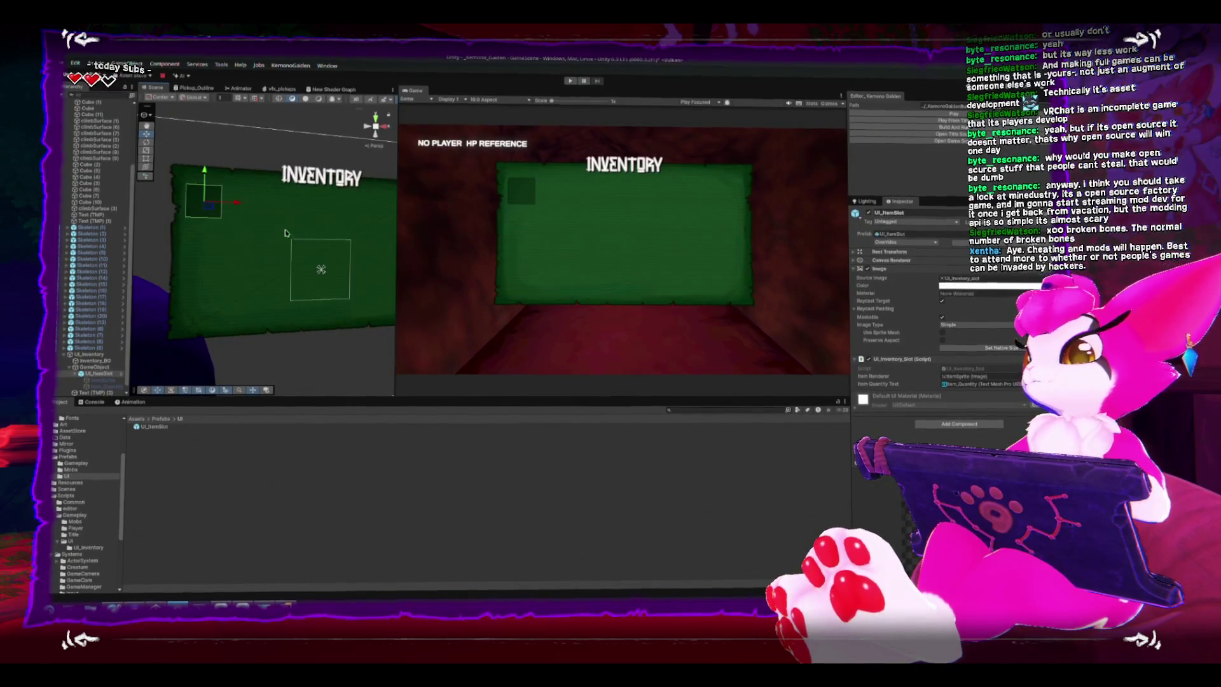
# - Nudge the item slot slightly left and reframe the Scene view on UI_ItemSlot
pyautogui.moveTo(240, 199); pyautogui.dragTo(234, 199)
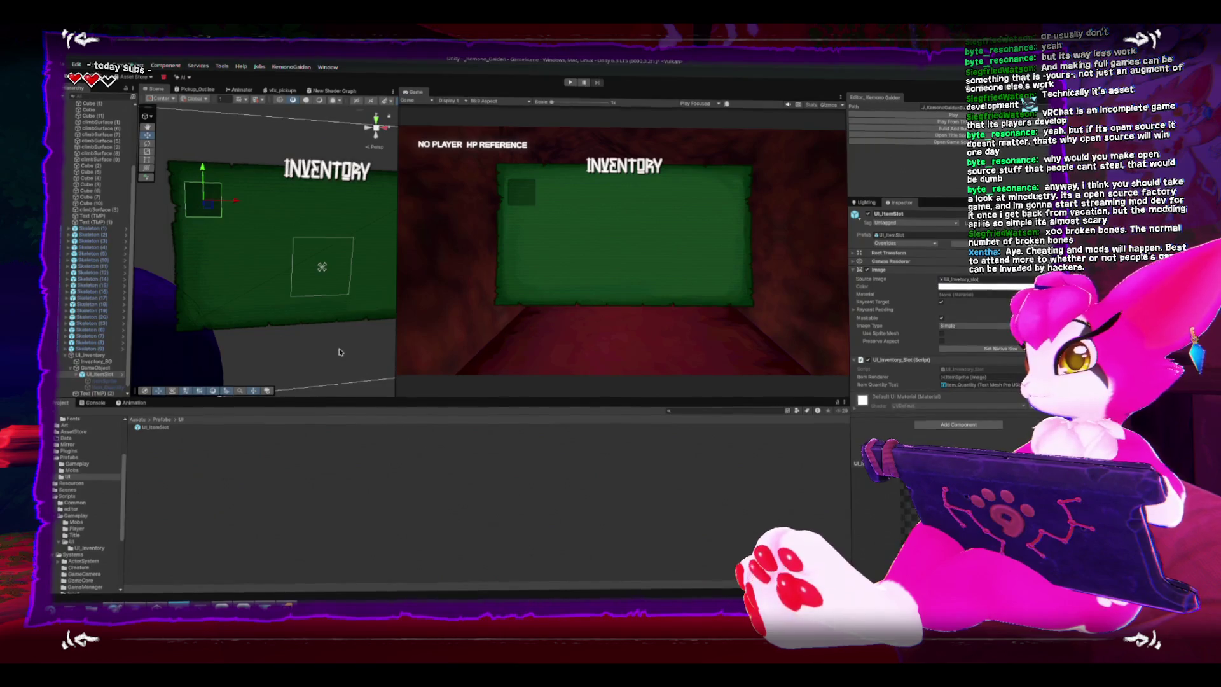
pyautogui.click(343, 325)
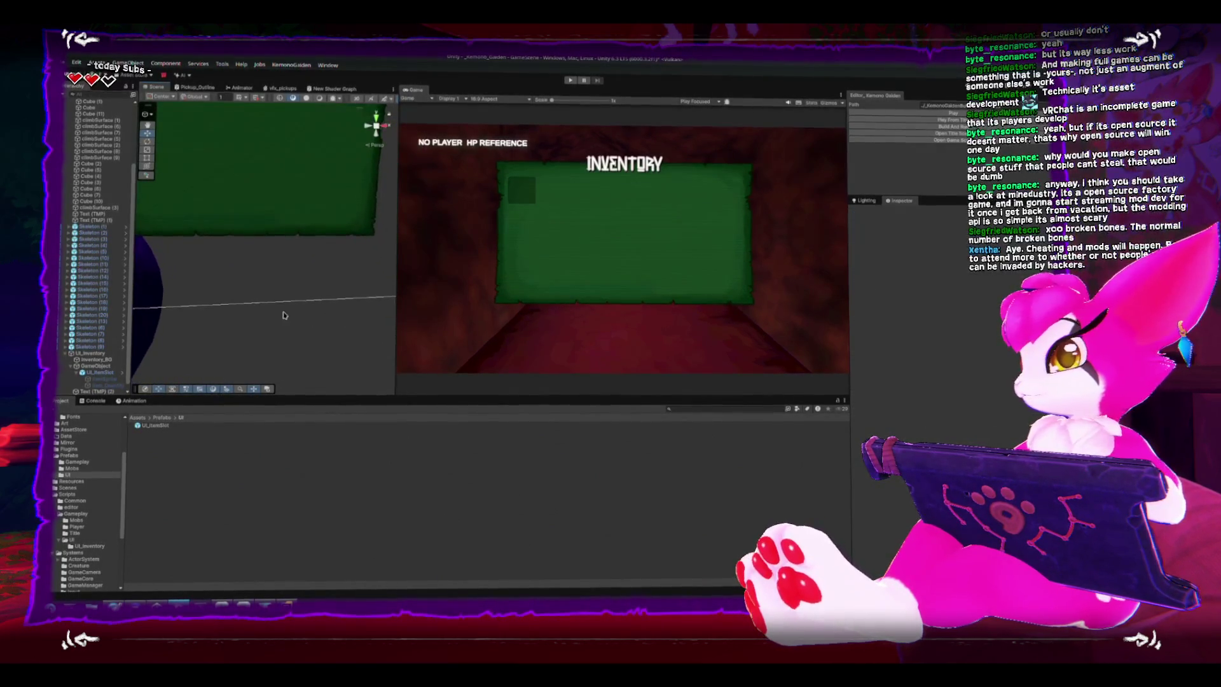
pyautogui.scroll(-5, 299, 306)
pyautogui.click(272, 274)
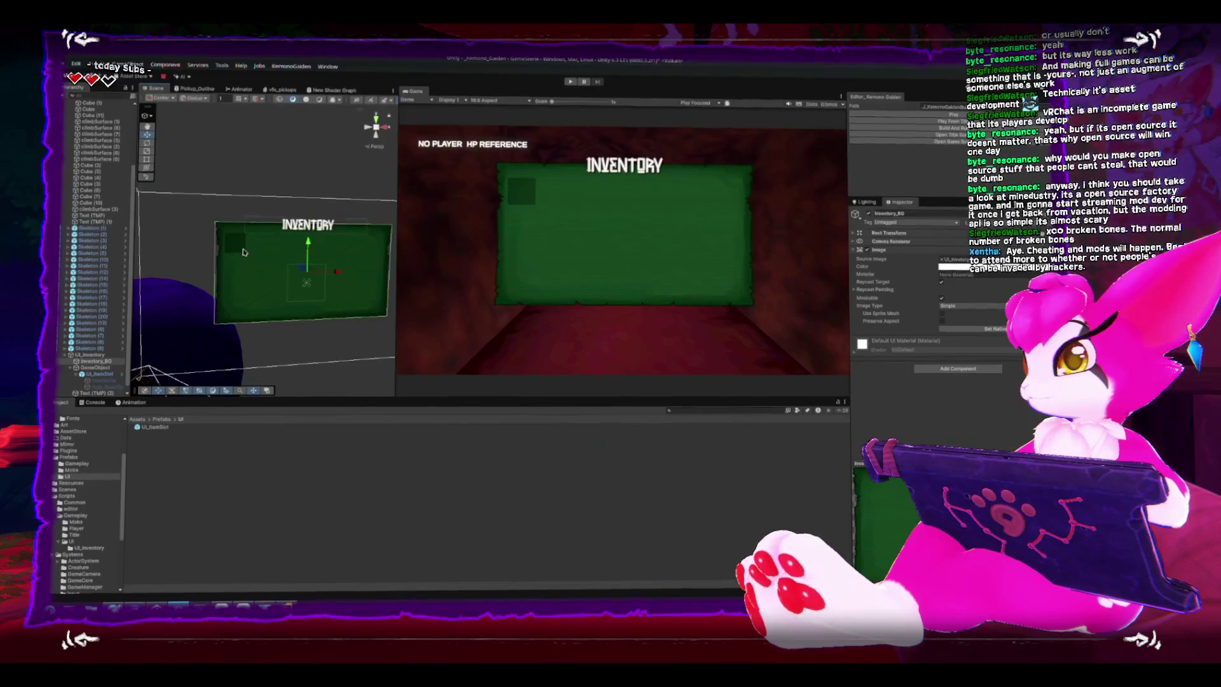
pyautogui.press('f')
pyautogui.scroll(-5, 261, 170)
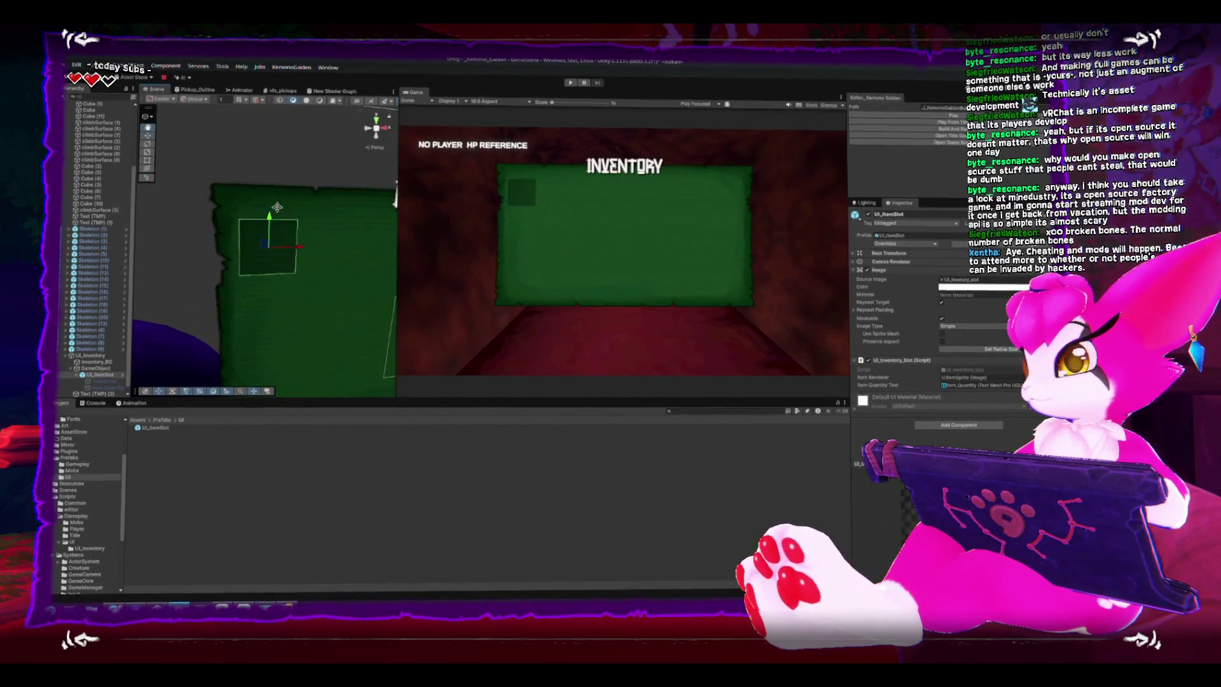
# - Open the UI_InventoryMenu script from the UI_Inventory canvas in Rider
pyautogui.click(87, 354)
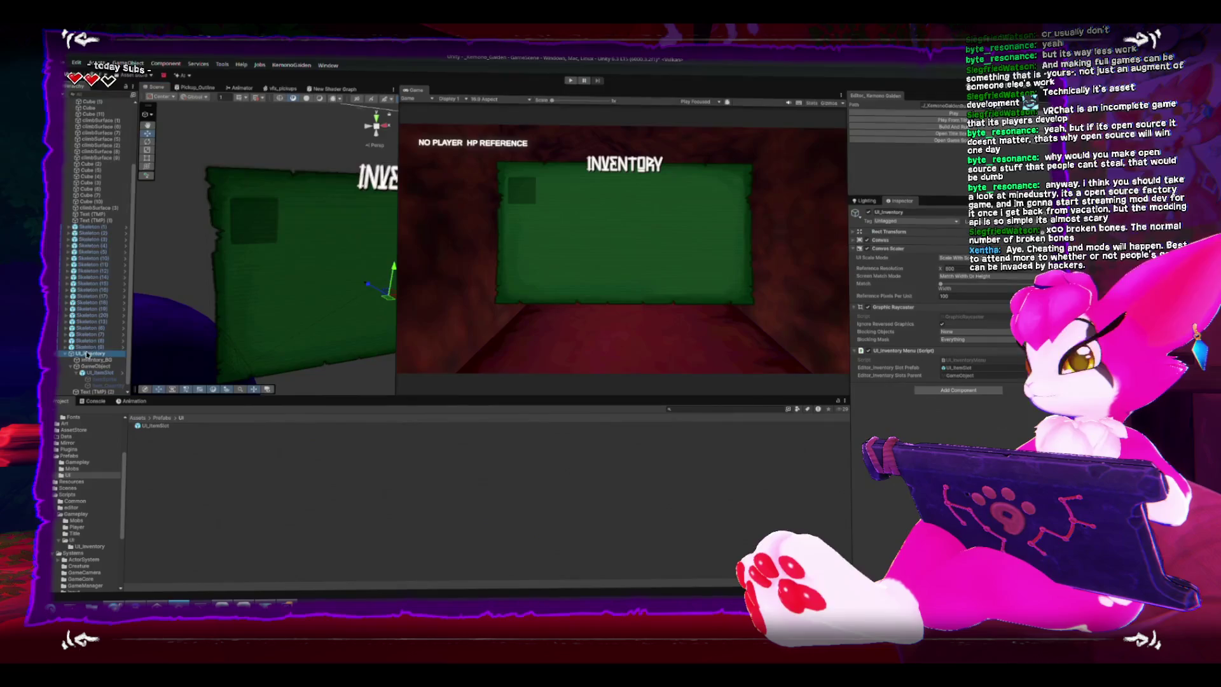
pyautogui.doubleClick(967, 361)
pyautogui.click(611, 281)
# - Add an empty public void InitializeInventoryMenu(InventoryHolder inventory) method below the fields
pyautogui.press('Return')
pyautogui.press('Return')
pyautogui.write('public void ')
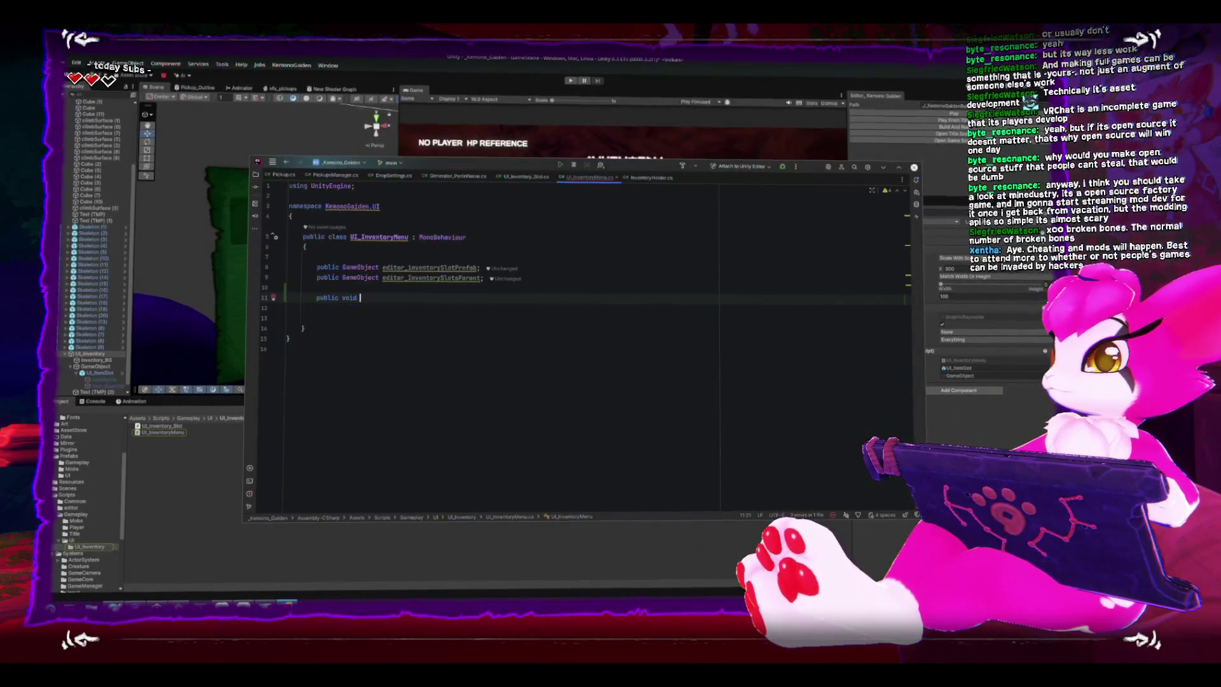
pyautogui.write('Initialize')
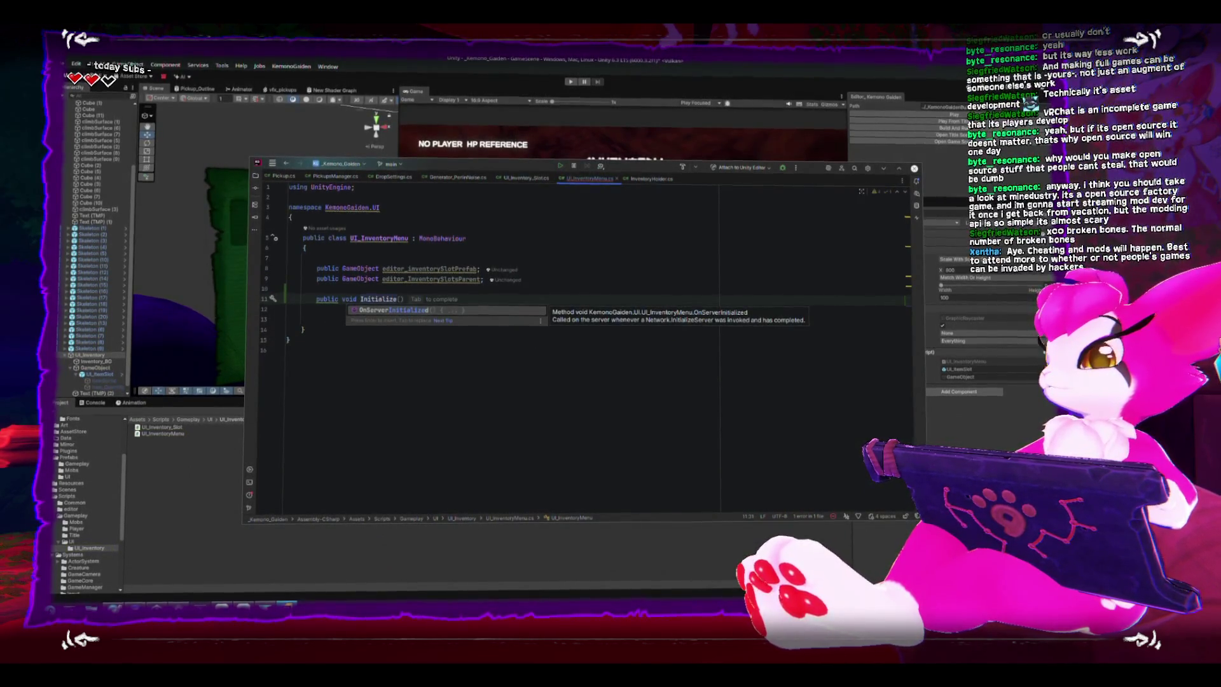
pyautogui.write('Inven')
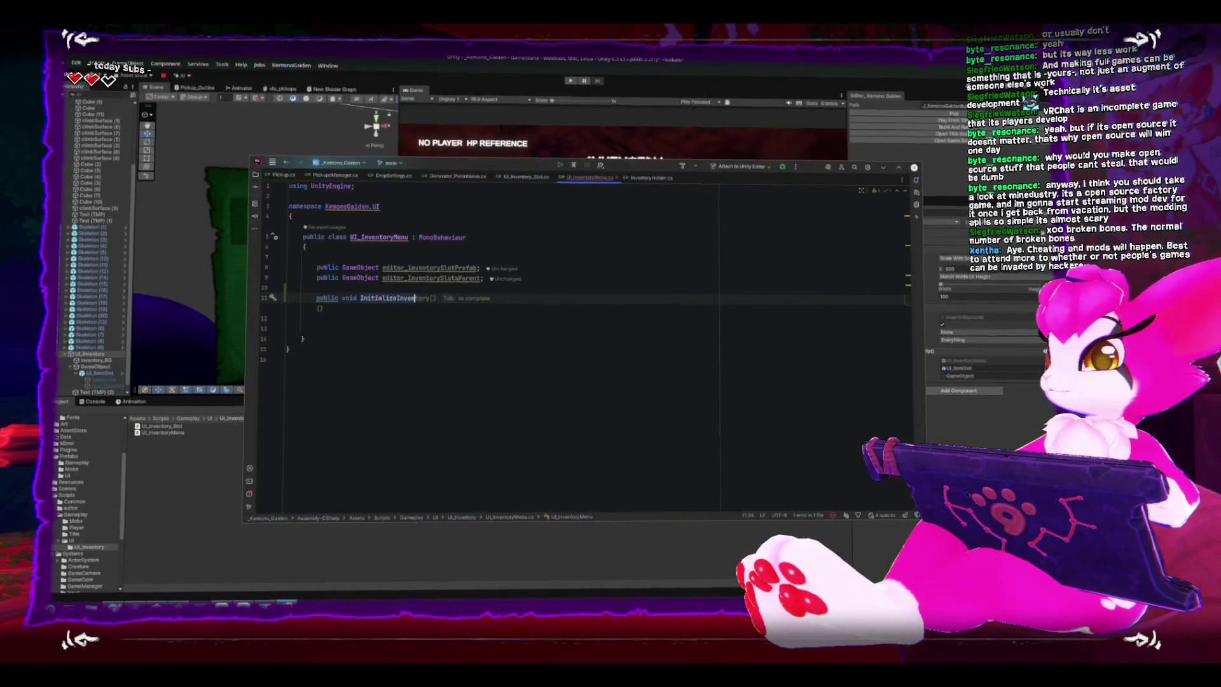
pyautogui.write('toryMenu(')
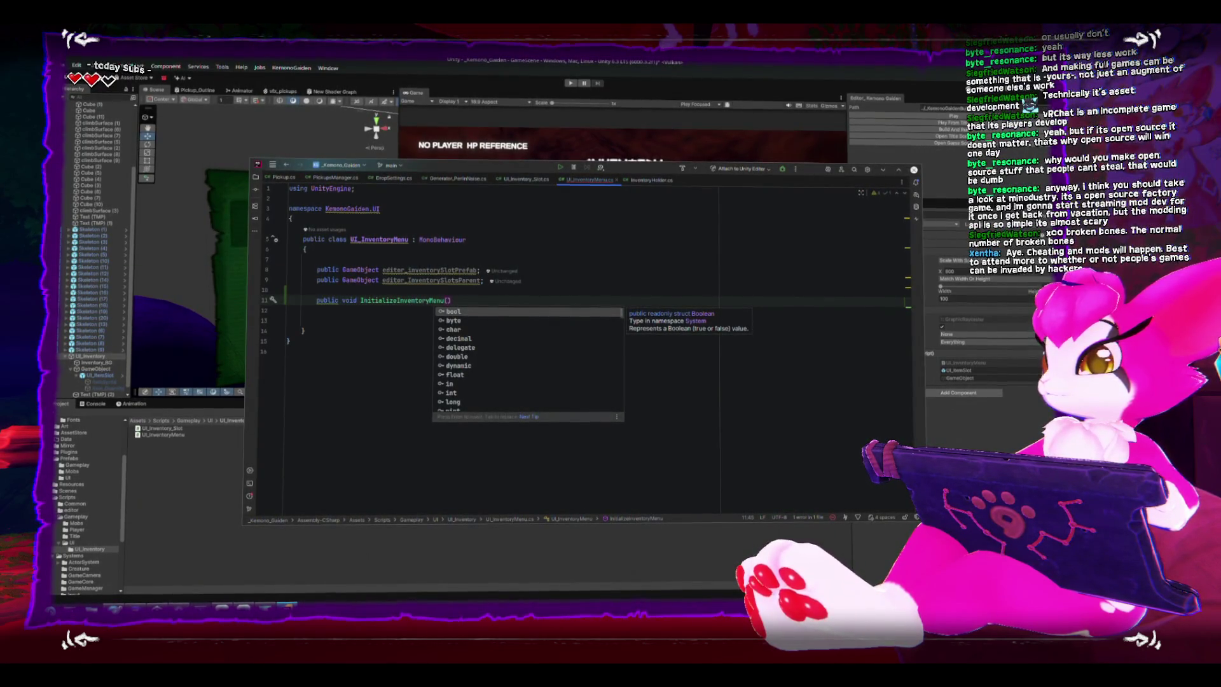
pyautogui.write('IInvent')
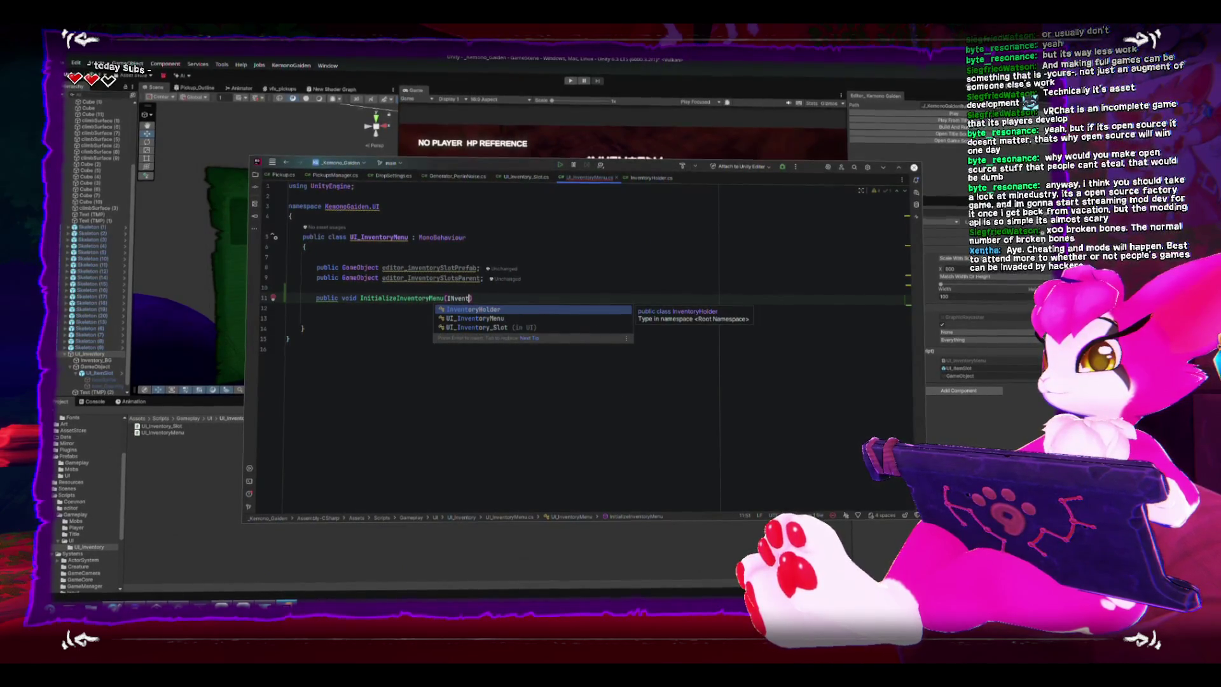
pyautogui.press('Return')
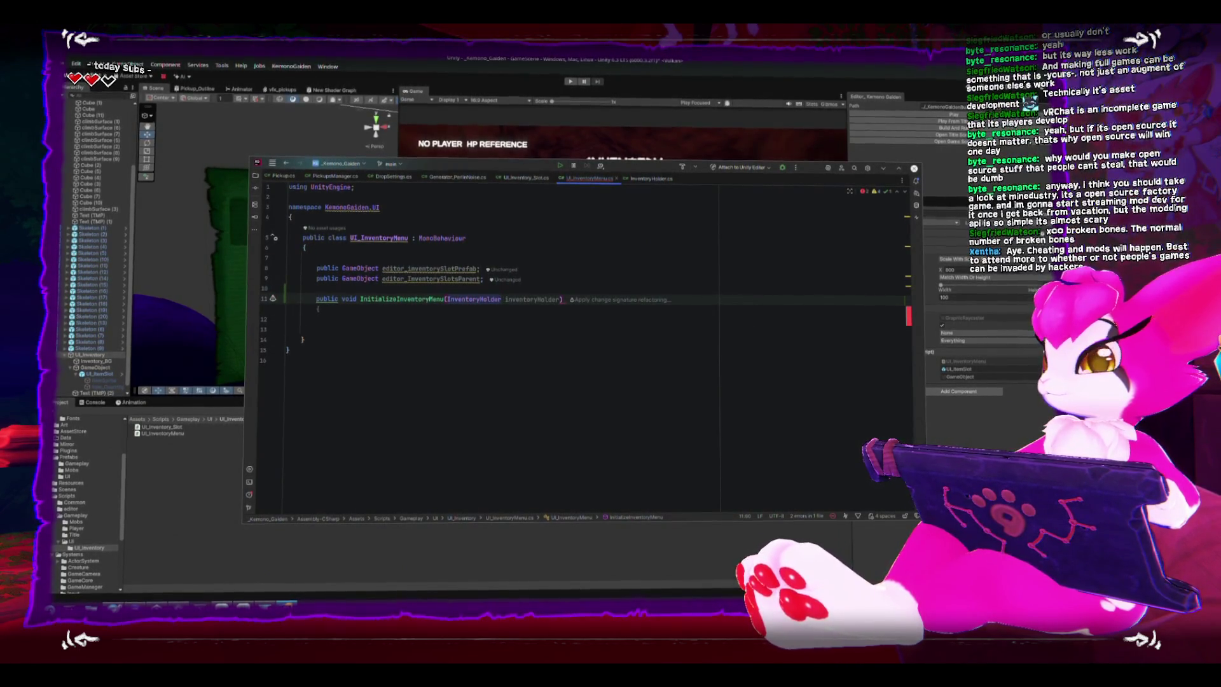
pyautogui.write('inv')
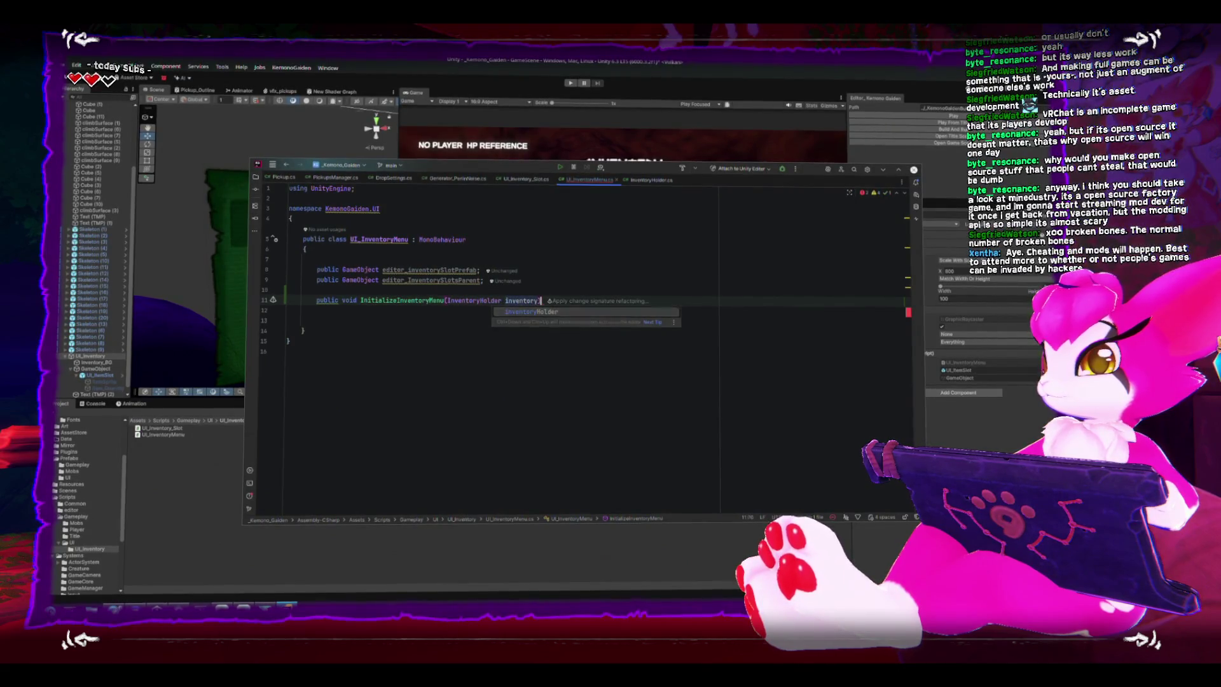
pyautogui.write(')')
pyautogui.press('Return')
pyautogui.write('{')
pyautogui.press('Return')
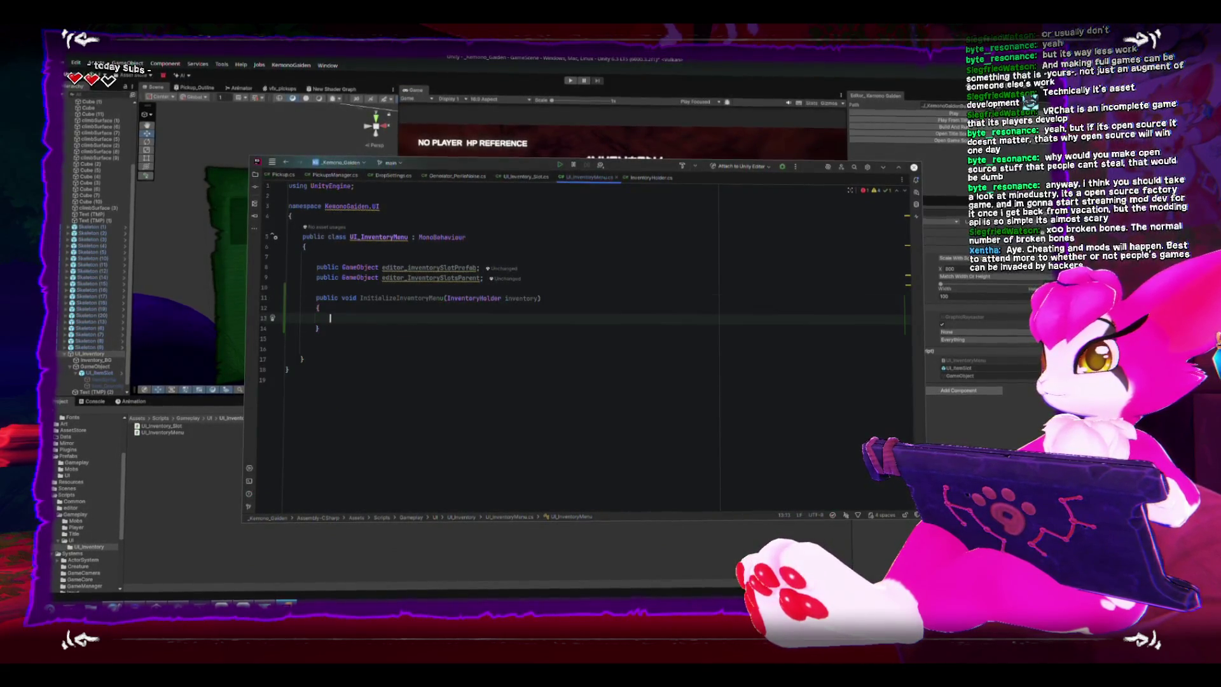
pyautogui.click(529, 297)
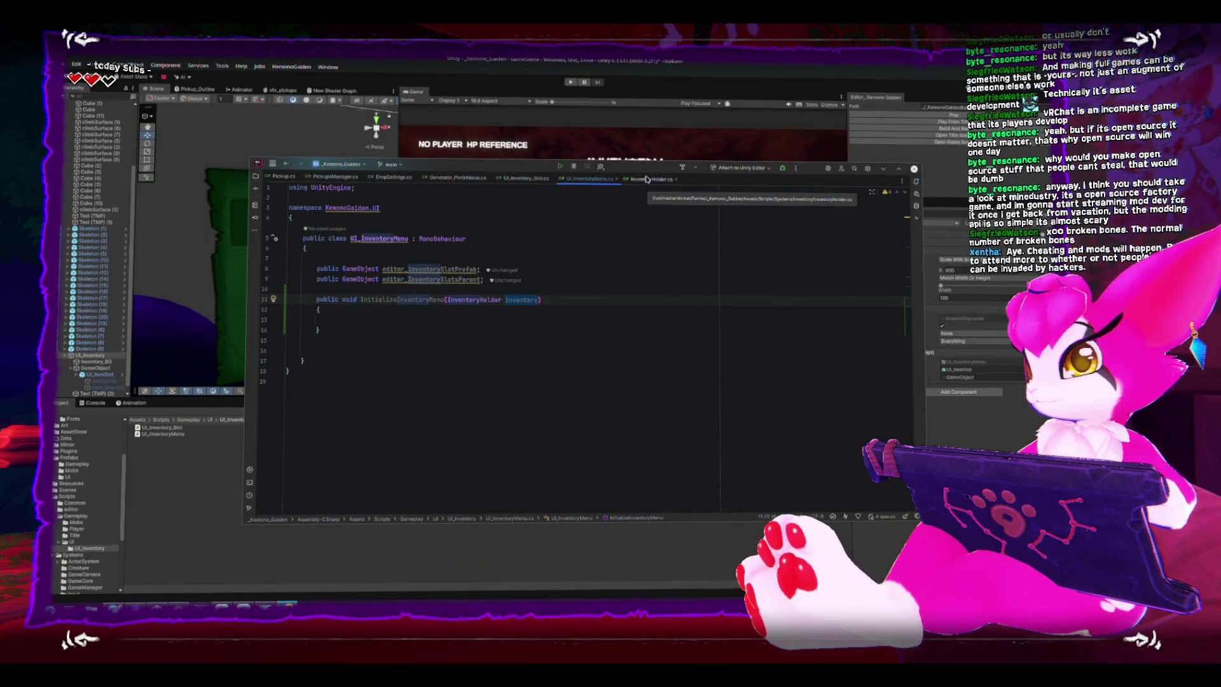
pyautogui.click(599, 312)
pyautogui.click(599, 315)
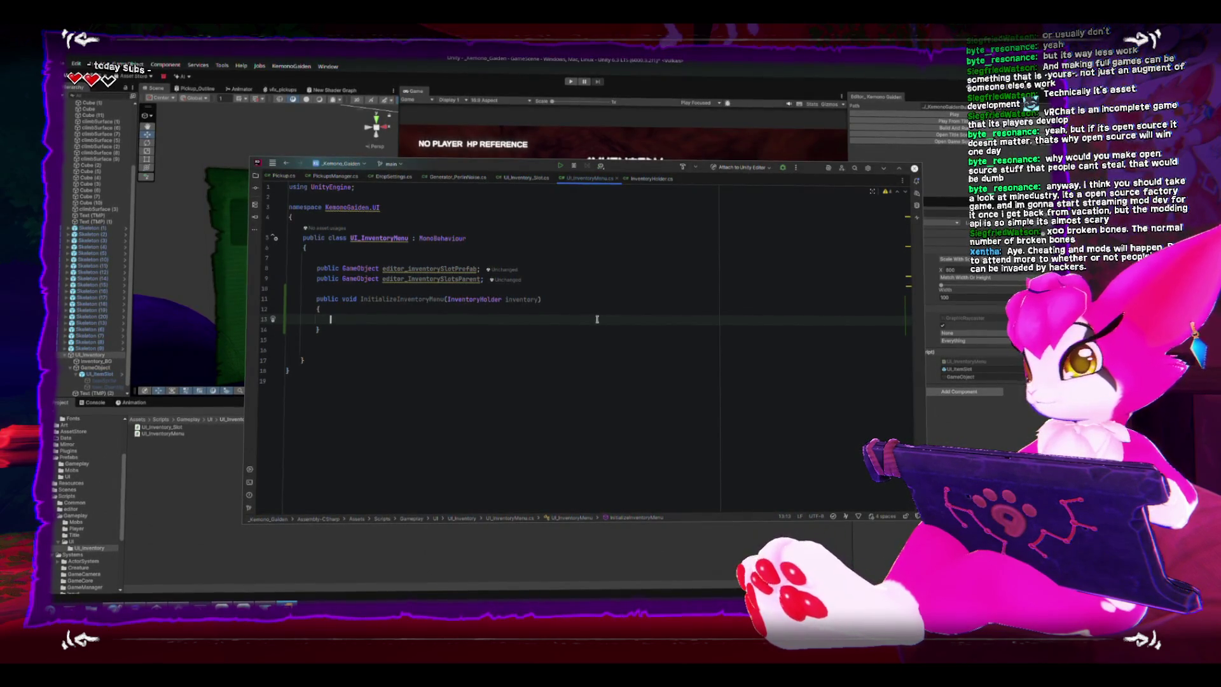
pyautogui.click(508, 259)
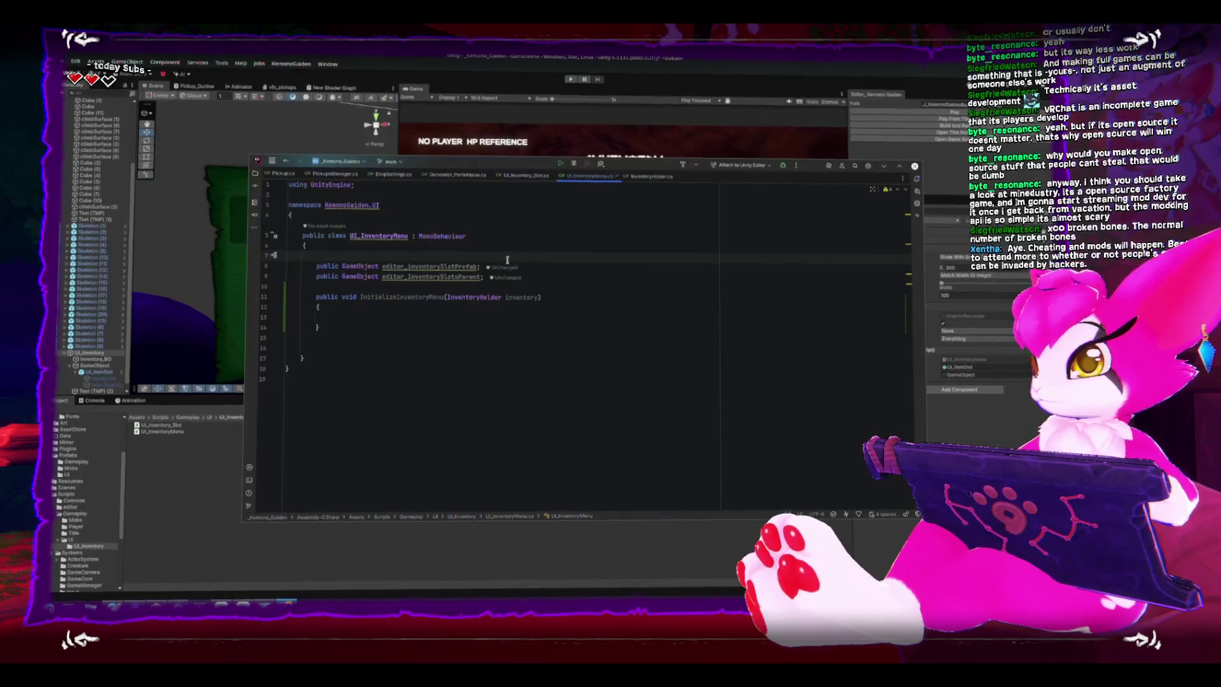
pyautogui.hotkey('alt', 'Tab')
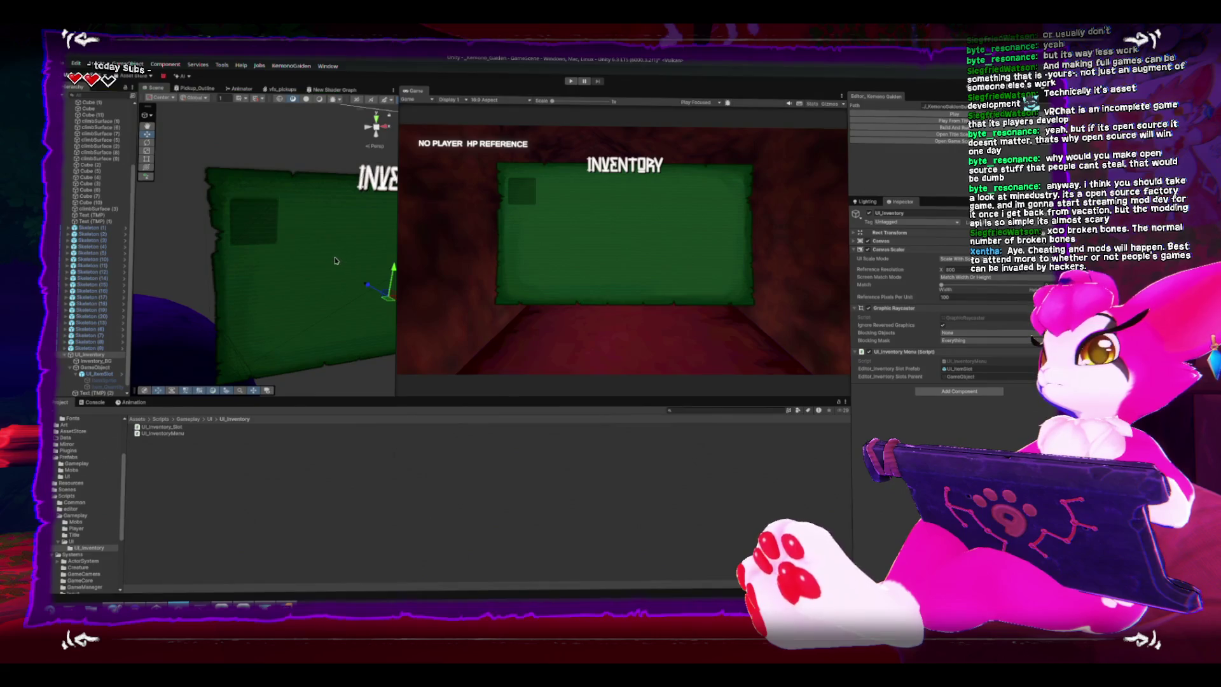
# - Frame and orbit the Scene view around the UI_Inventory canvas
pyautogui.press('f')
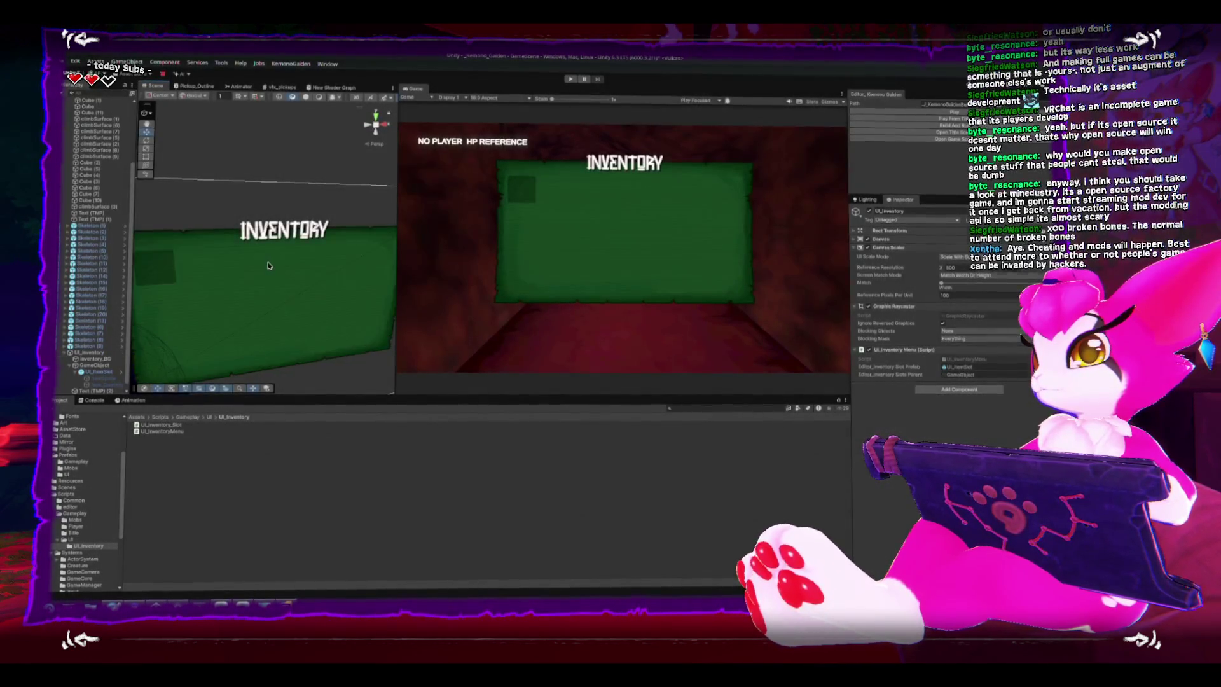
pyautogui.moveTo(376, 120)
pyautogui.mouseDown()
pyautogui.moveTo(267, 250)
pyautogui.moveTo(299, 285)
pyautogui.moveTo(286, 261)
pyautogui.moveTo(84, 367)
pyautogui.mouseUp()
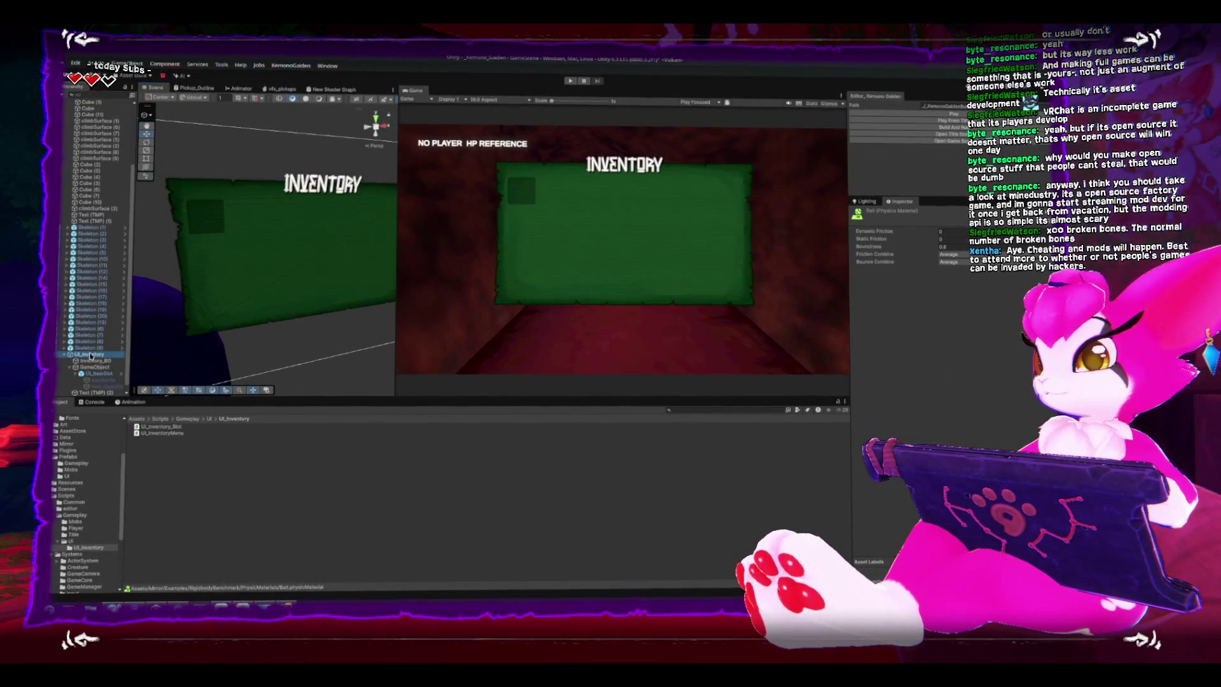
pyautogui.click(91, 354)
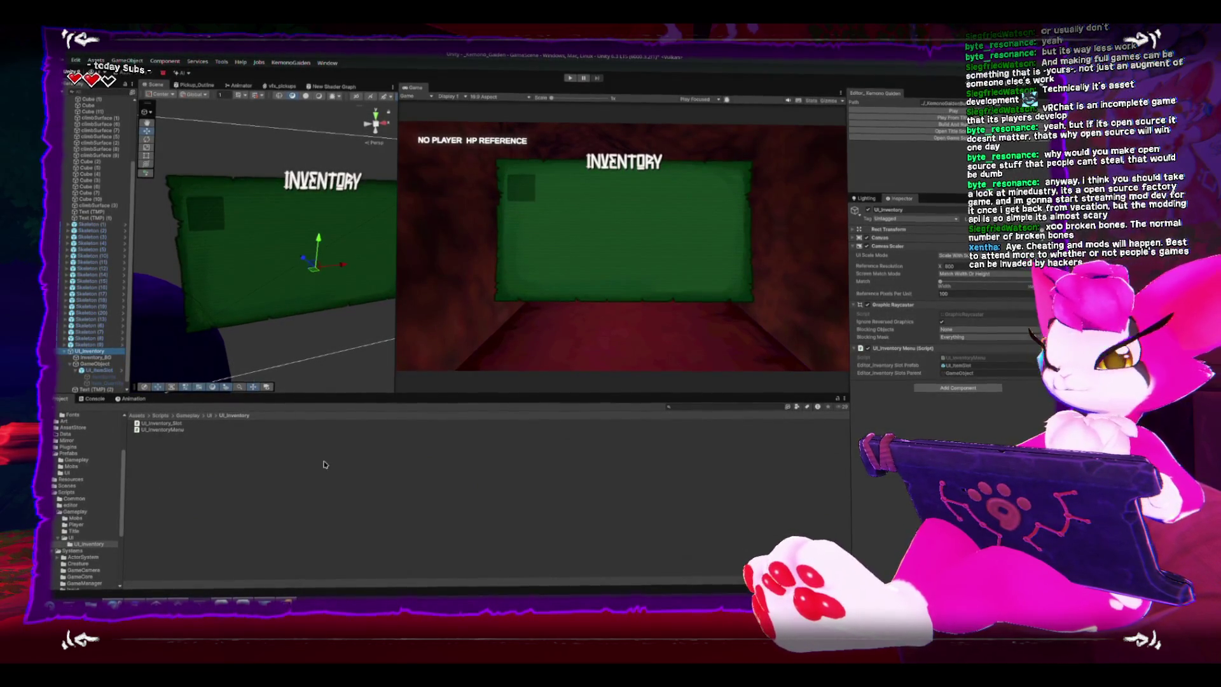
pyautogui.moveTo(286, 603)
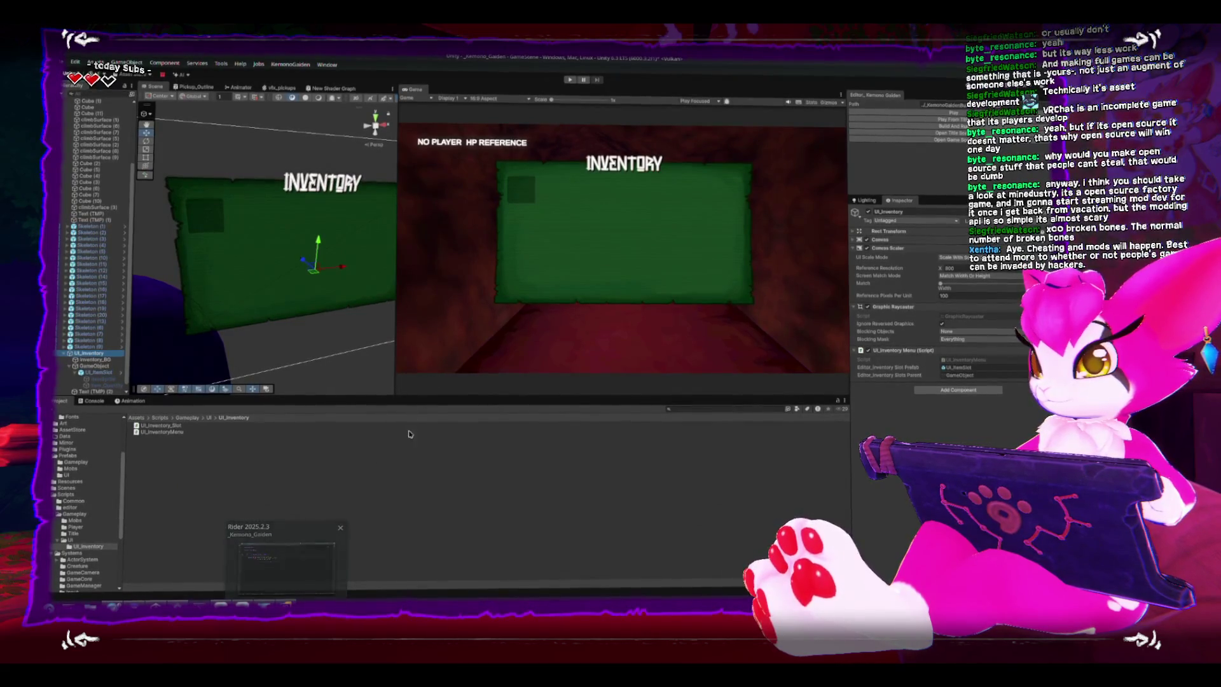
pyautogui.click(343, 540)
pyautogui.scroll(2, 315, 295)
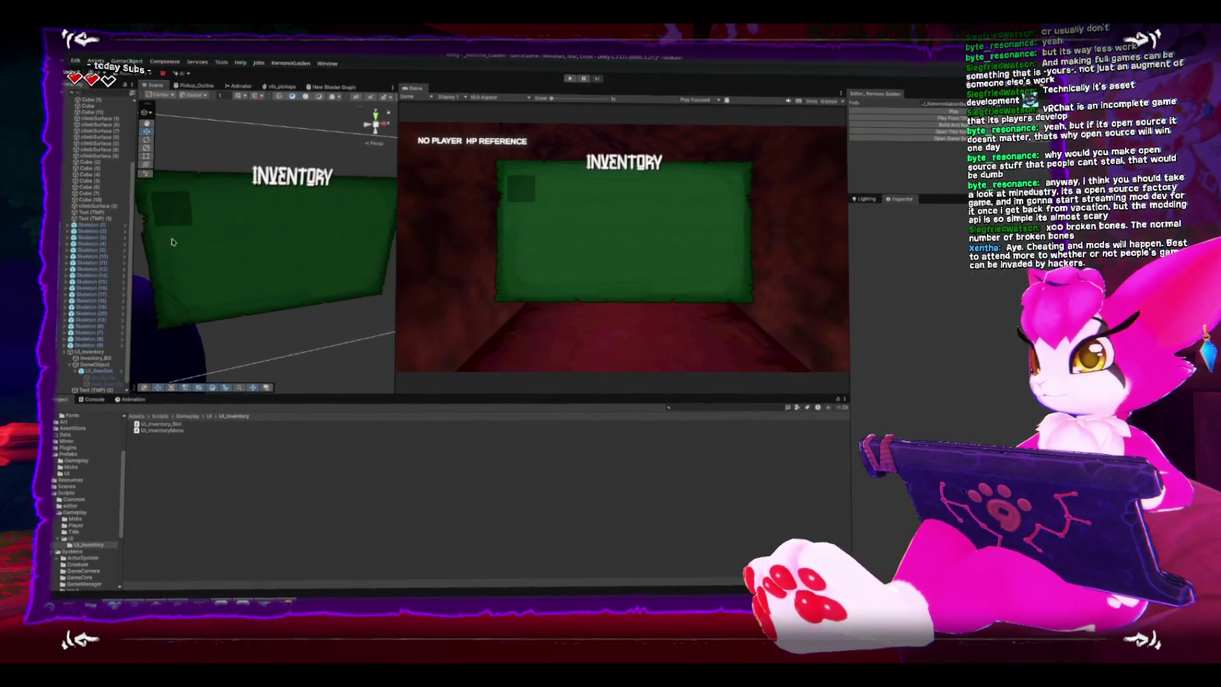
# - Select the UI_ItemSlot on the green panel and delete it
pyautogui.click(179, 199)
pyautogui.moveTo(267, 251)
pyautogui.mouseDown()
pyautogui.moveTo(304, 253)
pyautogui.moveTo(268, 269)
pyautogui.moveTo(330, 261)
pyautogui.moveTo(294, 272)
pyautogui.mouseUp()
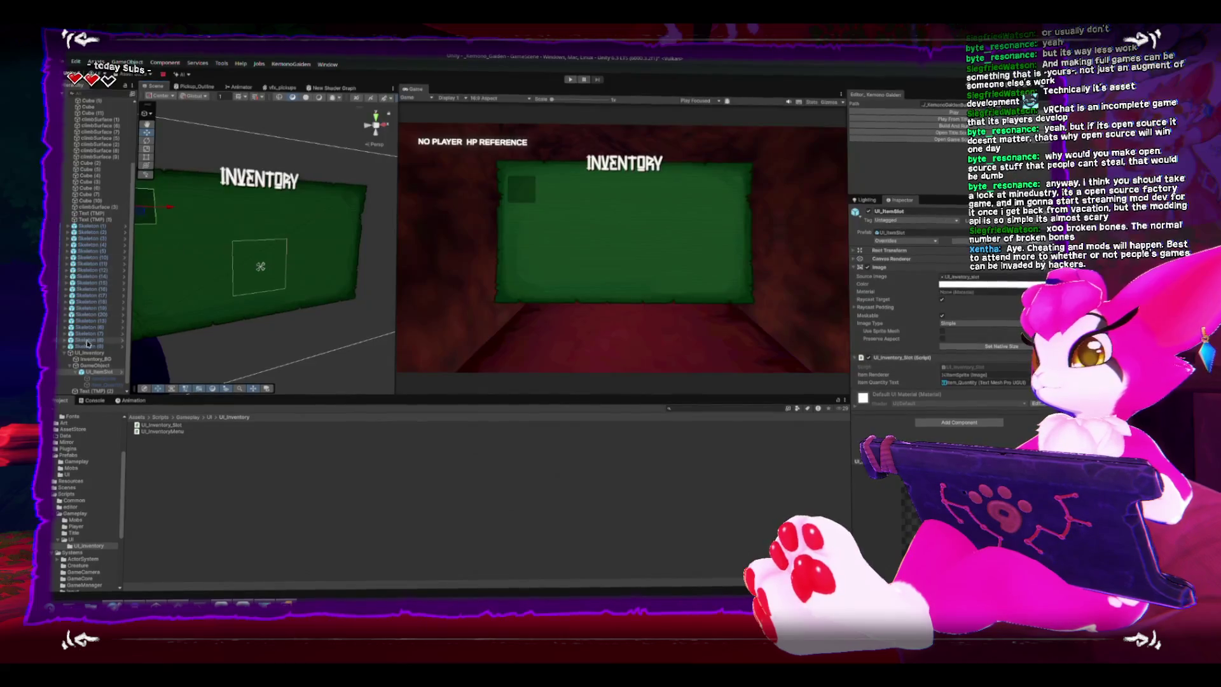
pyautogui.click(95, 365)
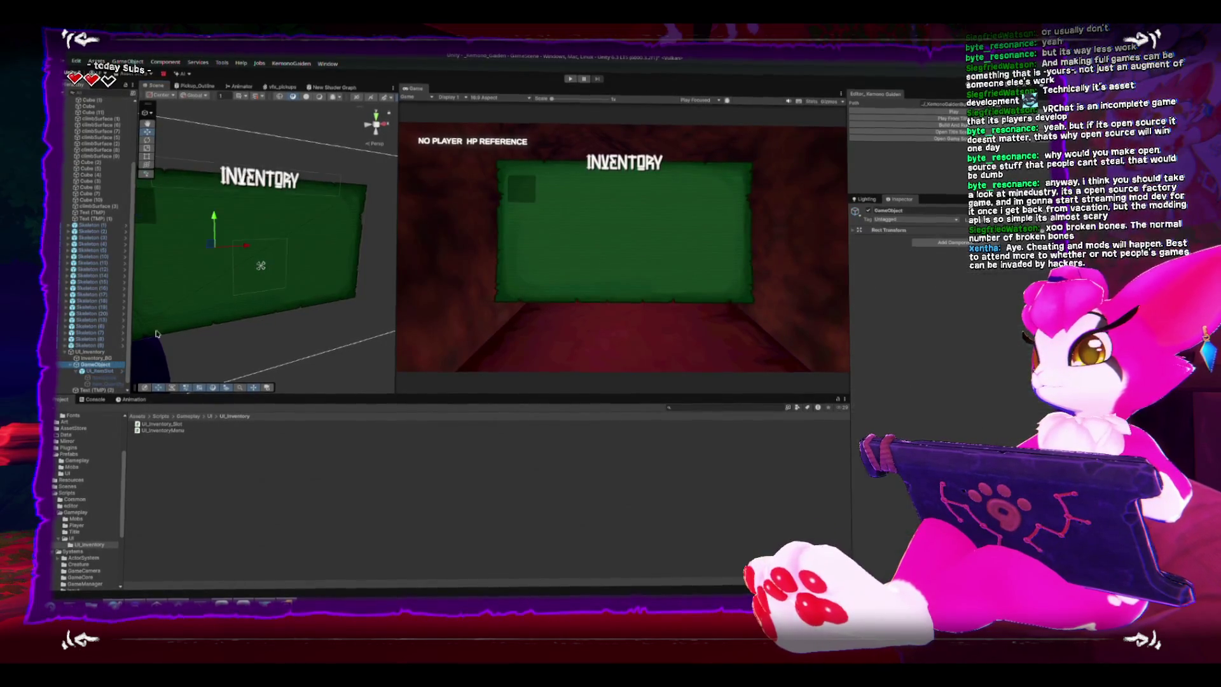
pyautogui.moveTo(286, 259); pyautogui.dragTo(267, 255)
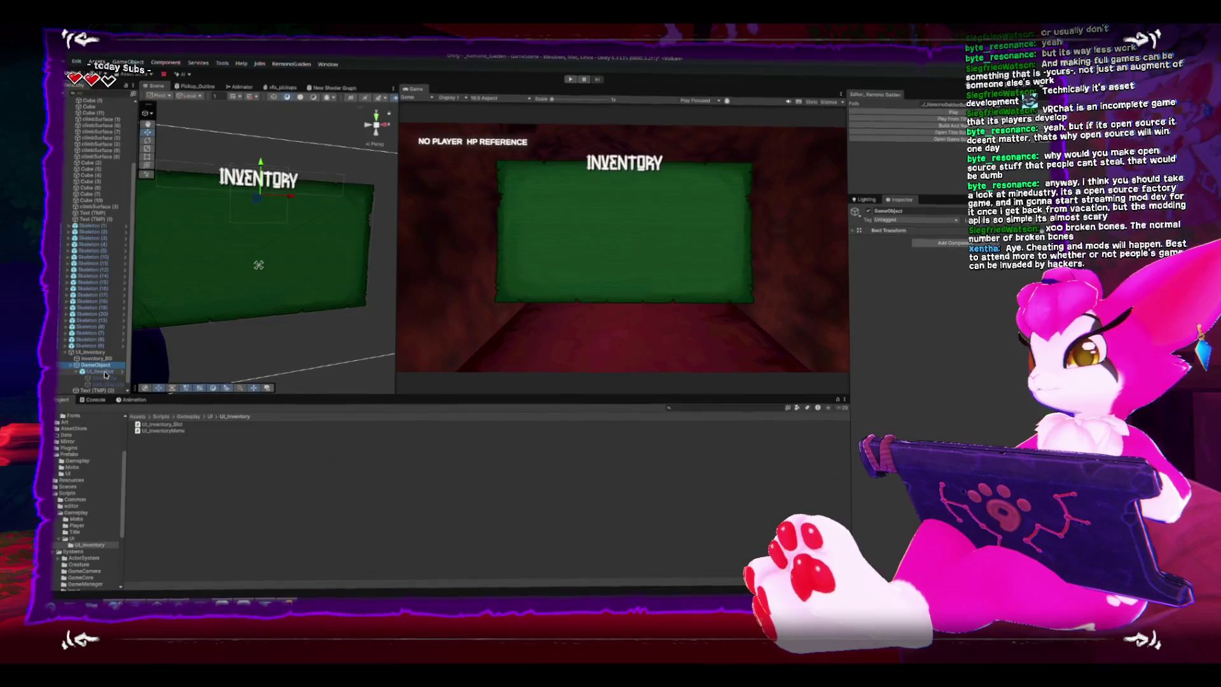
pyautogui.click(105, 371)
pyautogui.moveTo(318, 230); pyautogui.dragTo(267, 247)
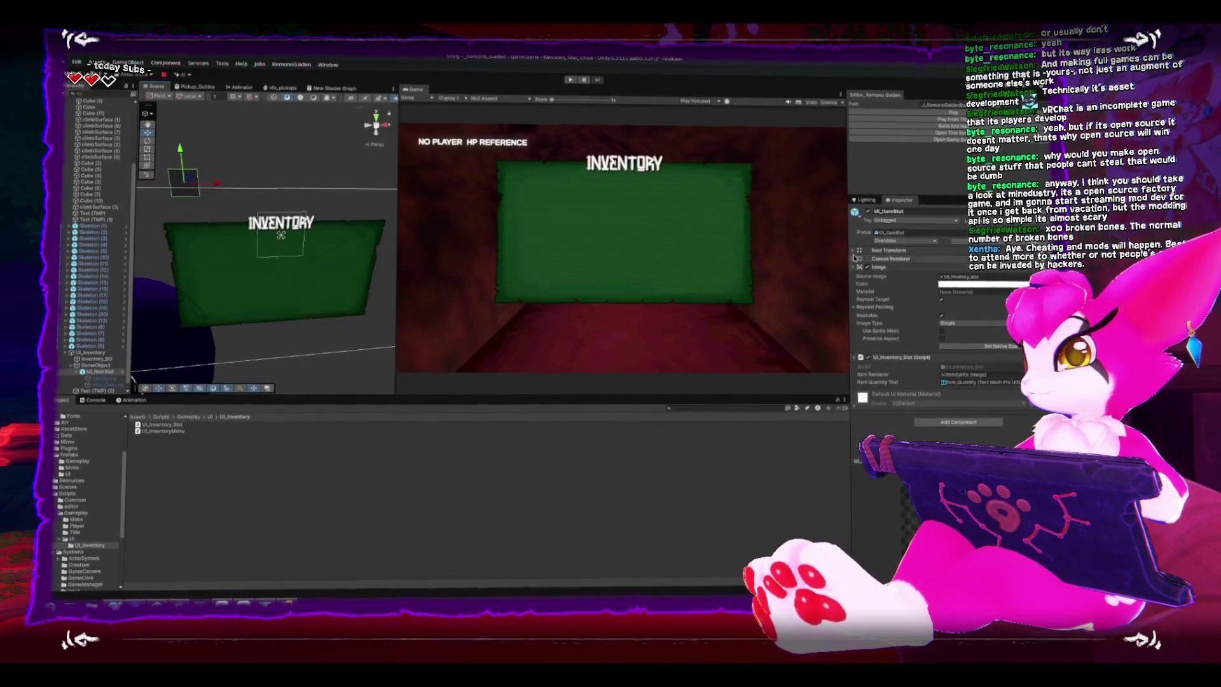
pyautogui.moveTo(185, 159); pyautogui.dragTo(191, 226)
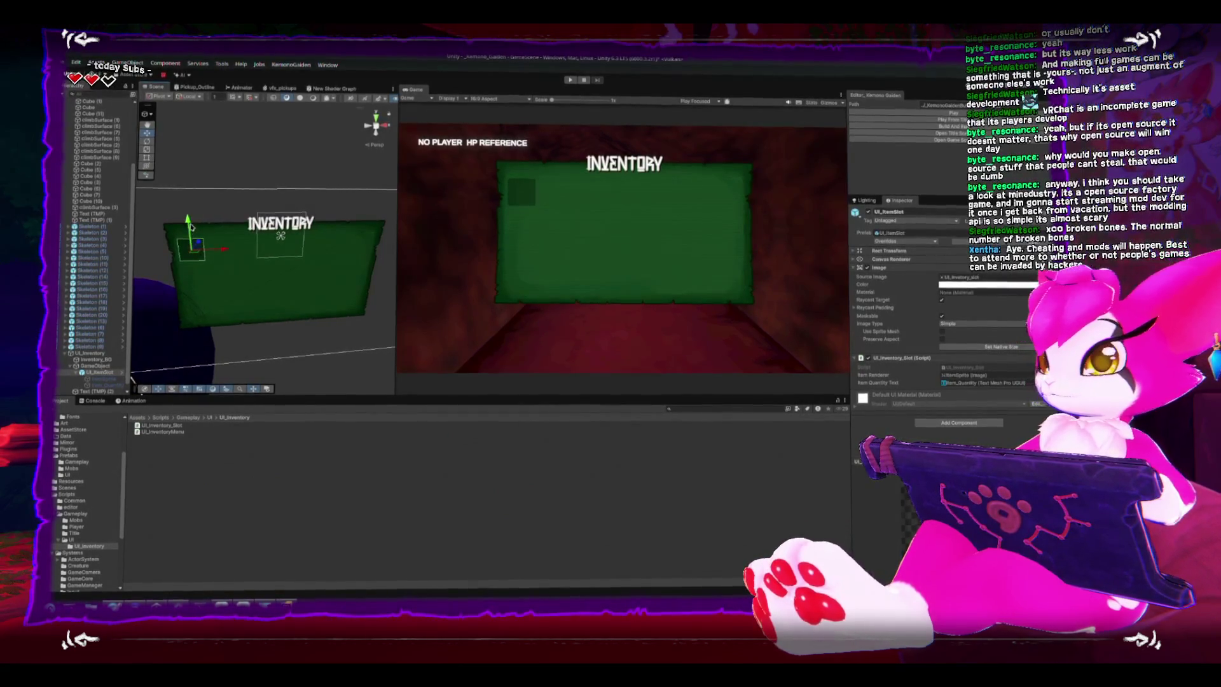
pyautogui.press('Delete')
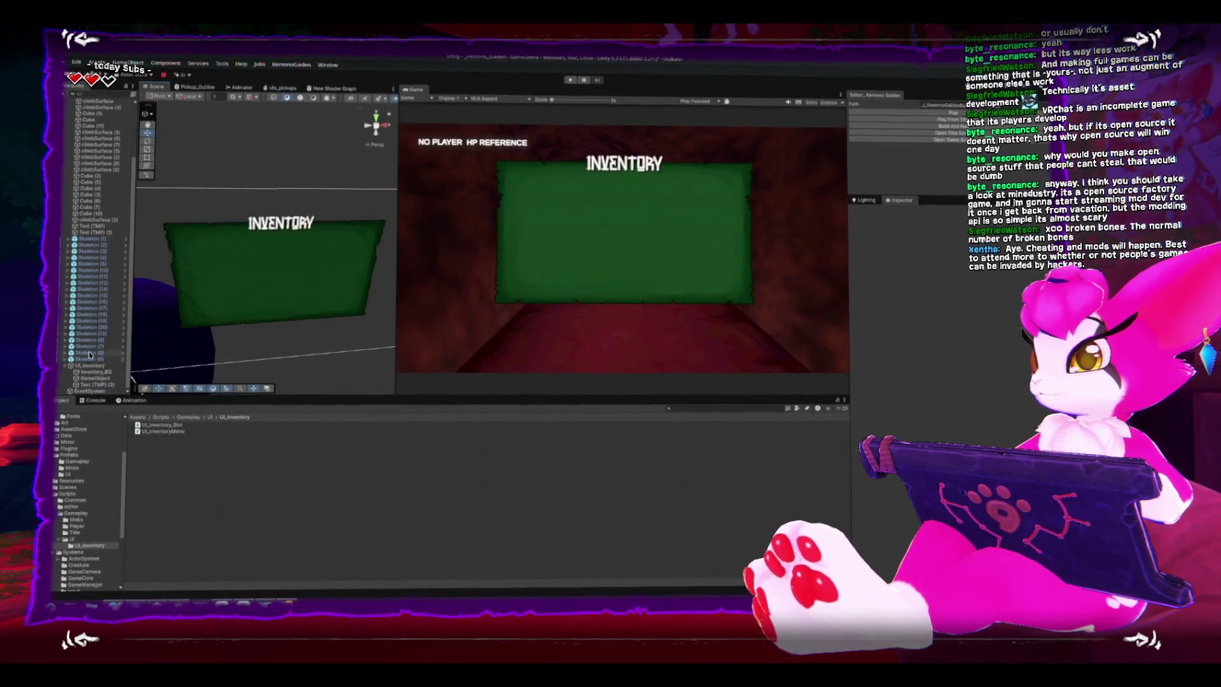
# - Reselect UI_Inventory and go back to the UI_InventoryMenu script in Rider
pyautogui.click(89, 366)
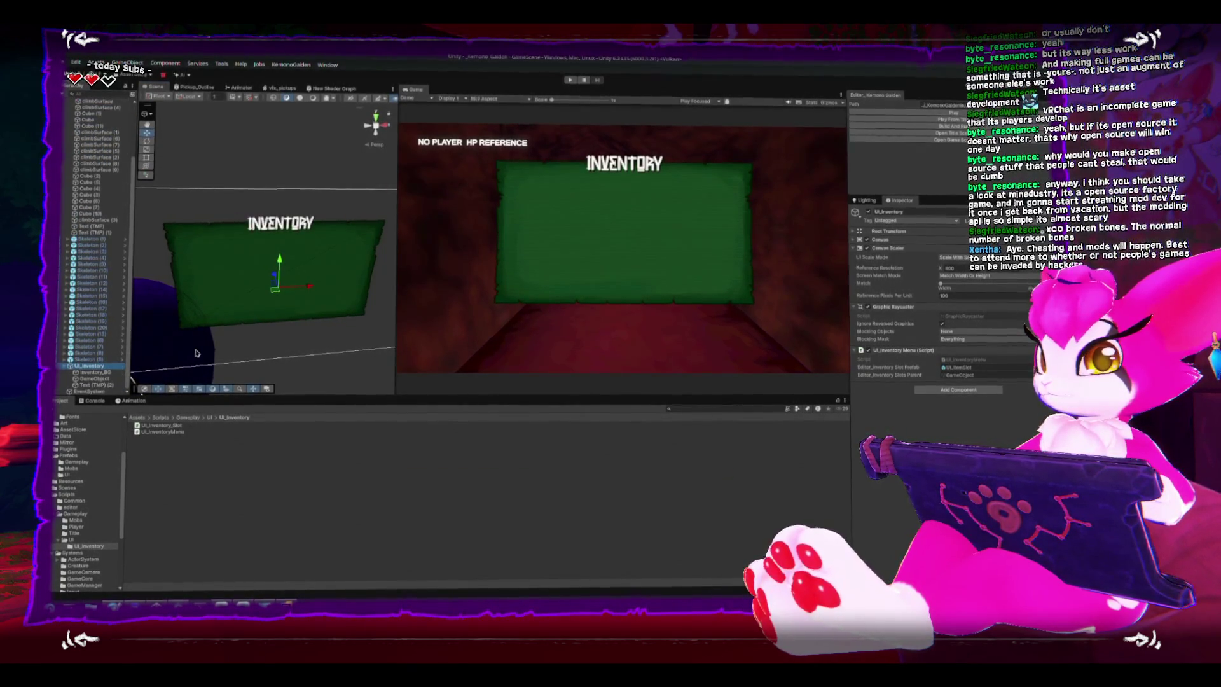
pyautogui.click(303, 598)
pyautogui.click(469, 312)
# - Write Debug.Log("Registered inventory for " + inventory.gameObject.name) in InitializeInventoryMenu
pyautogui.press('Up')
pyautogui.write('Debug.Log("Registe')
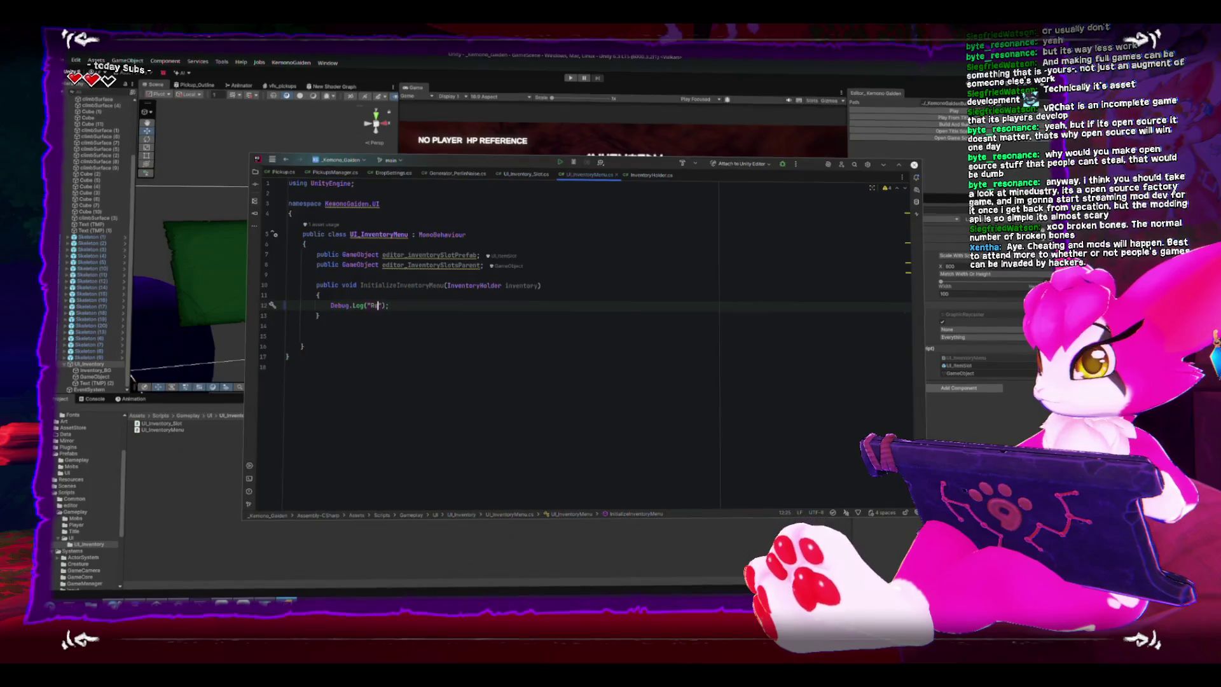
pyautogui.write('red invento')
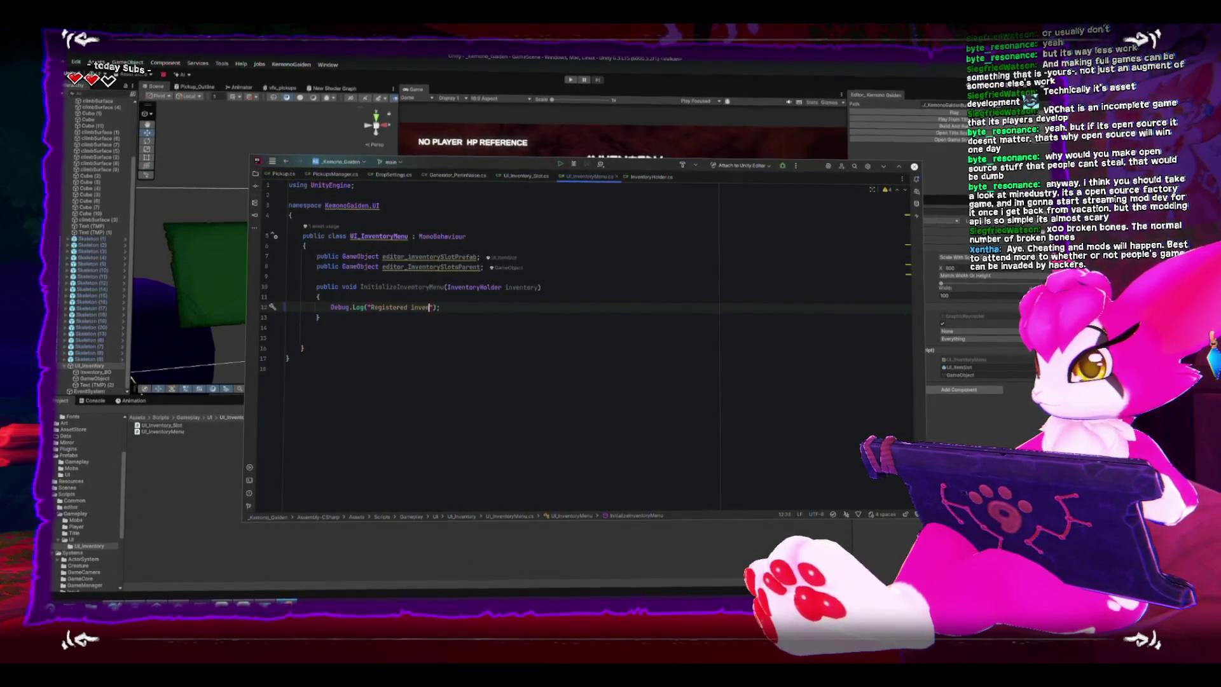
pyautogui.write('ry for " + ')
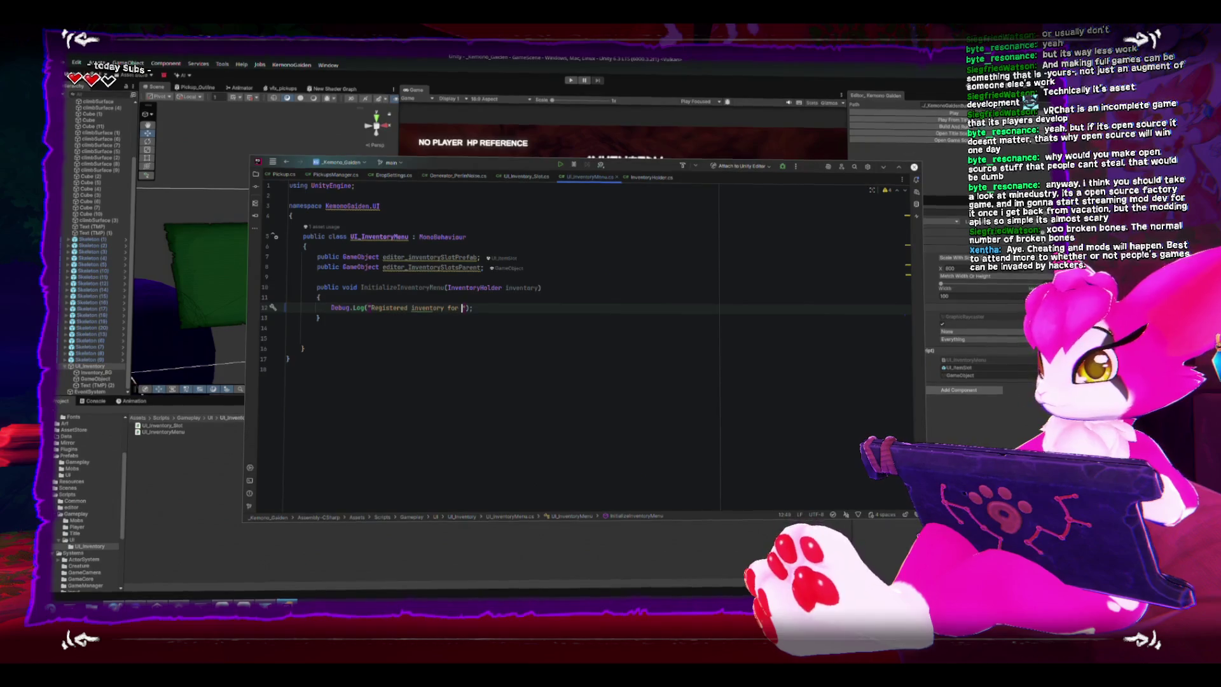
pyautogui.write('inventory.g')
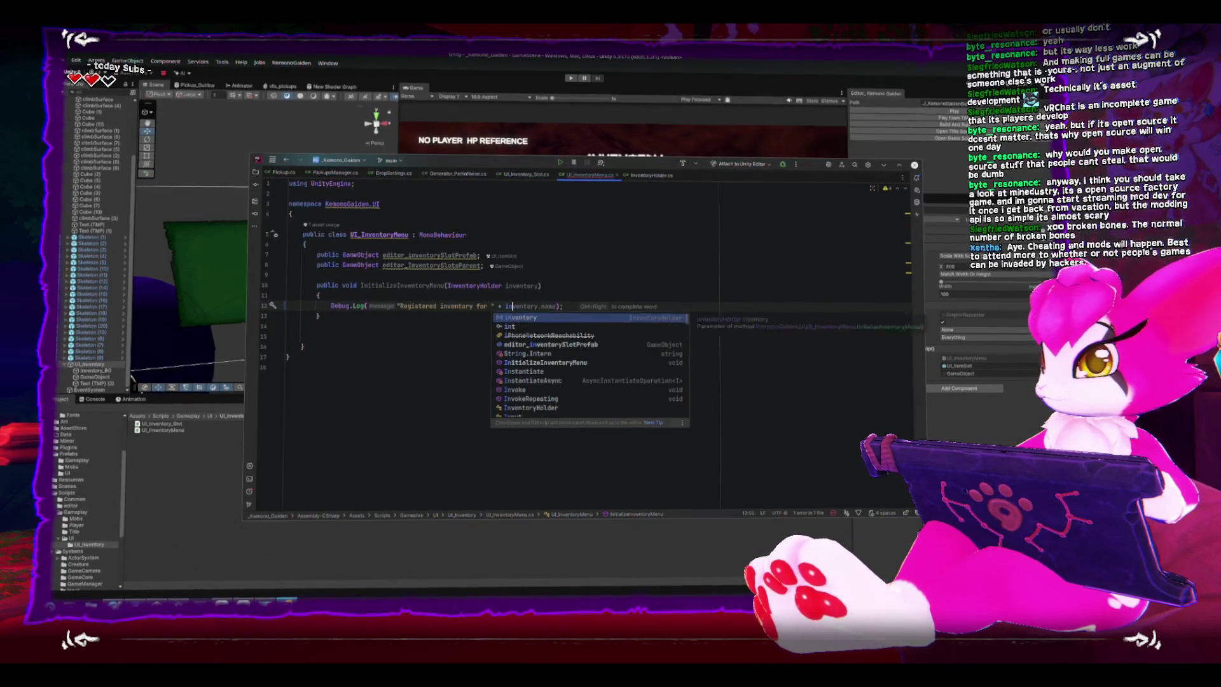
pyautogui.press('Tab')
pyautogui.write('.name')
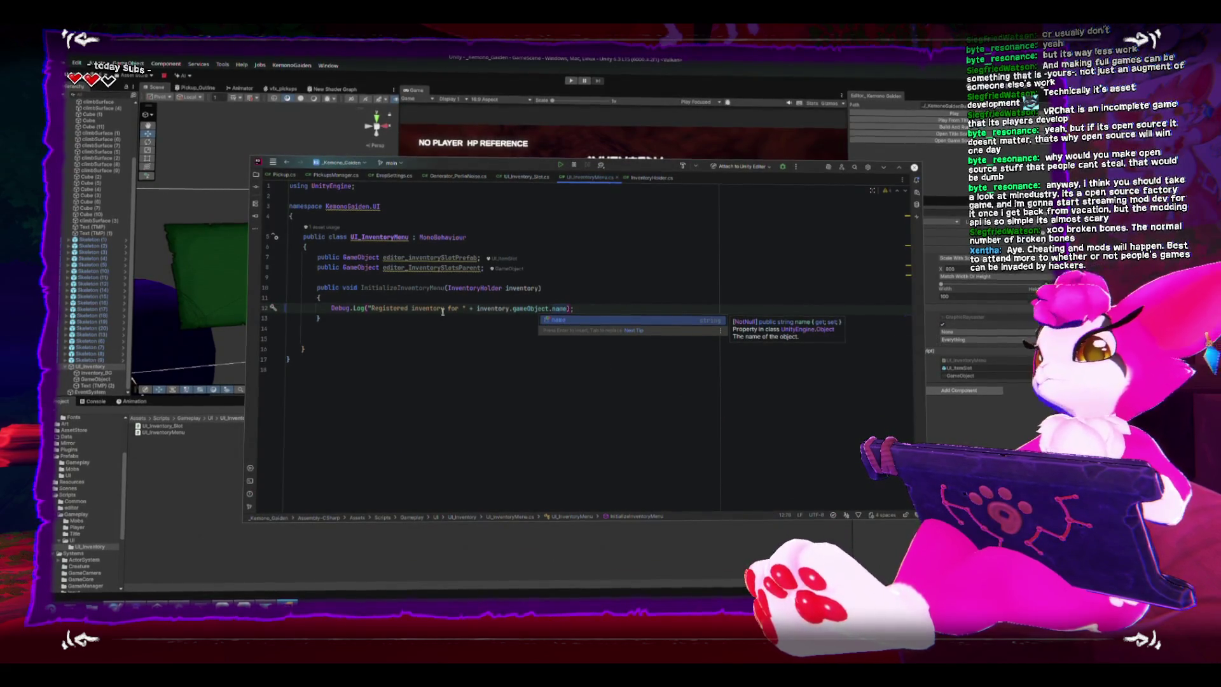
pyautogui.click(478, 362)
# - Change the log message to "Registered inventory screen for " and return to Unity
pyautogui.click(410, 306)
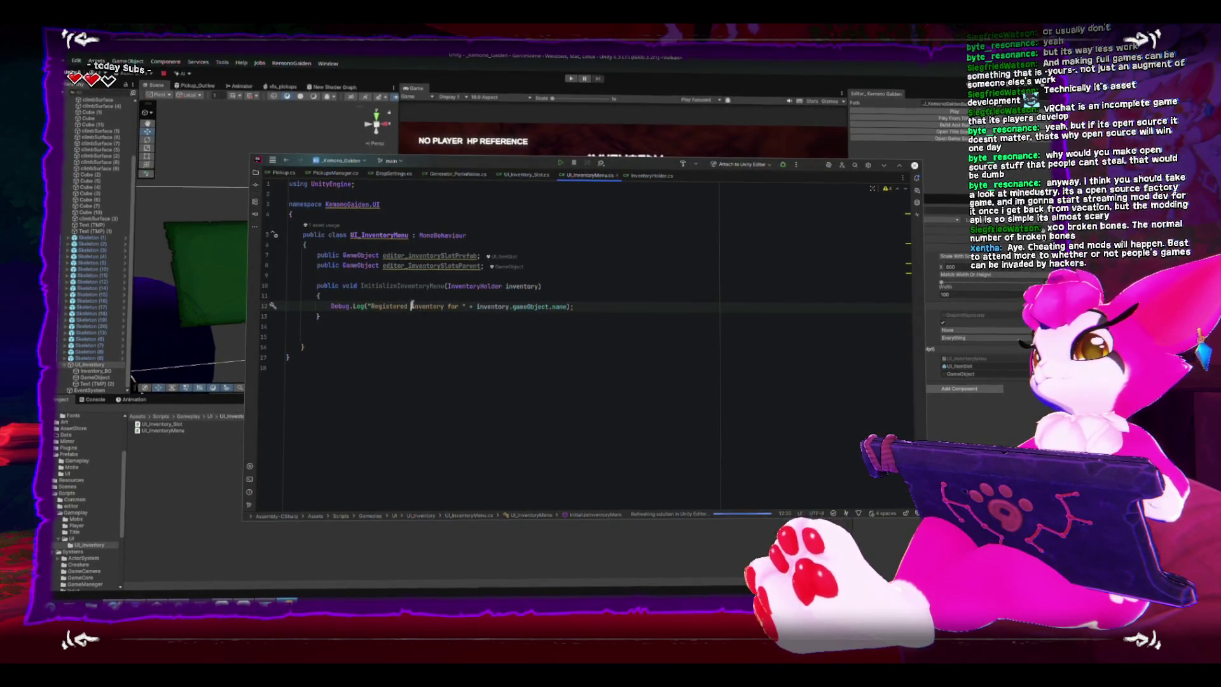
pyautogui.write('screen')
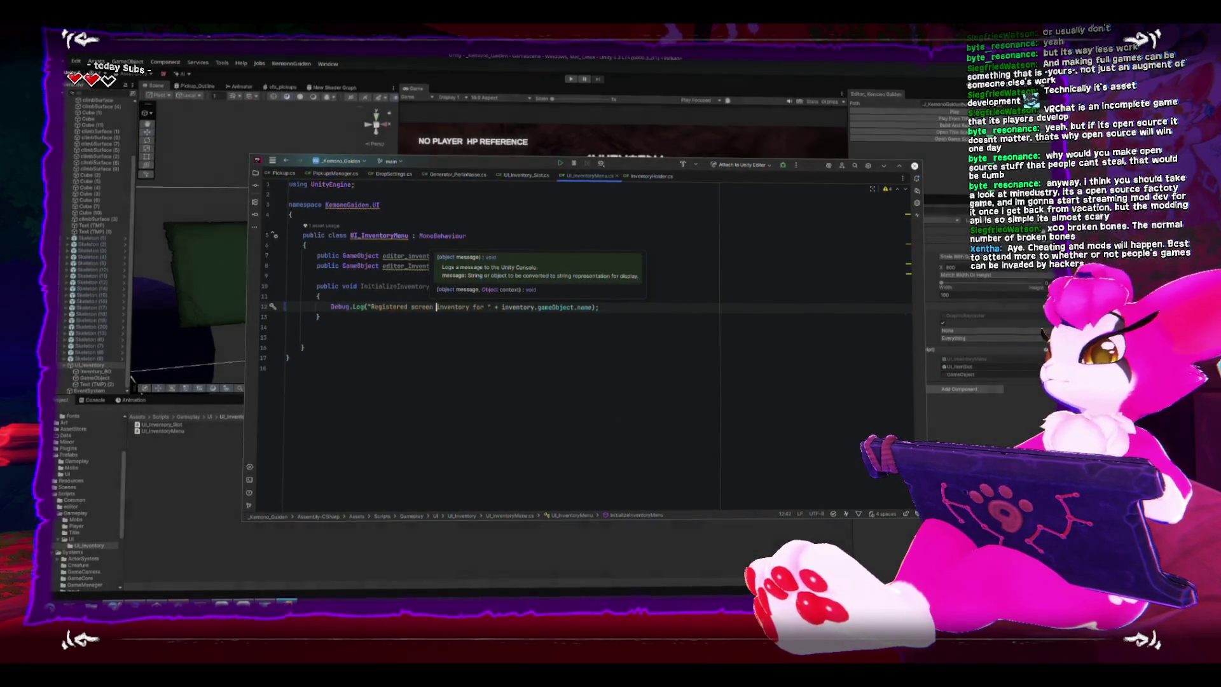
pyautogui.hotkey('ctrl', 'z')
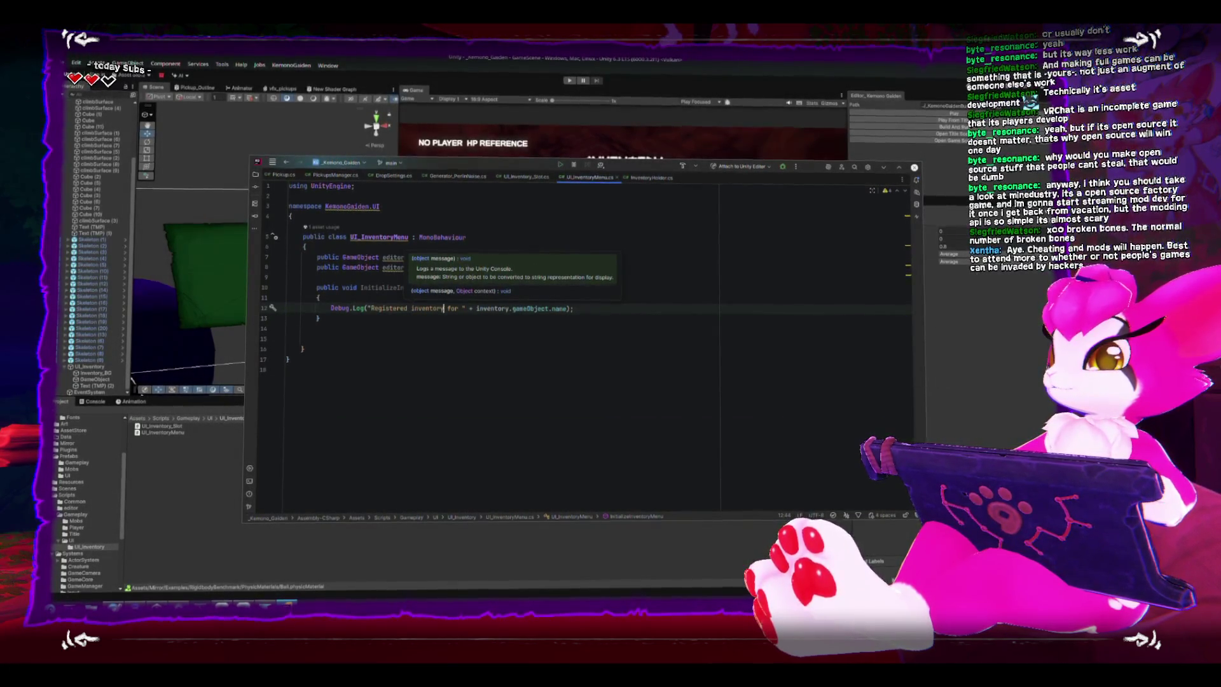
pyautogui.click(450, 309)
pyautogui.write('een')
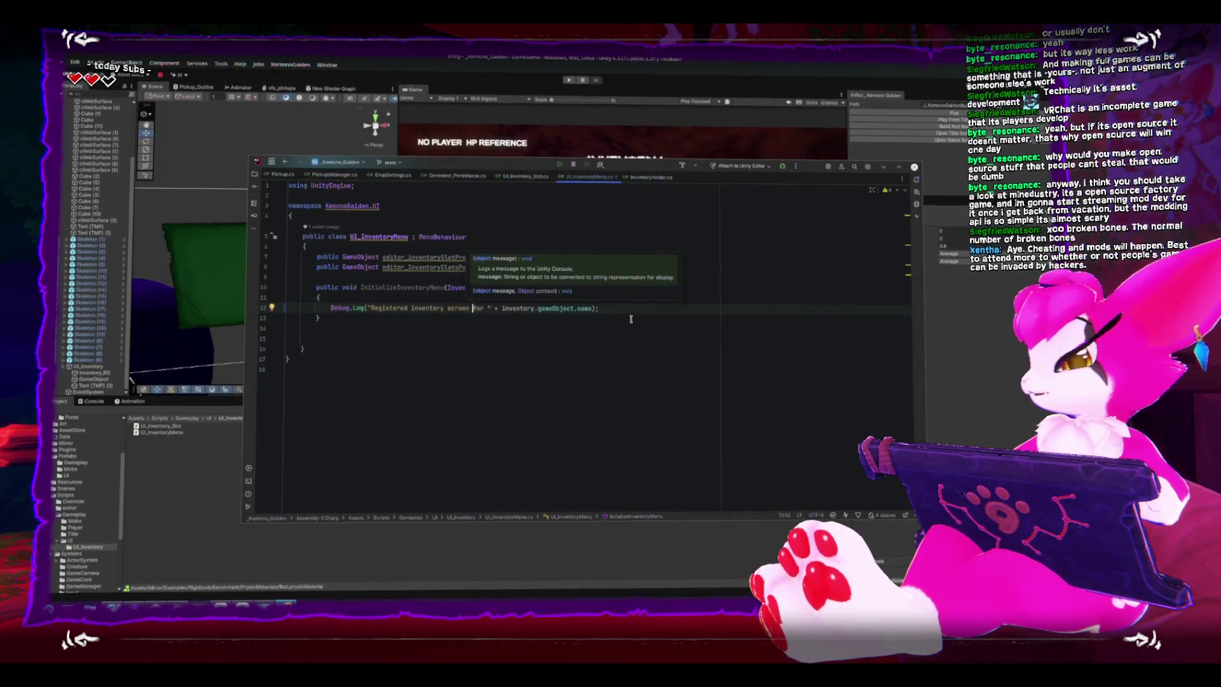
pyautogui.press('Escape')
pyautogui.press('Down')
pyautogui.press('Down')
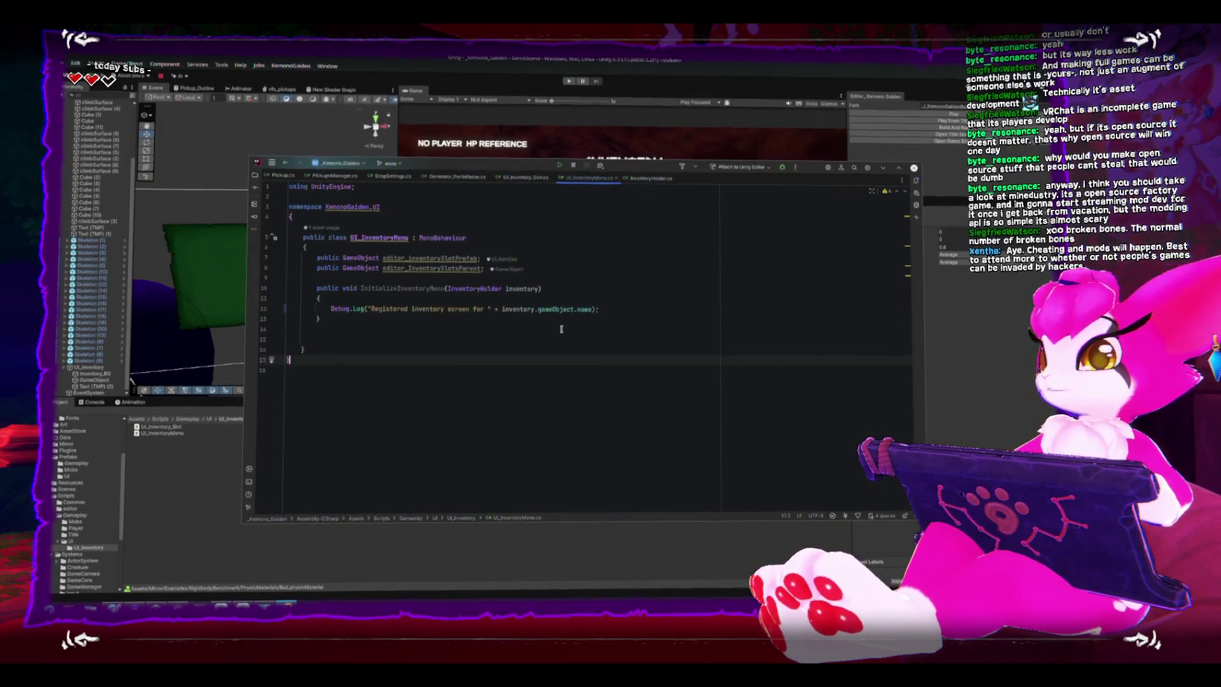
pyautogui.hotkey('alt', 'Tab')
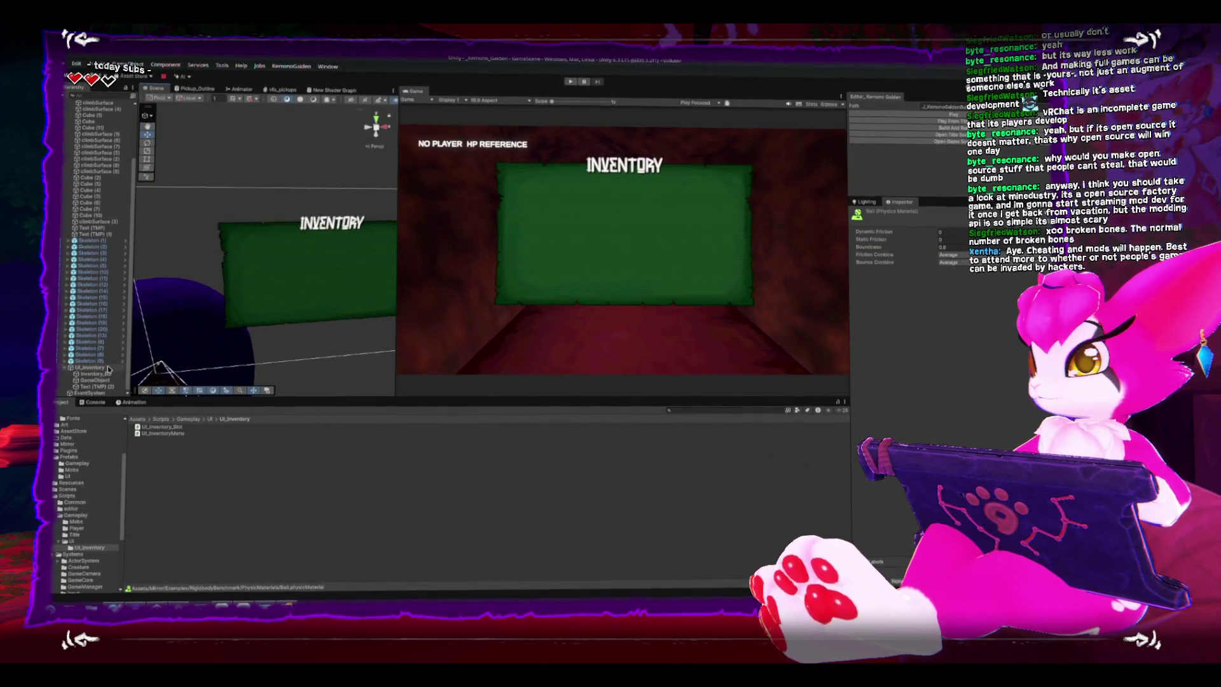
# - Open the Player prefab from the Prefabs > Gameplay folder
pyautogui.click(89, 367)
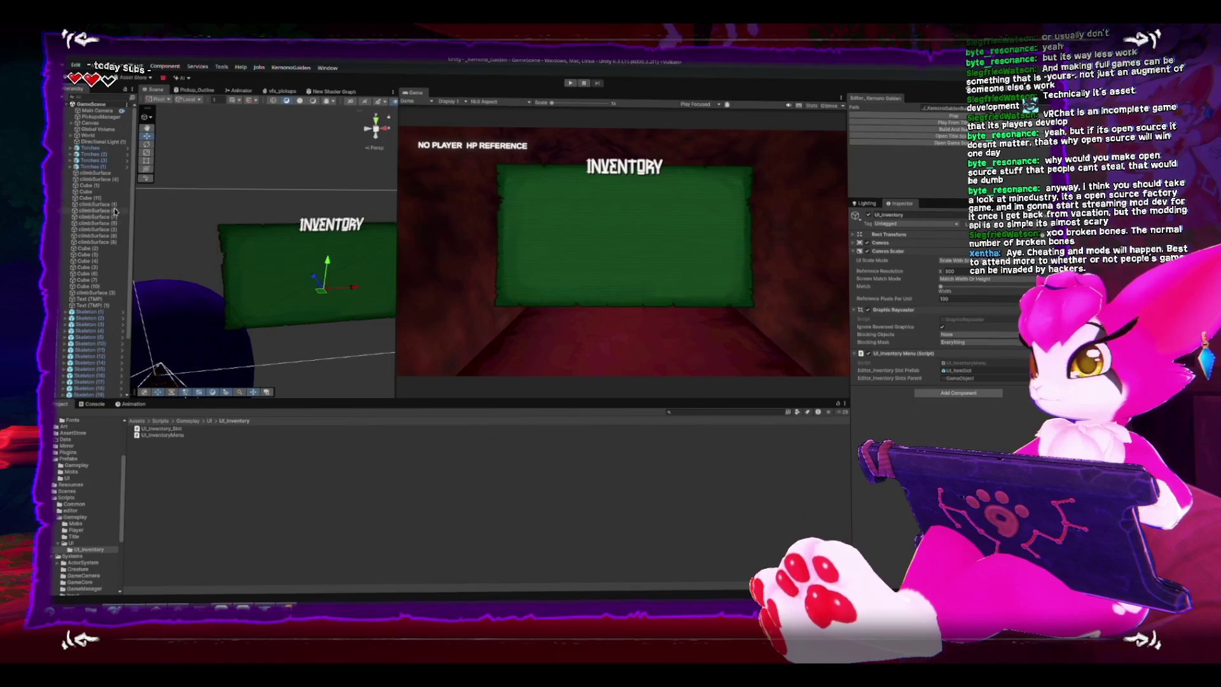
pyautogui.scroll(-4, 95, 254)
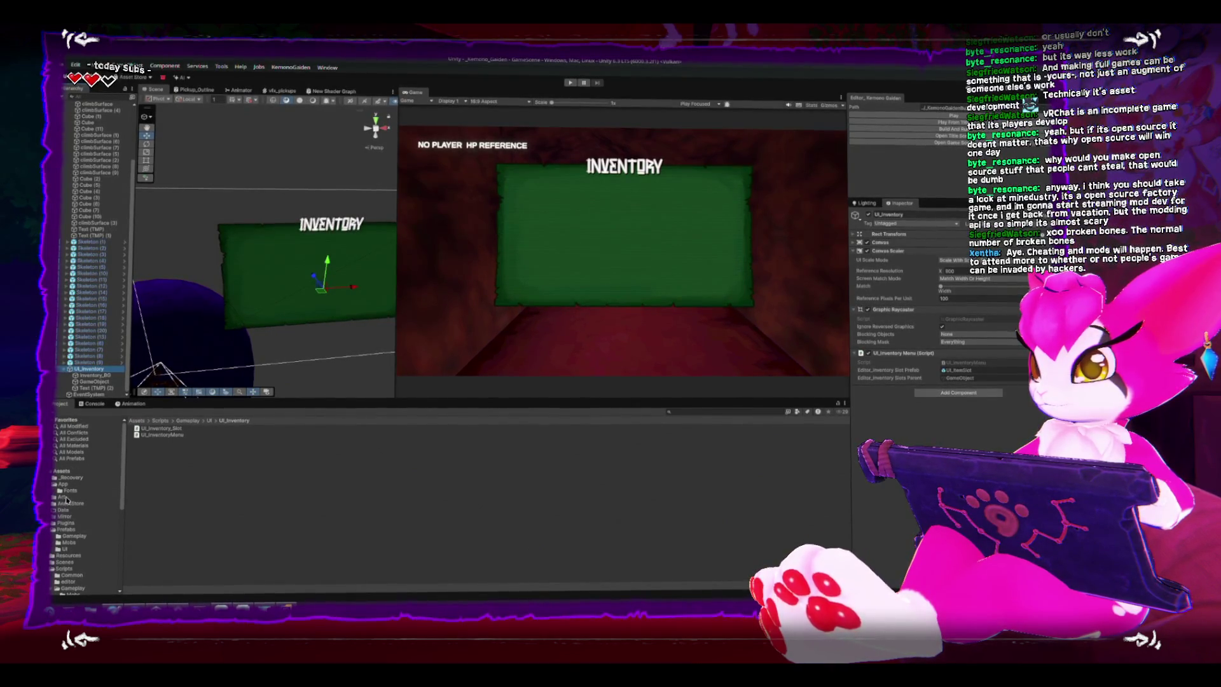
pyautogui.scroll(-4, 75, 531)
pyautogui.scroll(2, 56, 485)
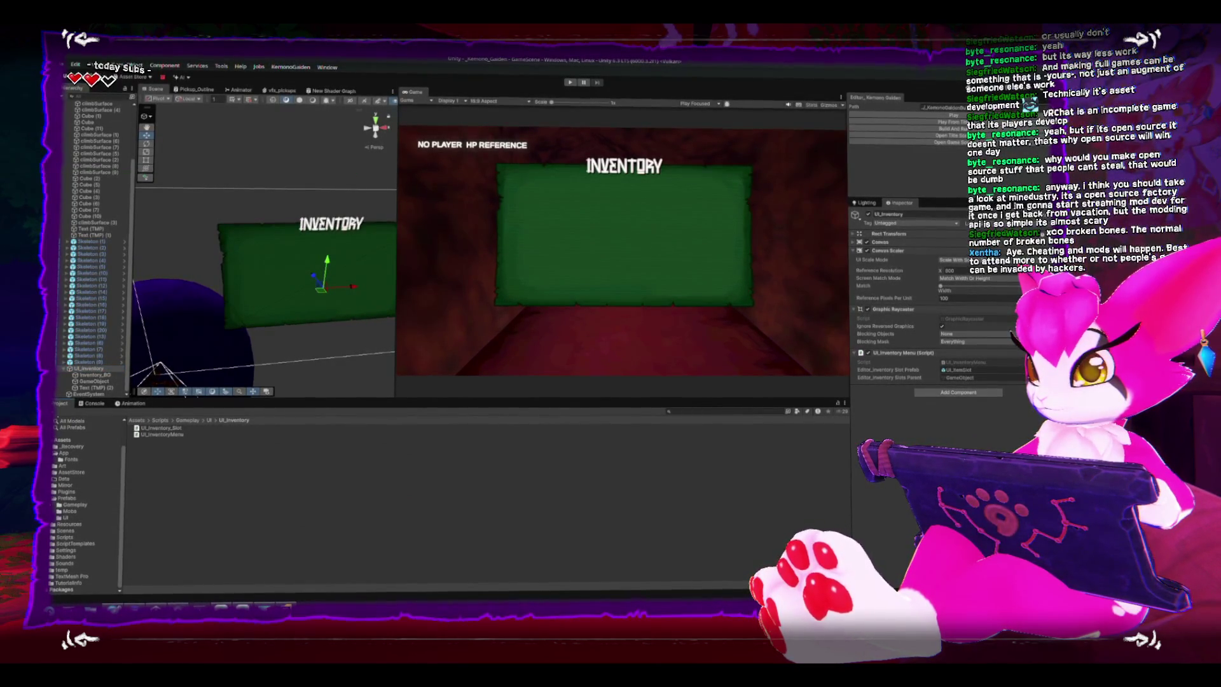
pyautogui.click(53, 517)
pyautogui.click(73, 521)
pyautogui.doubleClick(145, 432)
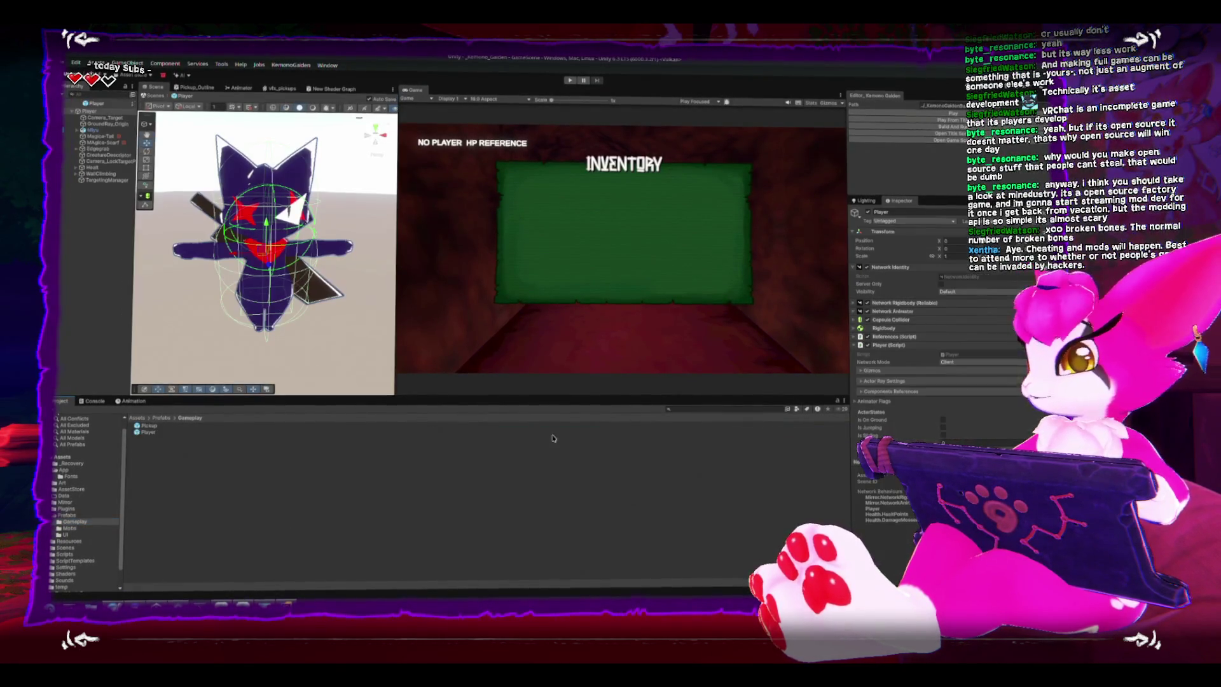
# - Drag the InventoryHolder script onto the Player prefab's Inspector as a component
pyautogui.click(854, 347)
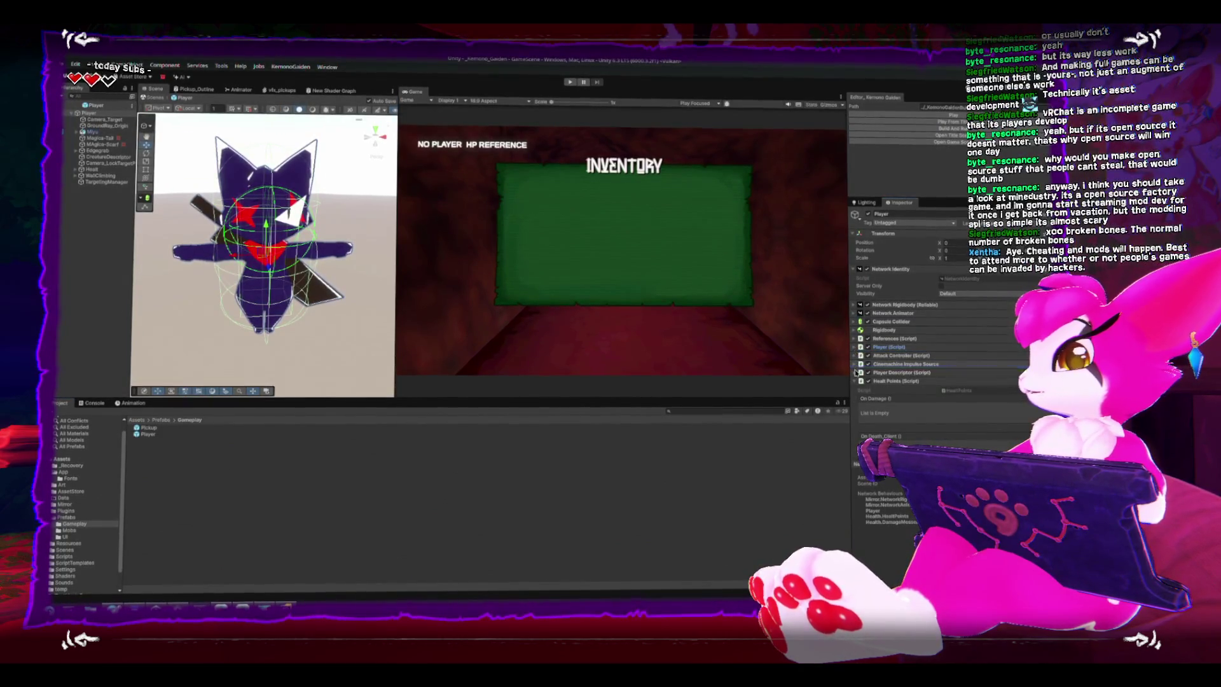
pyautogui.click(855, 372)
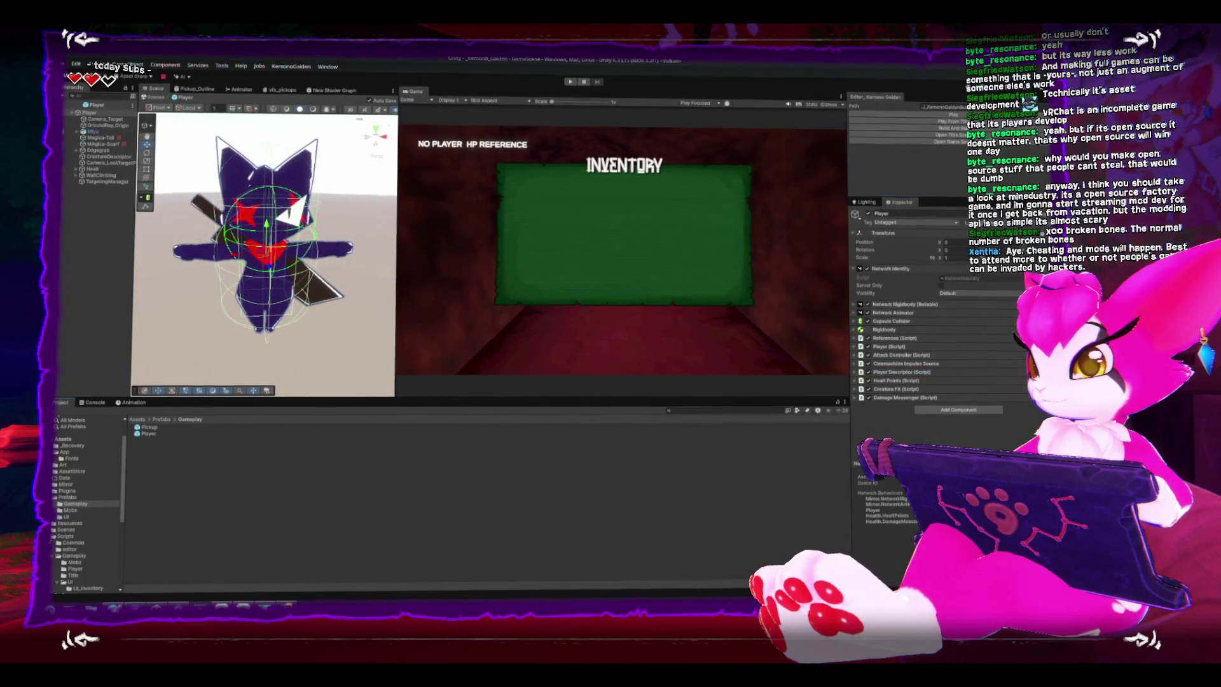
pyautogui.scroll(-3, 88, 551)
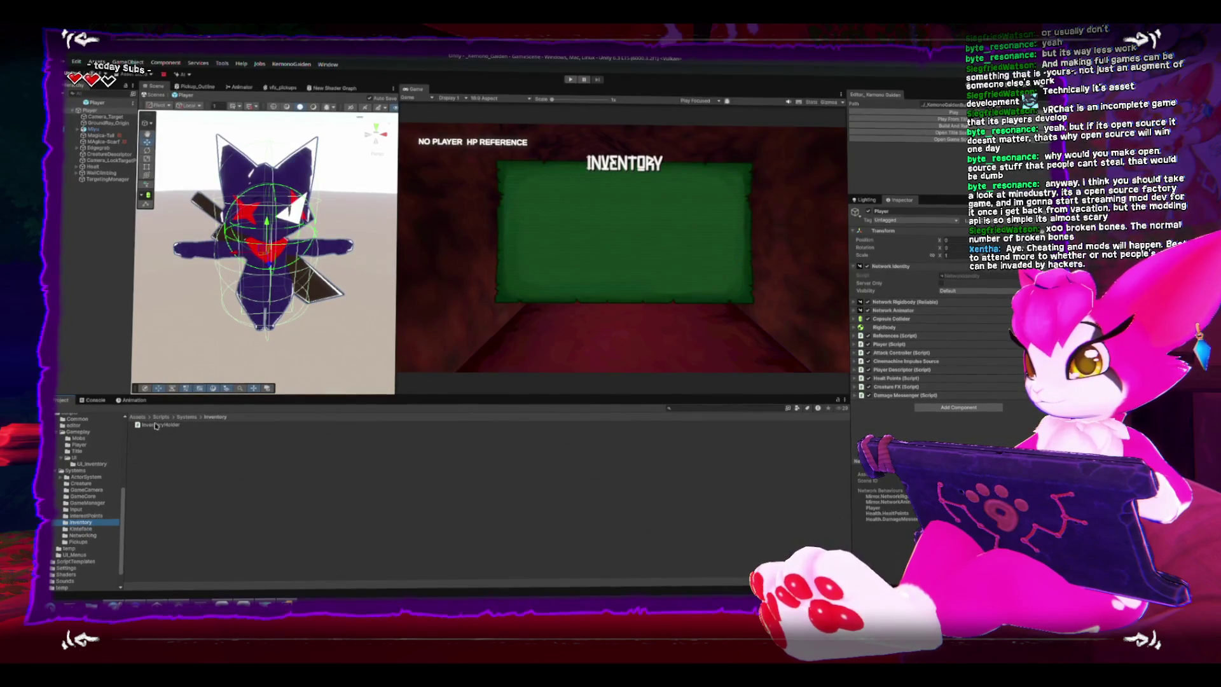
pyautogui.moveTo(152, 428); pyautogui.dragTo(929, 410)
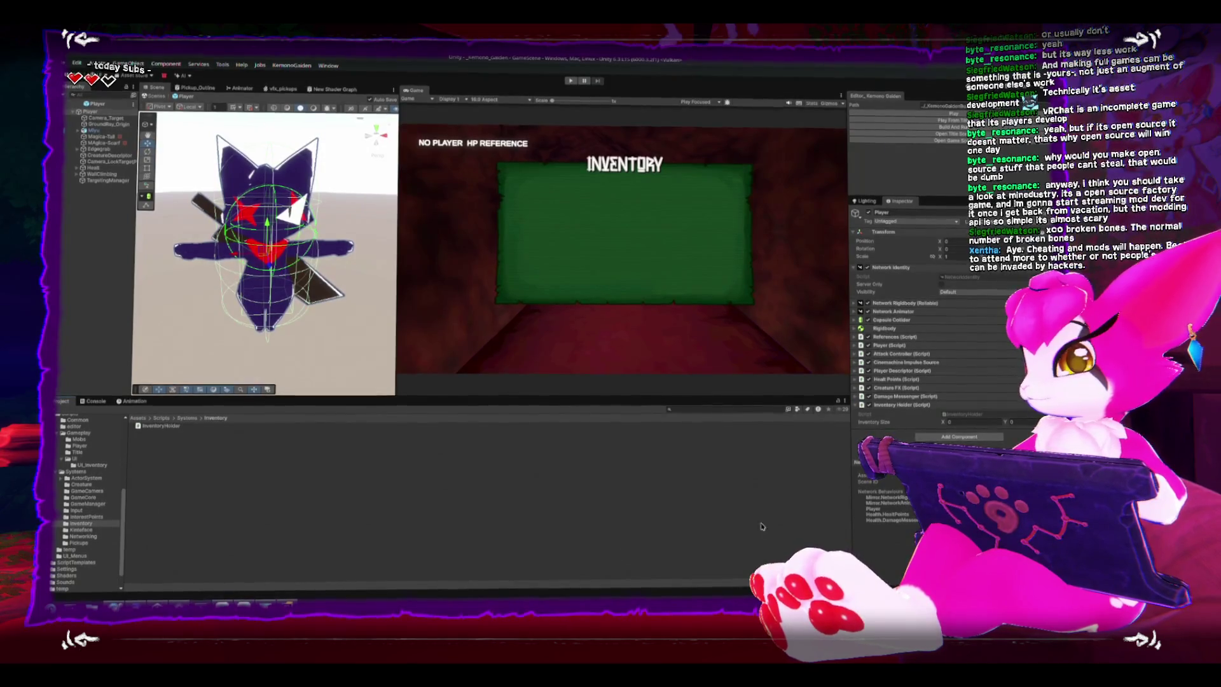
pyautogui.hotkey('alt', 'Tab')
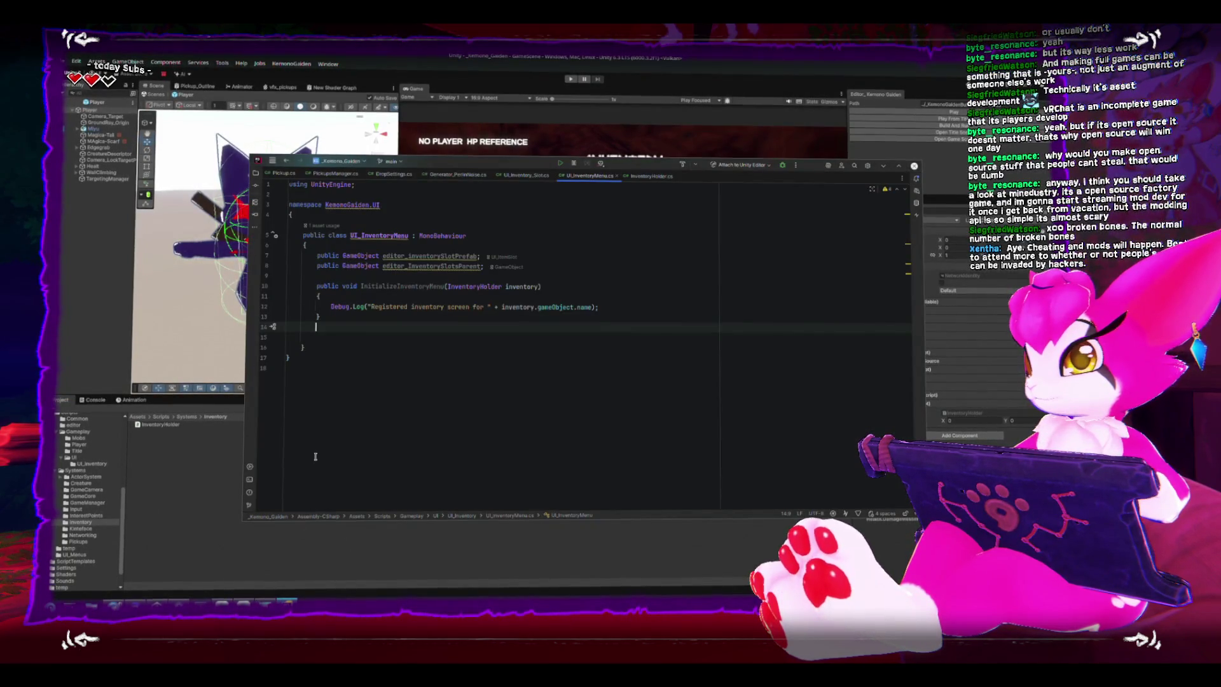
# - Use Rider's Rename refactoring to change the InventoryHolder class to Inventory
pyautogui.click(484, 268)
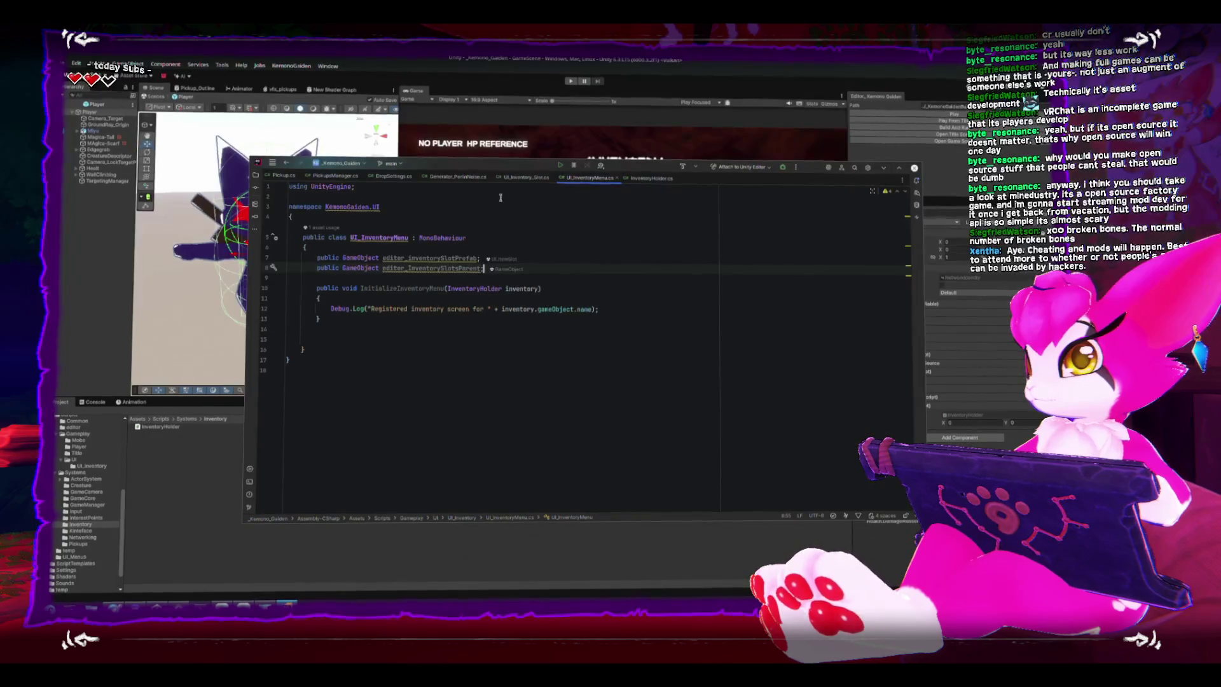
pyautogui.click(649, 178)
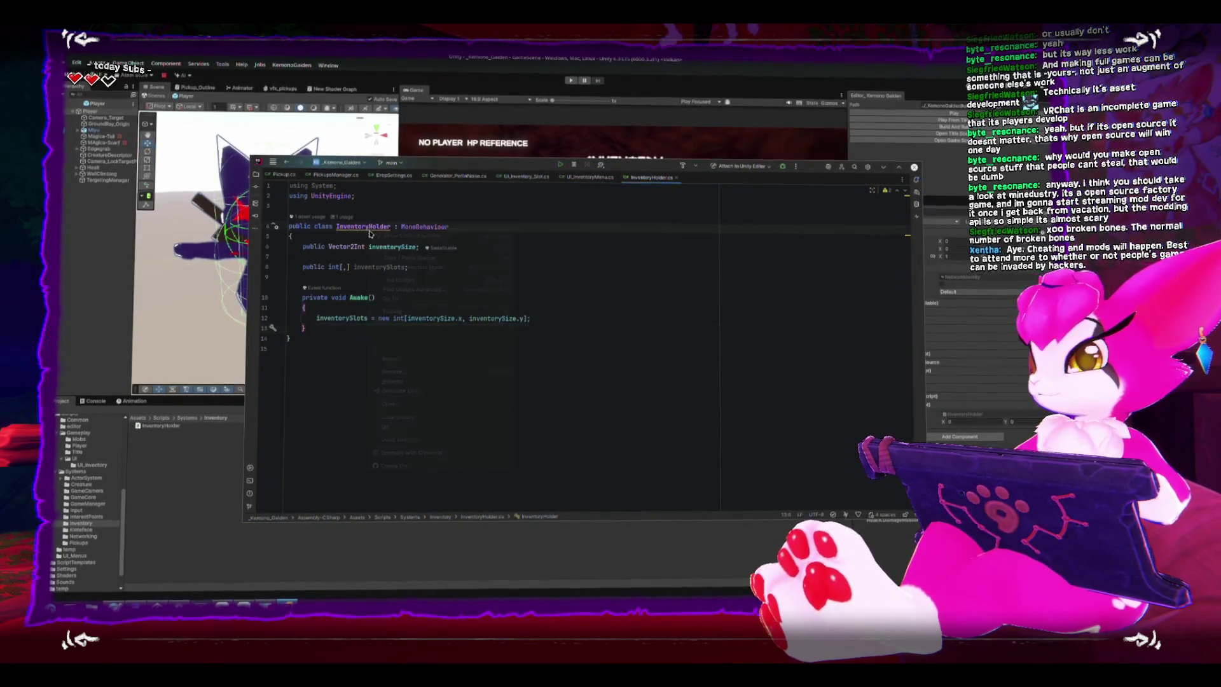
pyautogui.rightClick(372, 227)
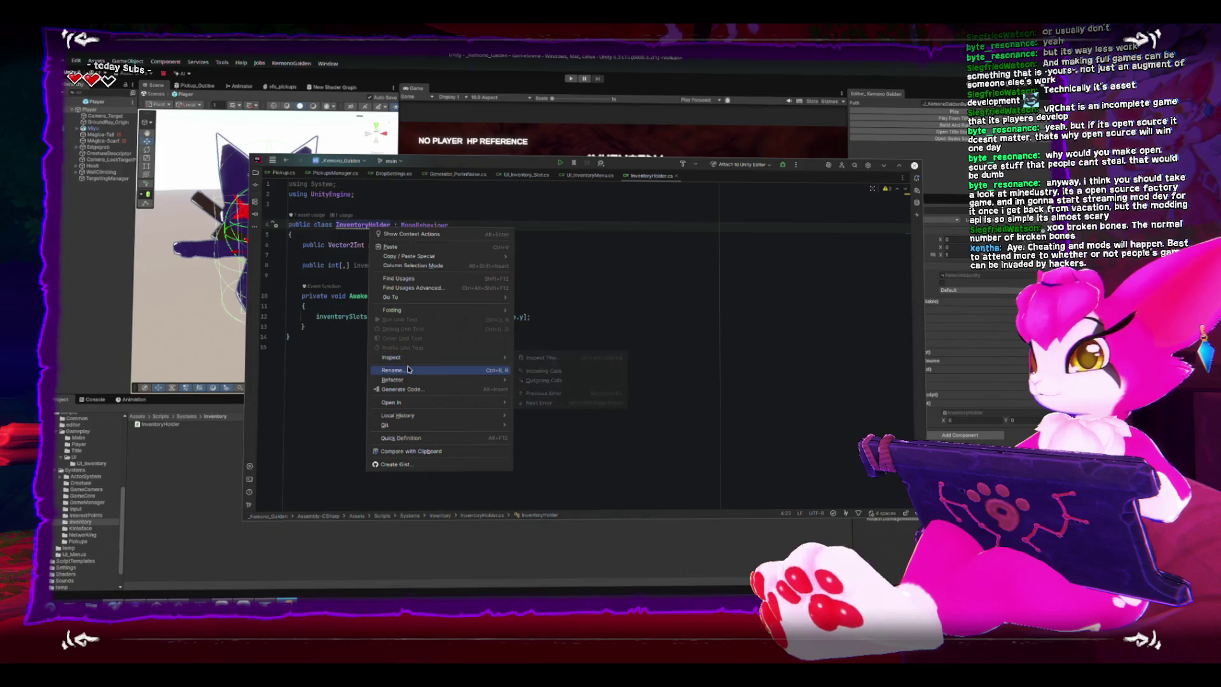
pyautogui.click(394, 370)
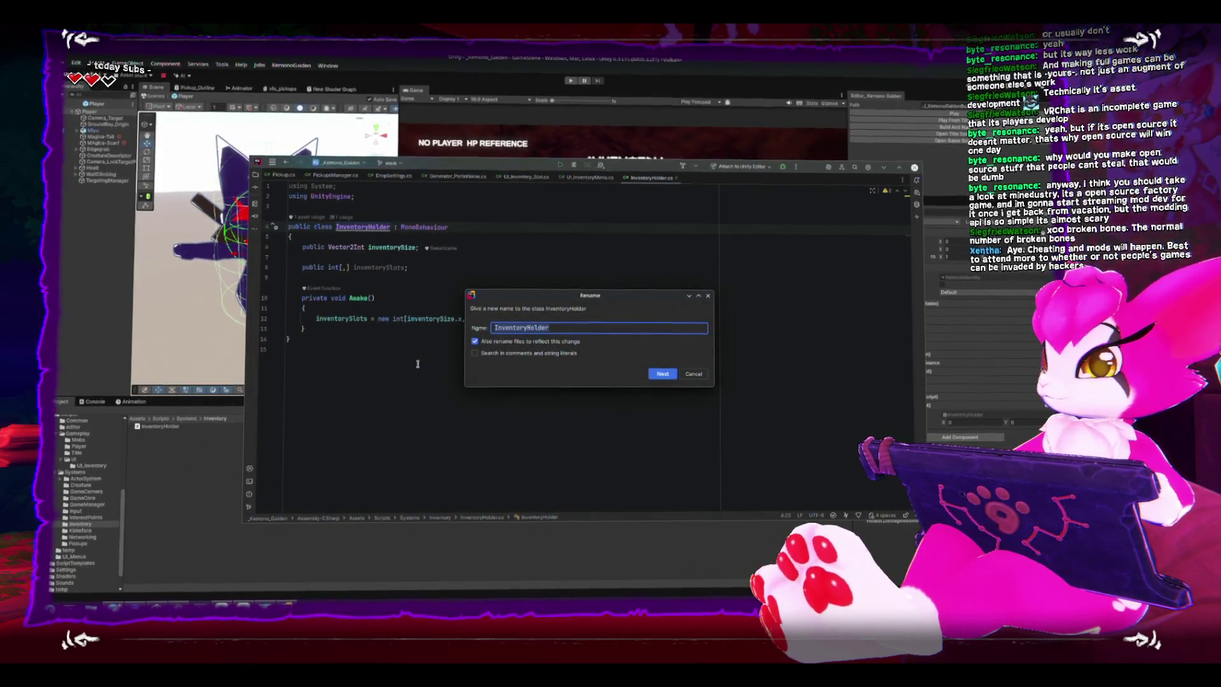
pyautogui.write('Inven')
pyautogui.press('Return')
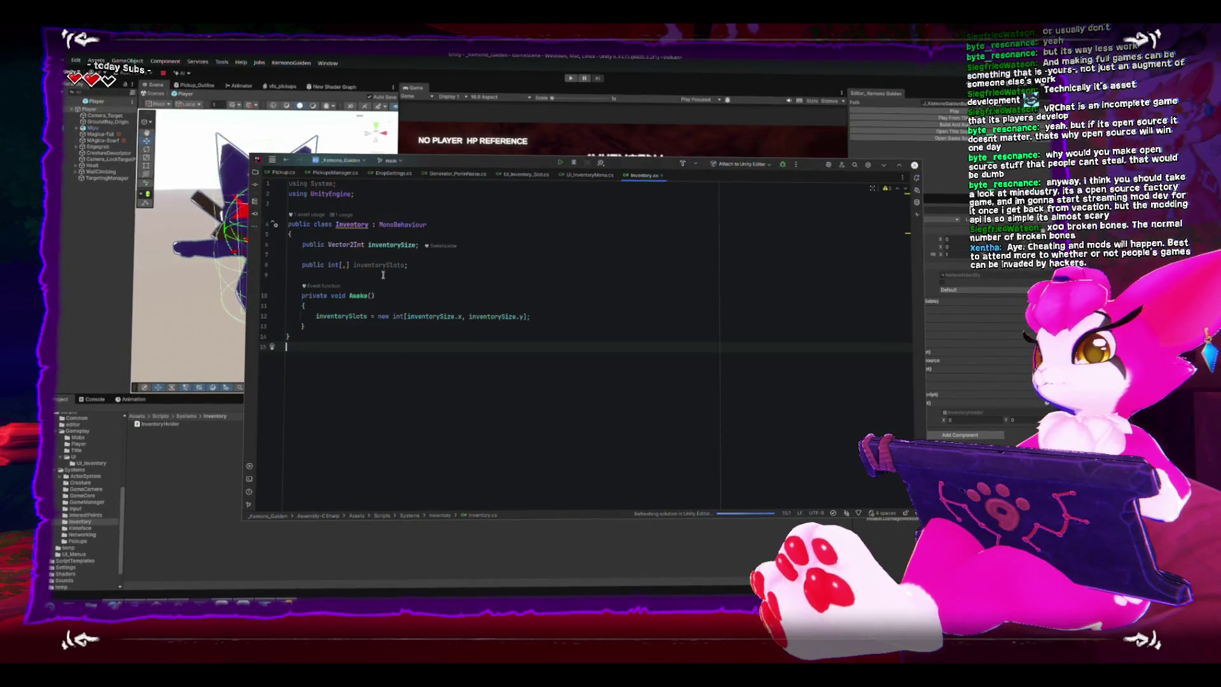
pyautogui.click(409, 206)
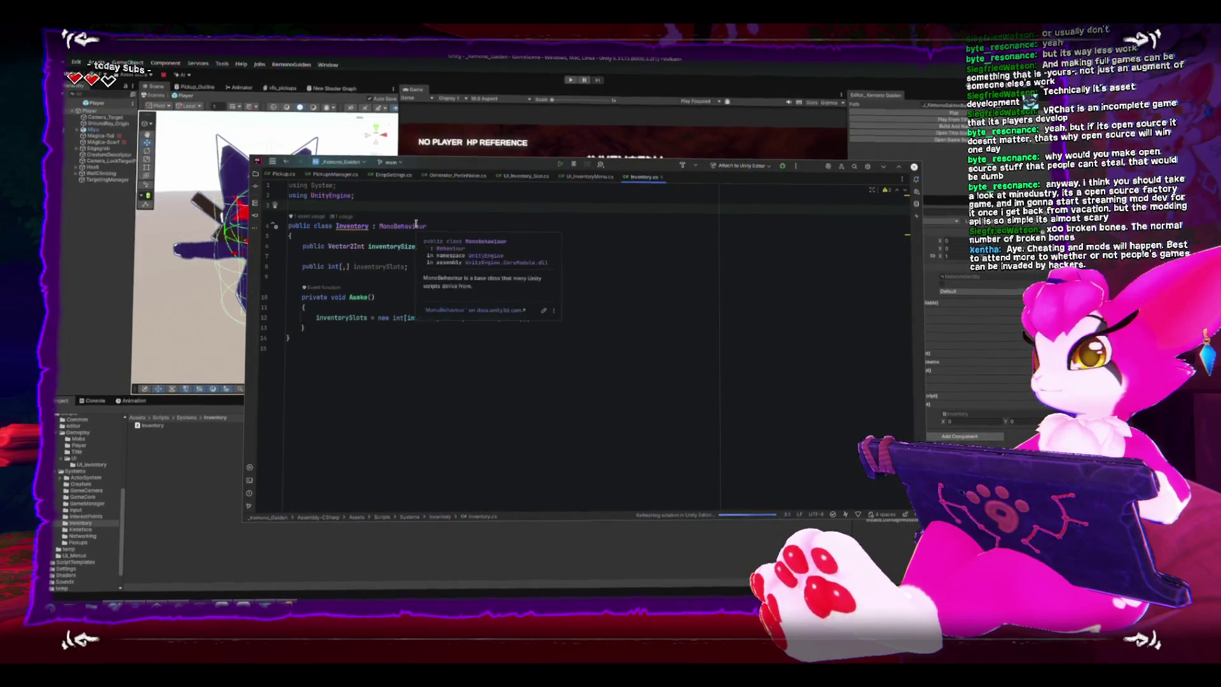
pyautogui.click(452, 271)
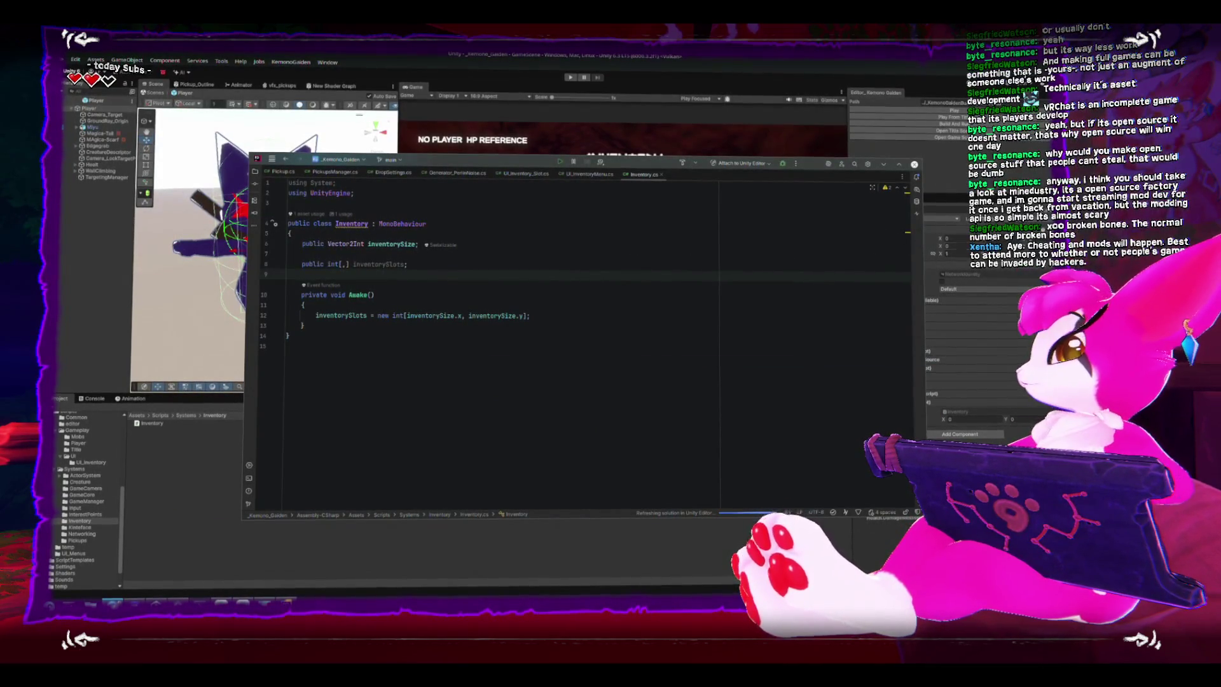
# - Search the web for 'odin inspector 2d array' and open the Table Matrix attribute docs result
pyautogui.write('odin')
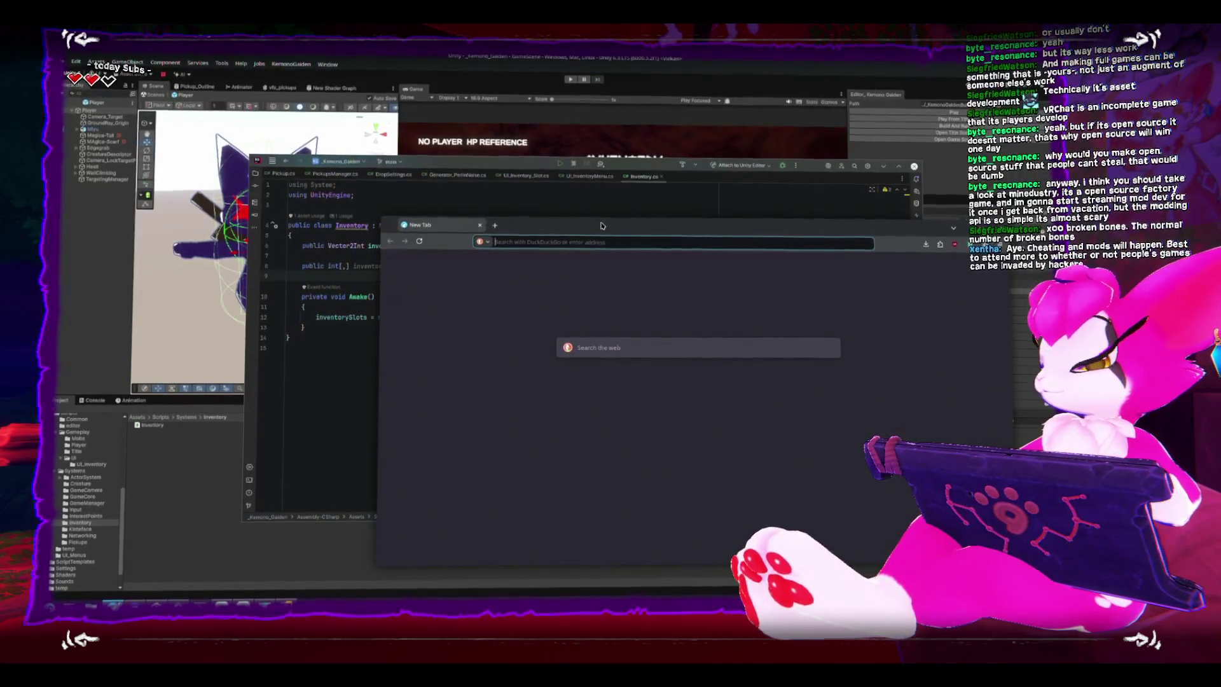
pyautogui.write(' inspector 2d')
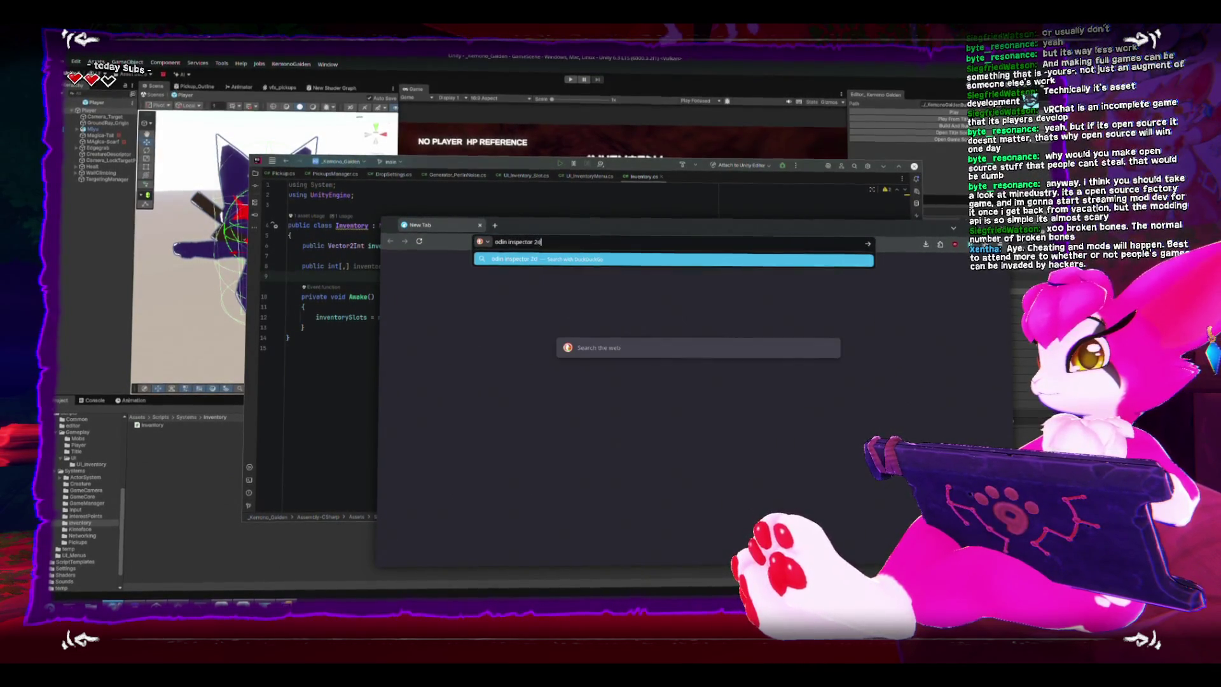
pyautogui.write(' array')
pyautogui.press('Return')
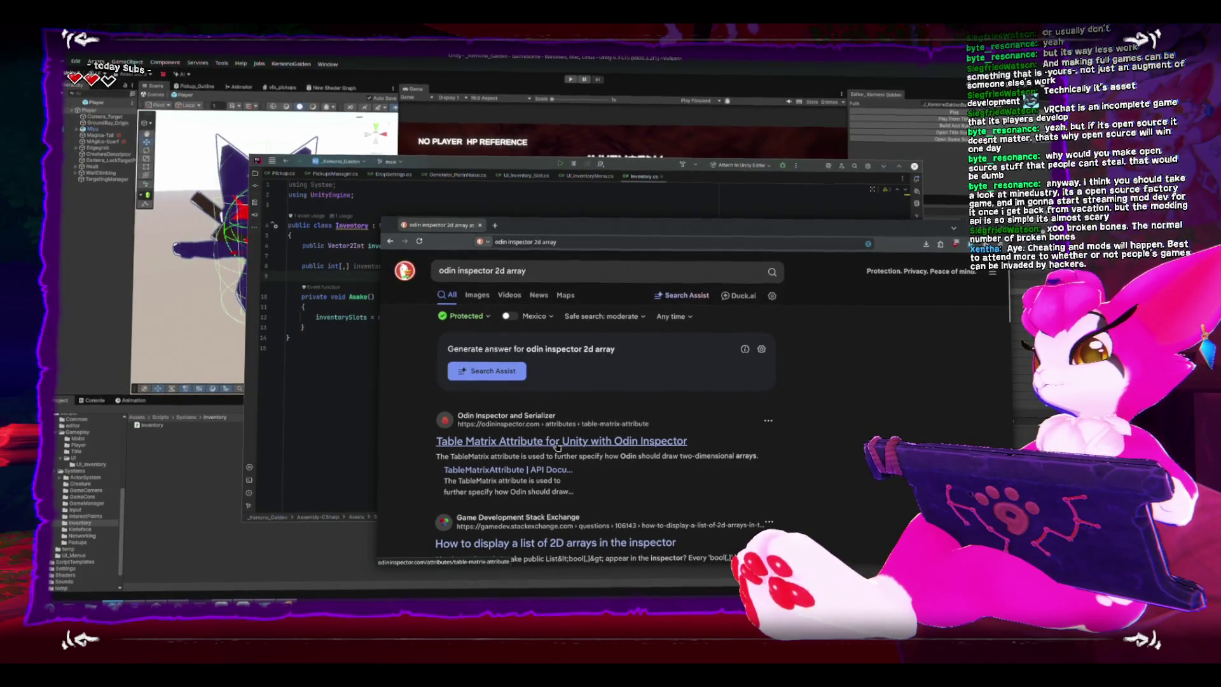
pyautogui.scroll(-2, 557, 447)
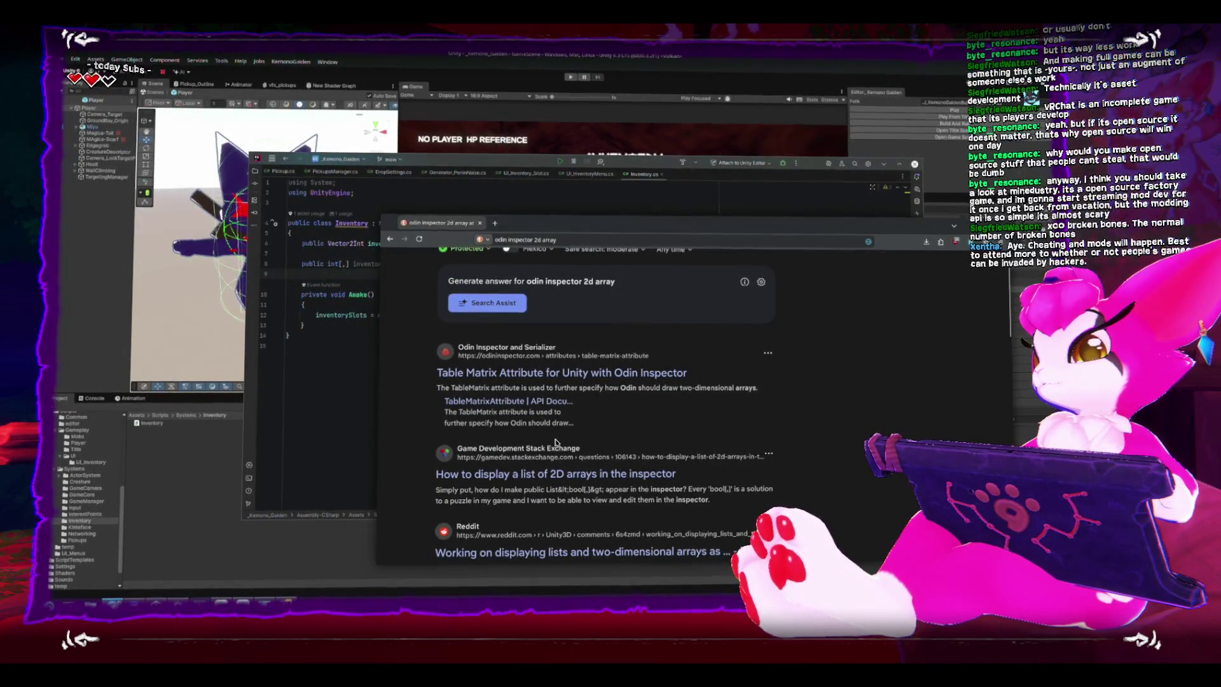
pyautogui.scroll(2, 555, 443)
pyautogui.click(553, 445)
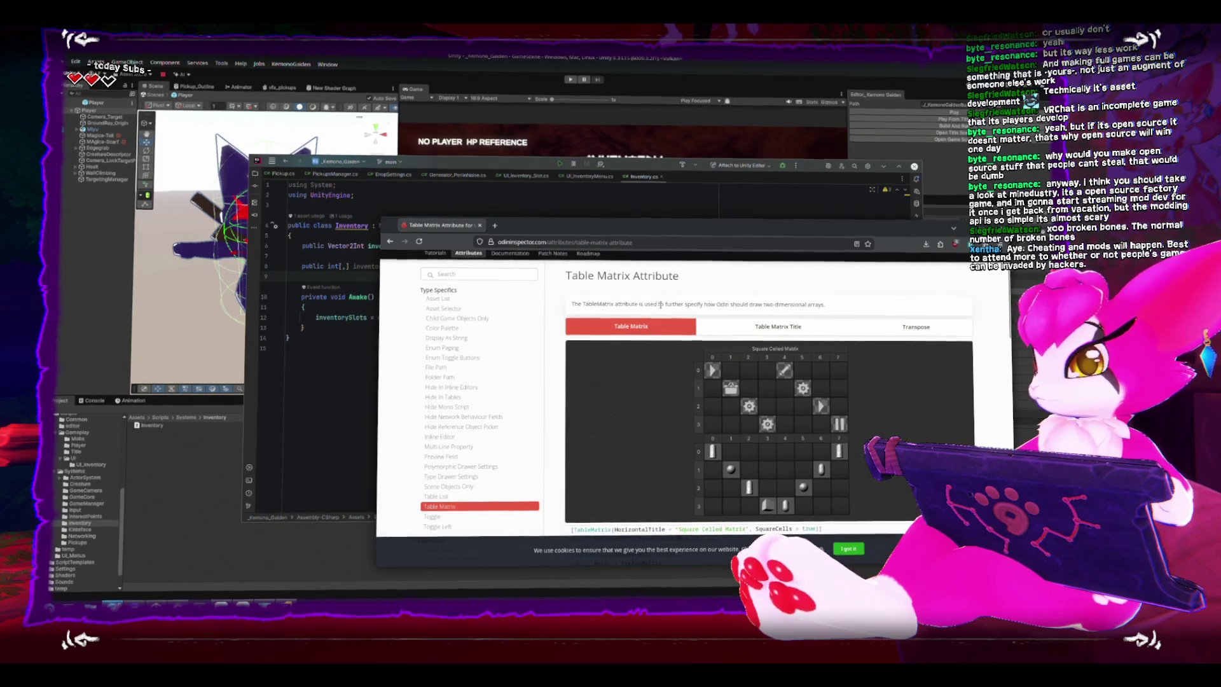
# - Scroll the Table Matrix docs and show the Table Matrix Title examples with the Read Only Matrix code
pyautogui.scroll(-3, 572, 389)
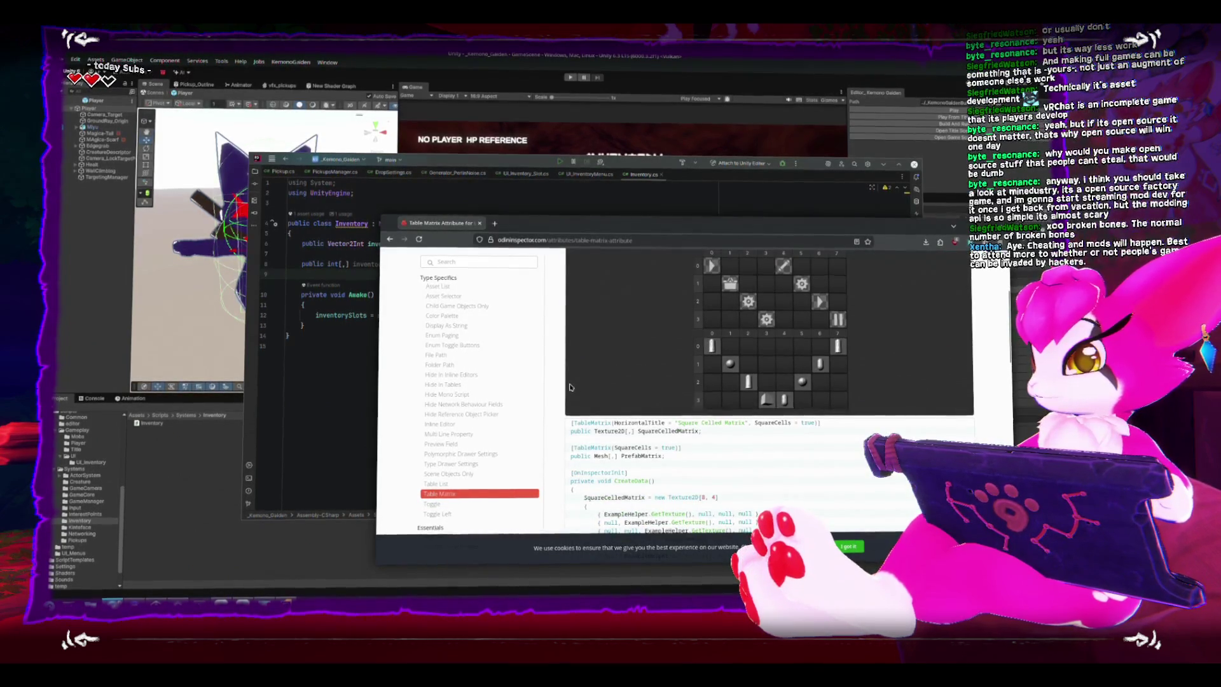
pyautogui.scroll(-2, 570, 387)
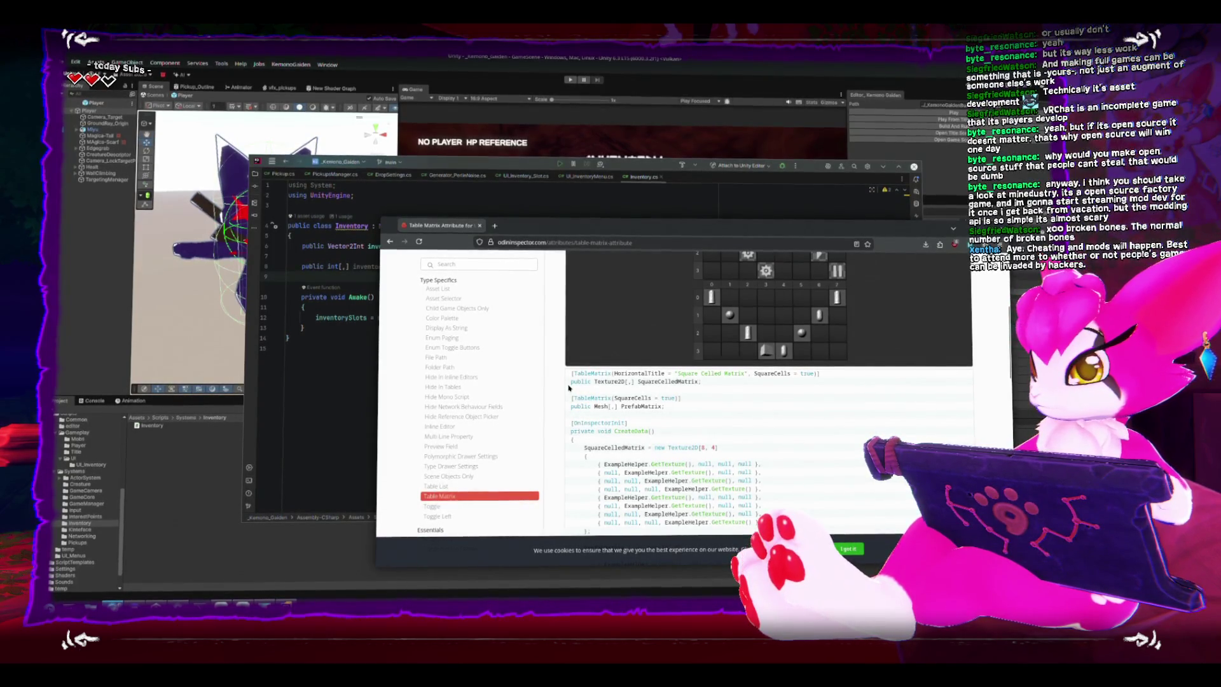
pyautogui.scroll(-8, 569, 388)
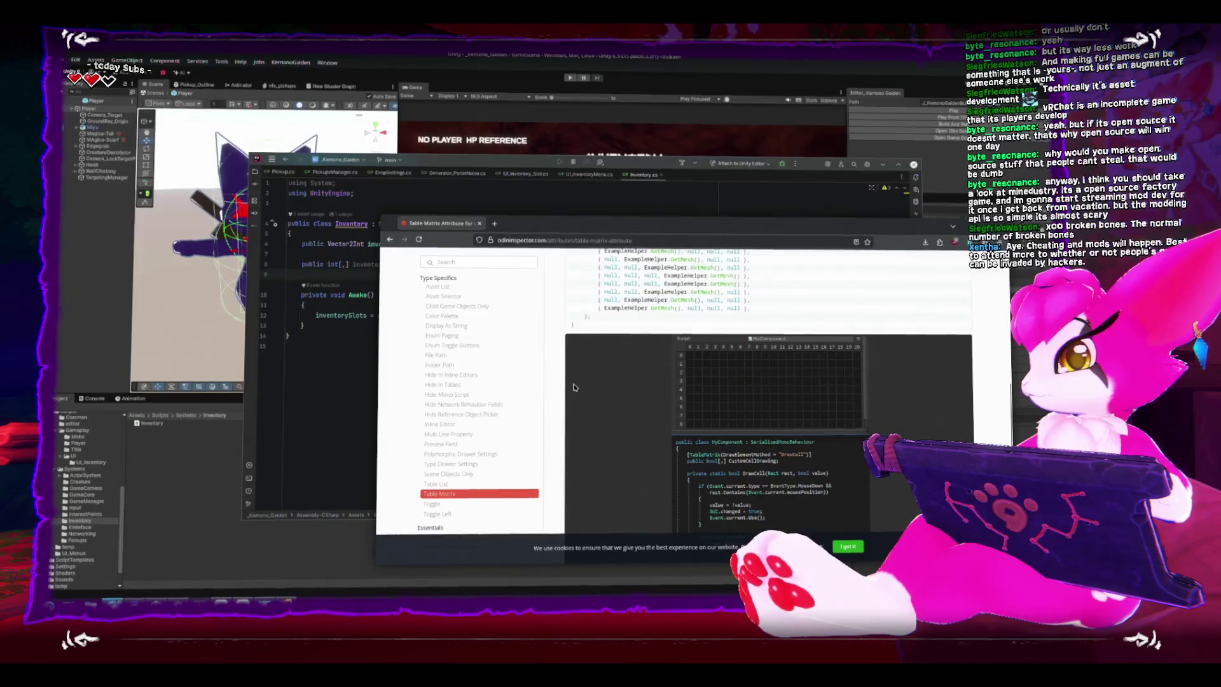
pyautogui.scroll(-4, 569, 382)
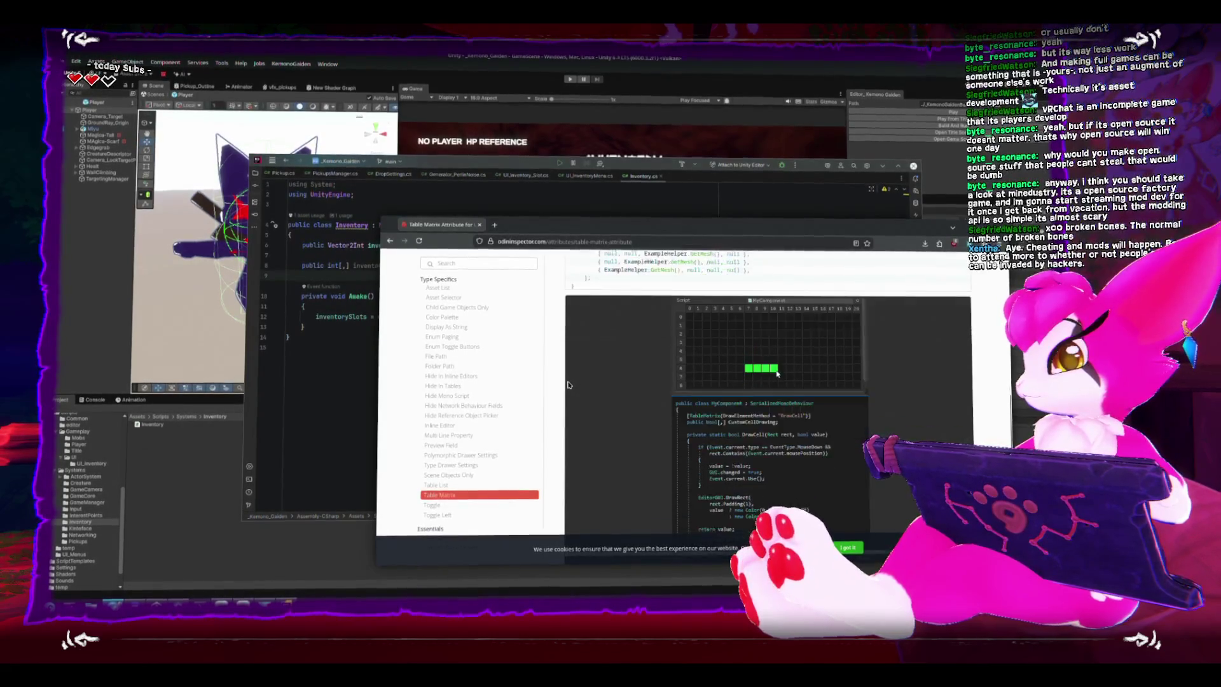
pyautogui.scroll(-5, 565, 384)
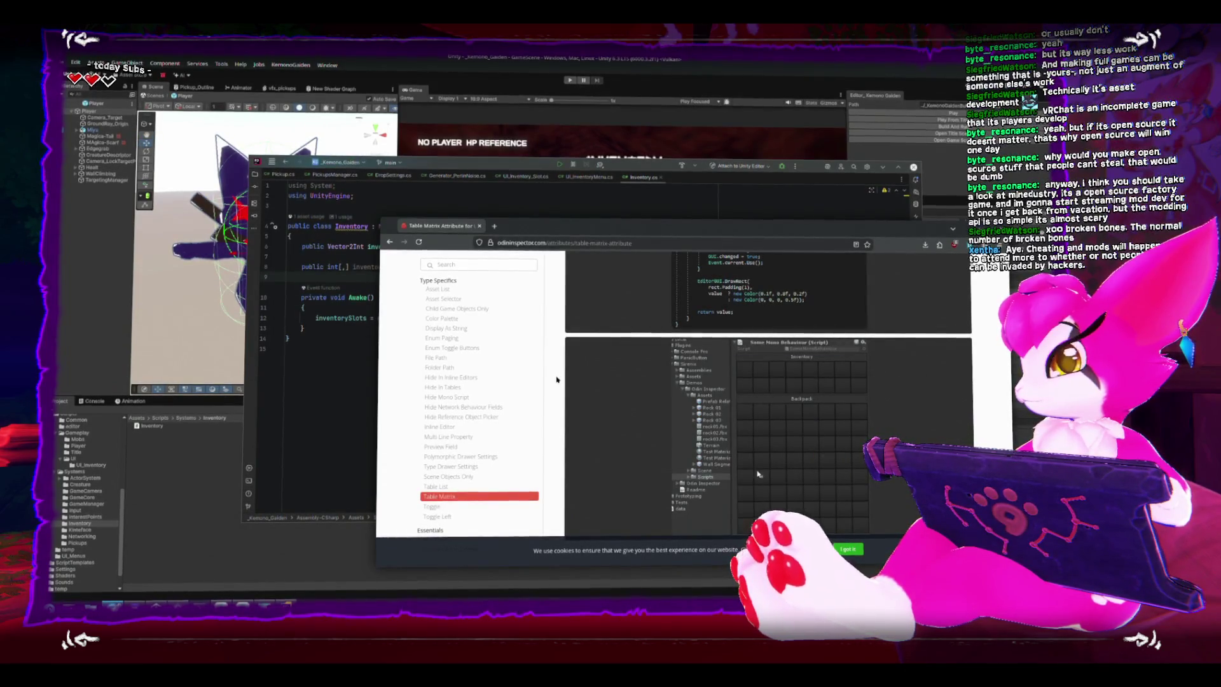
pyautogui.scroll(-2, 782, 420)
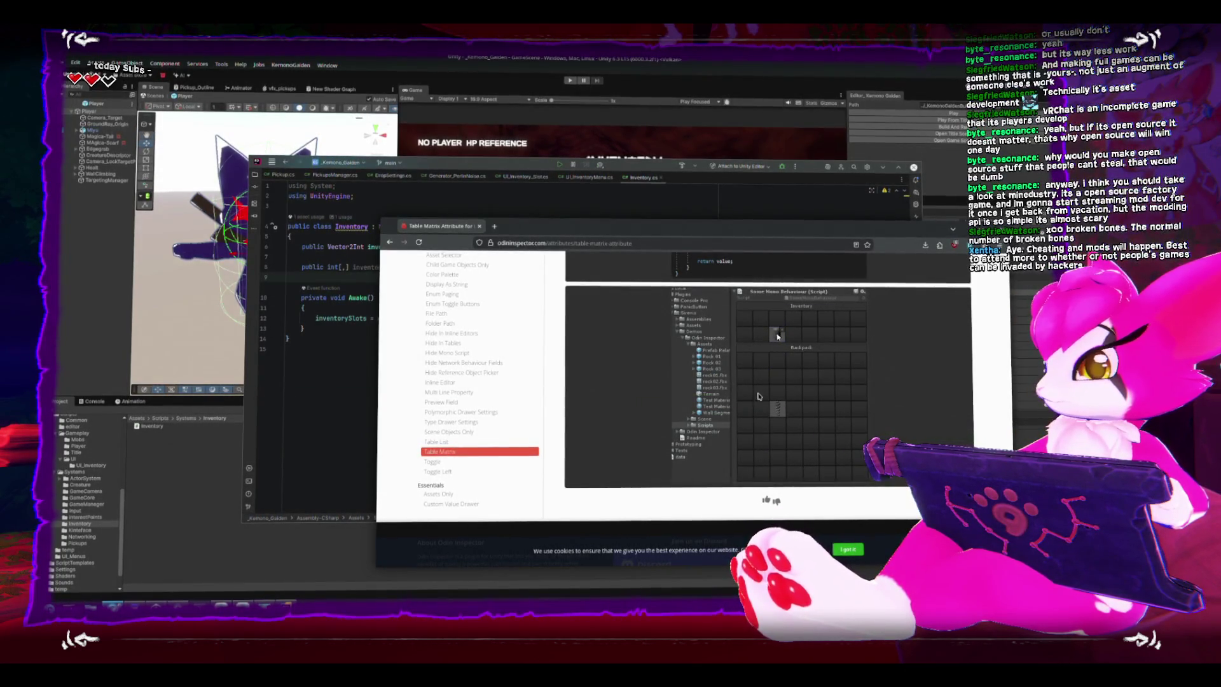
pyautogui.scroll(-1, 759, 389)
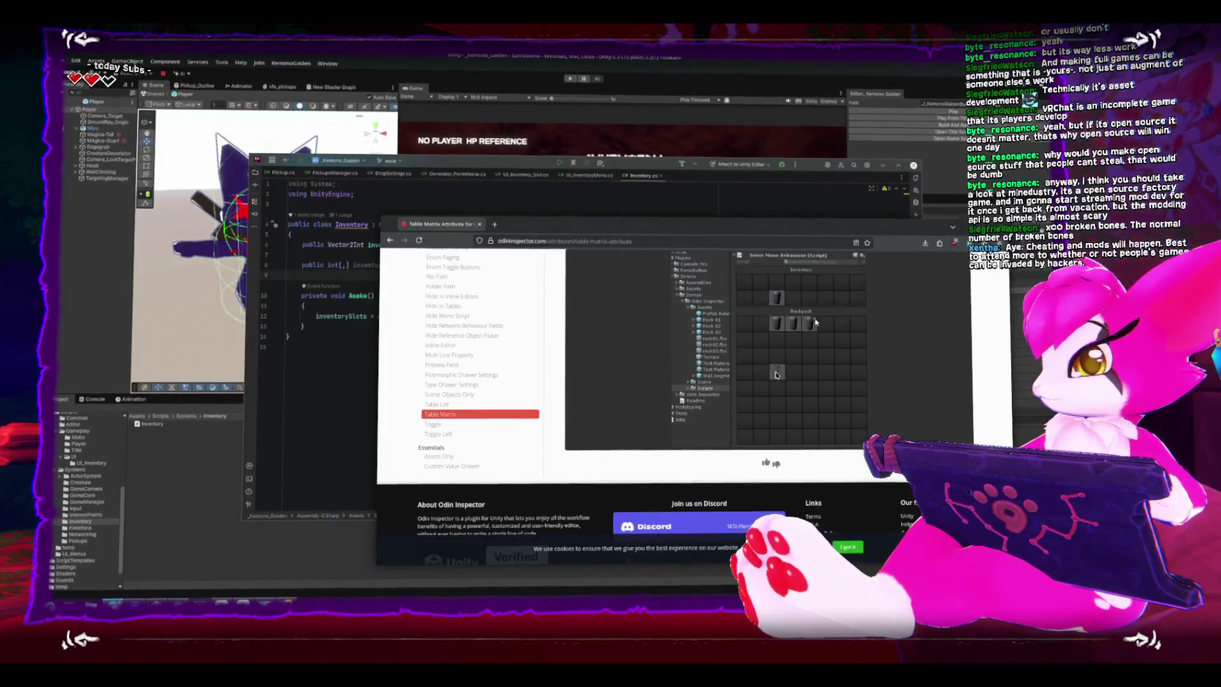
pyautogui.scroll(2, 555, 376)
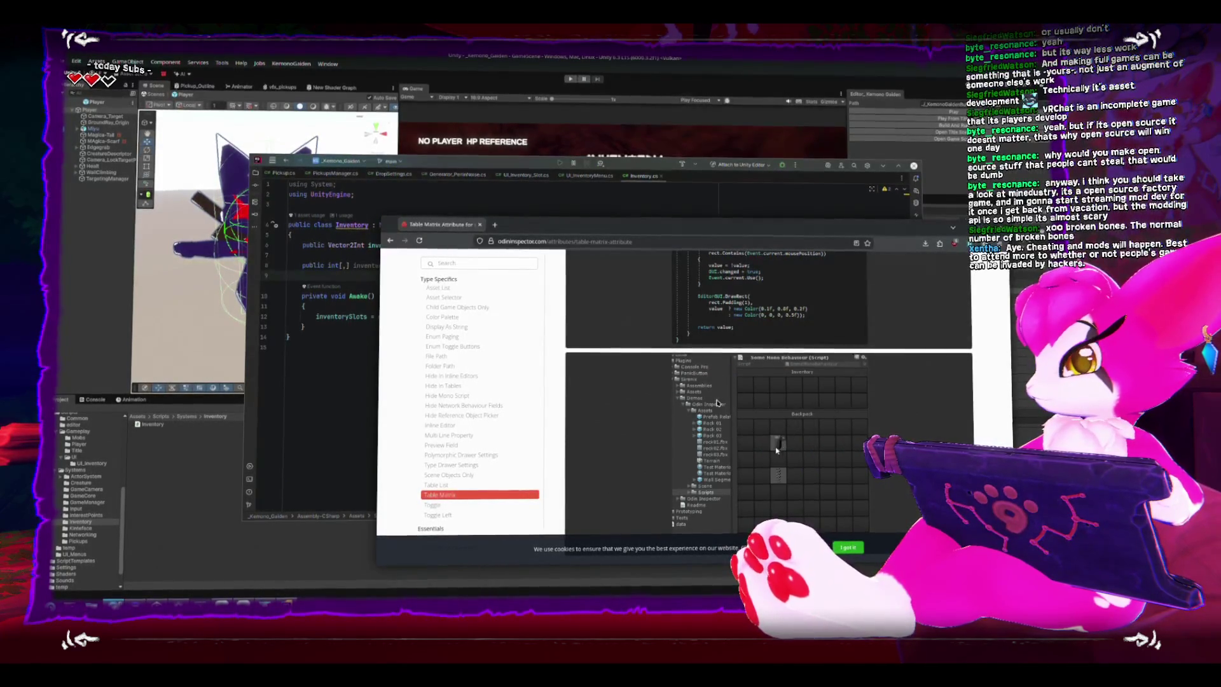
pyautogui.scroll(2, 716, 402)
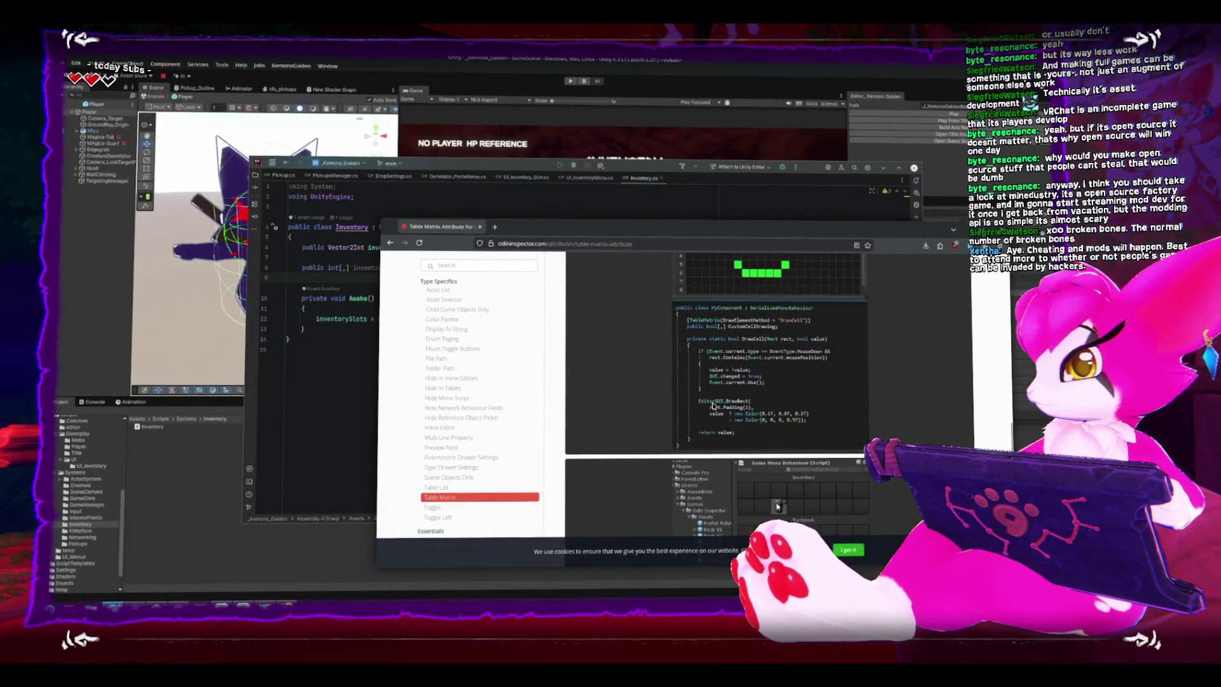
pyautogui.scroll(5, 606, 421)
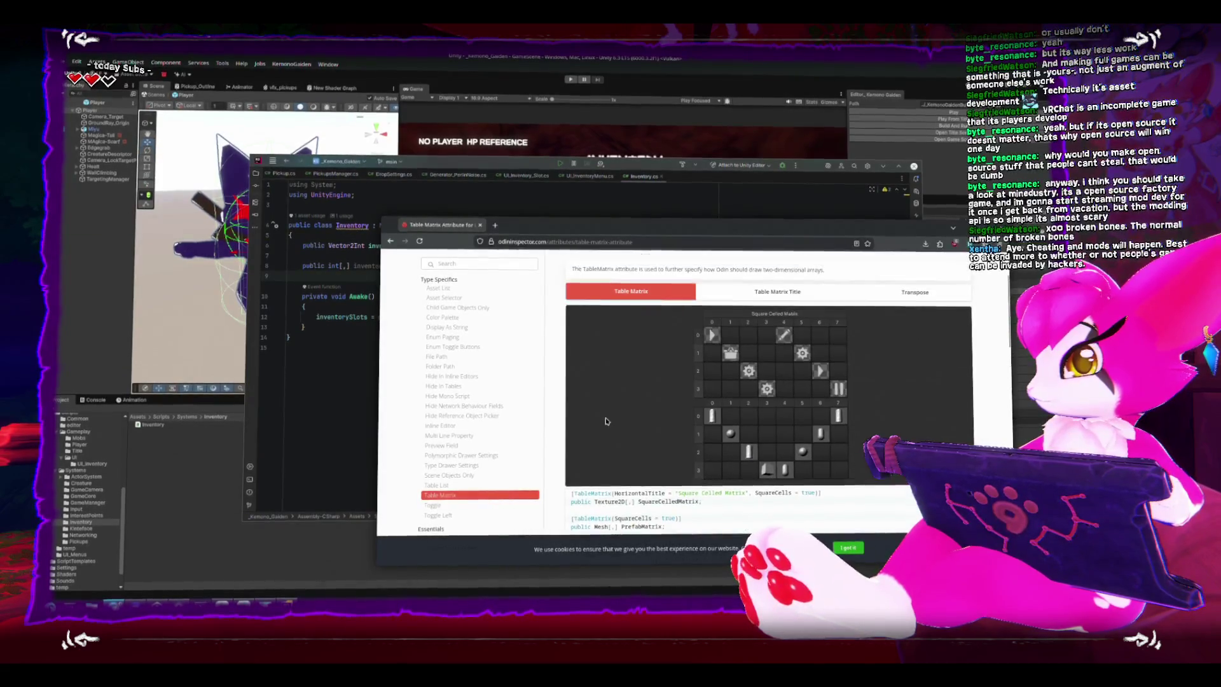
pyautogui.scroll(2, 606, 421)
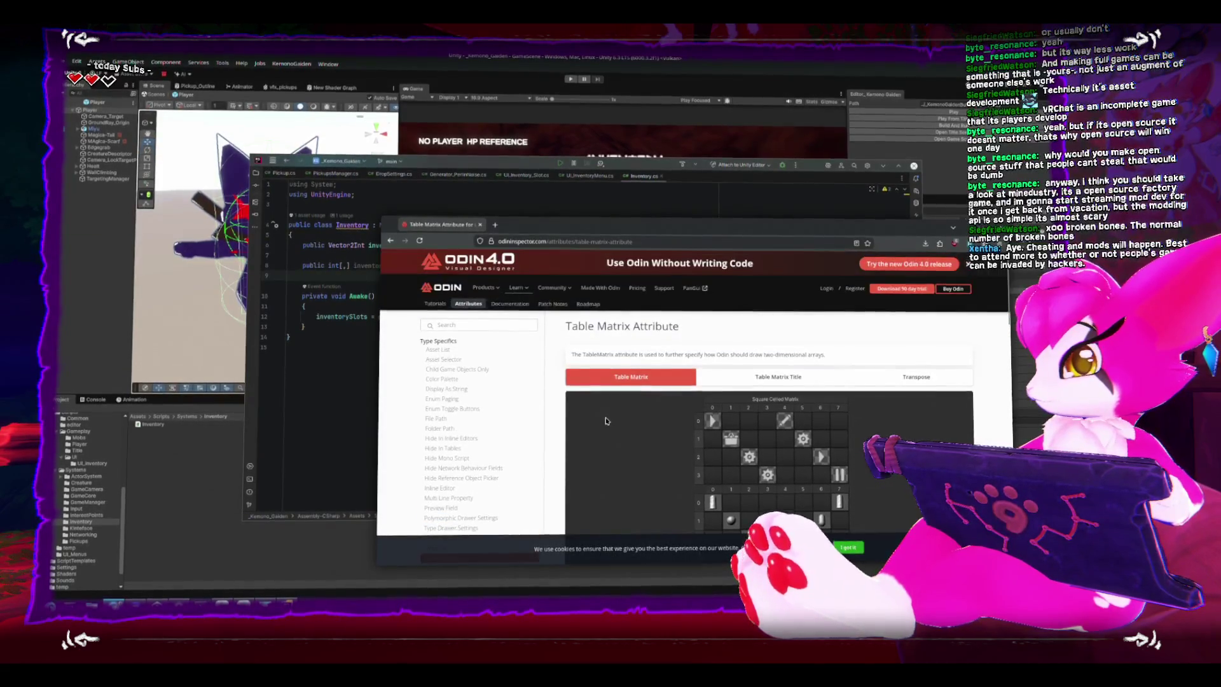
pyautogui.click(776, 379)
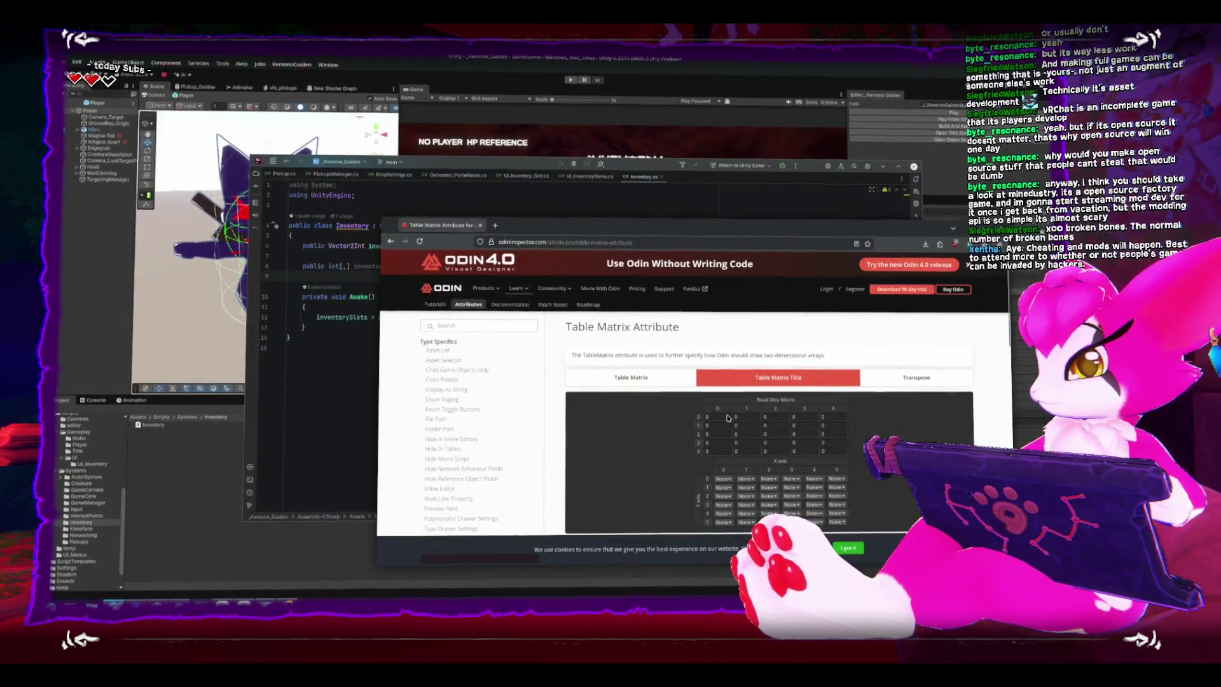
pyautogui.scroll(-2, 726, 418)
pyautogui.scroll(-3, 726, 418)
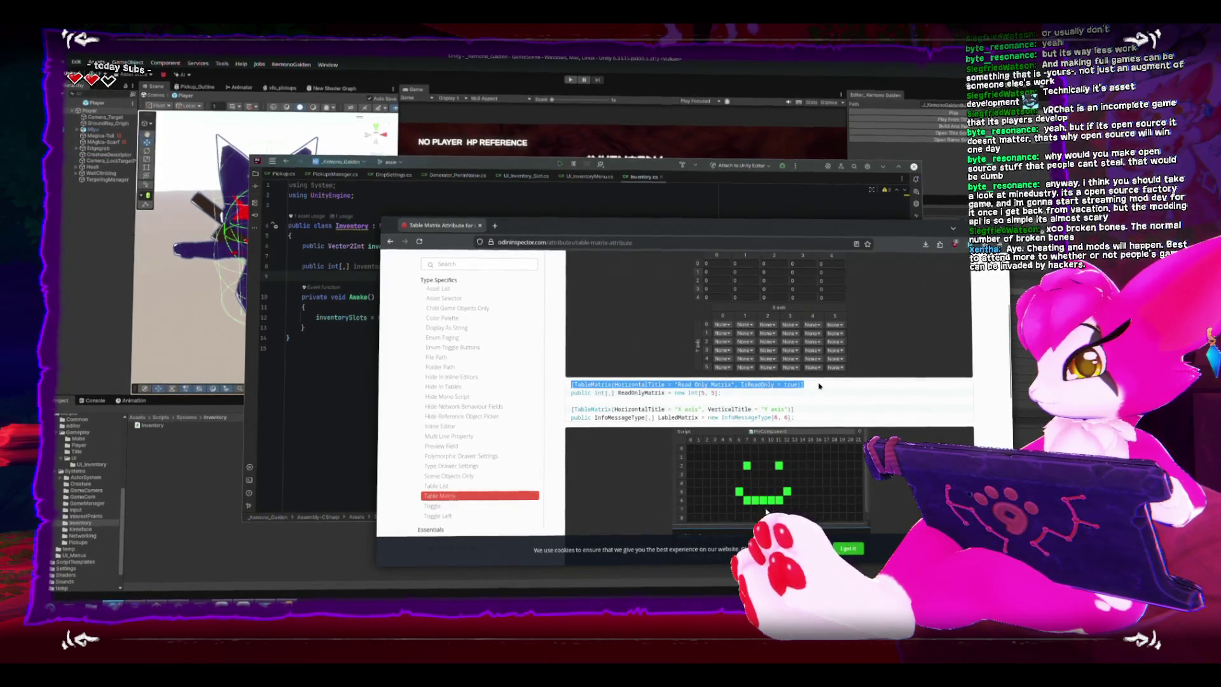
pyautogui.hotkey('alt', 'Tab')
# - Paste the copied TableMatrix attribute above inventorySlots and add 'using Sirenix.OdinInspector;' beneath the imports
pyautogui.click(322, 258)
pyautogui.press('Return')
pyautogui.click(360, 203)
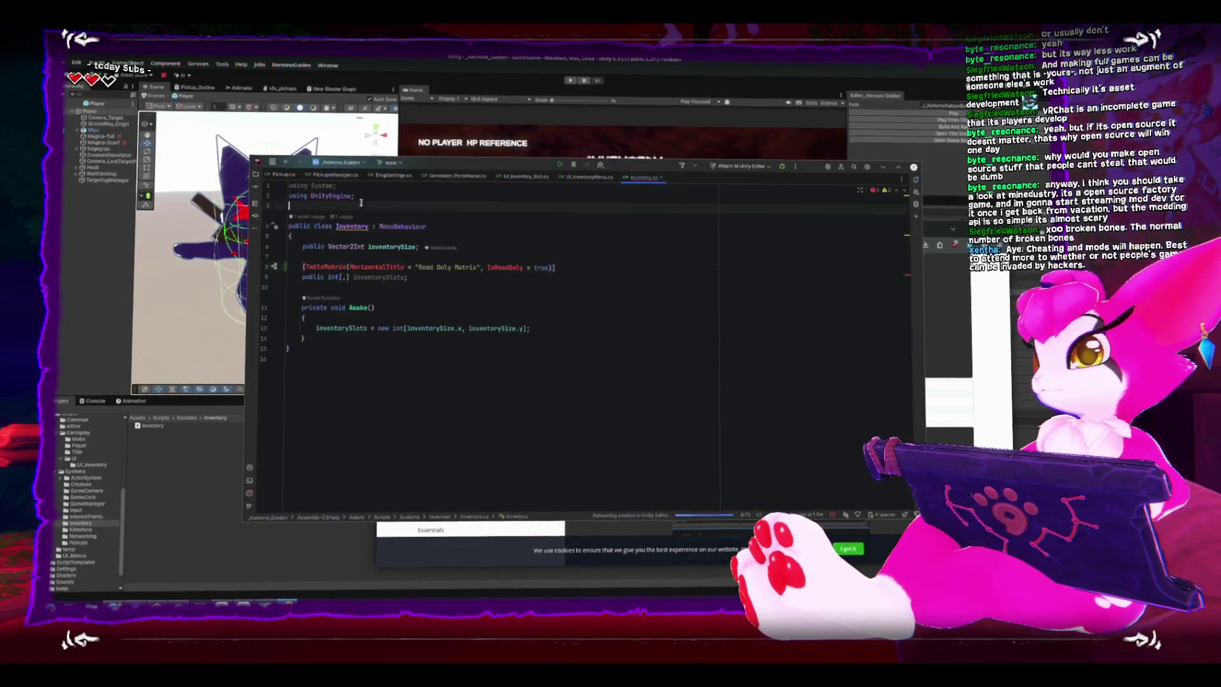
pyautogui.press('Return')
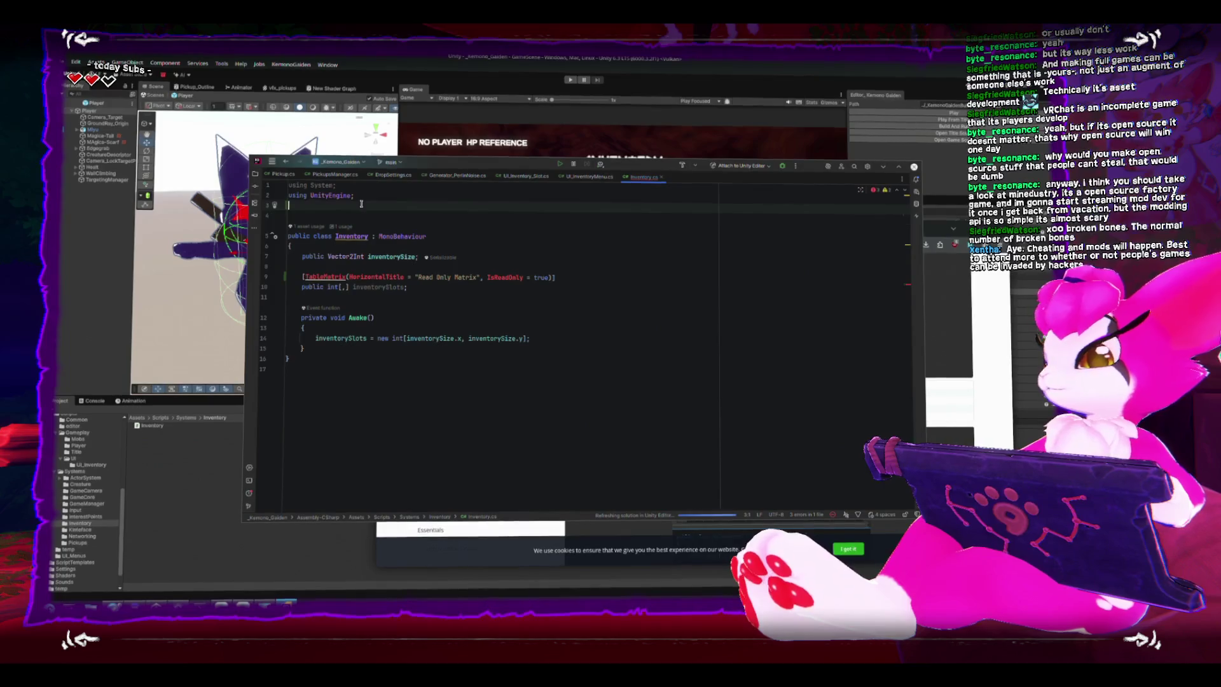
pyautogui.write('using ')
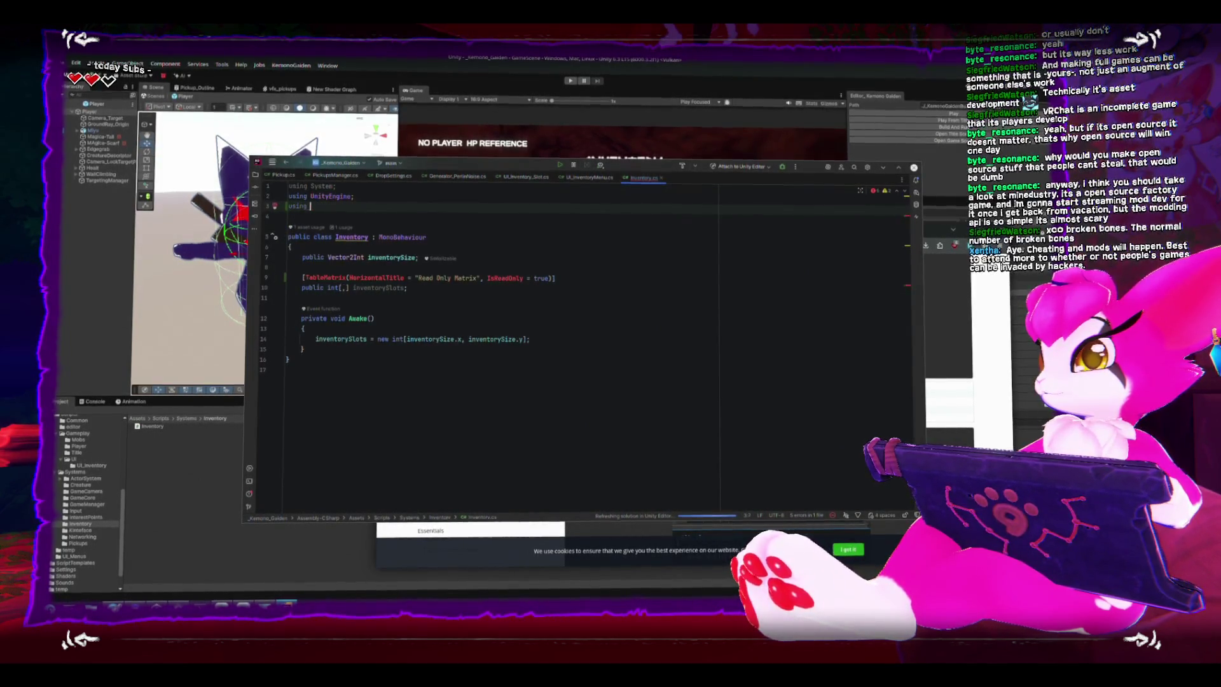
pyautogui.write('odini')
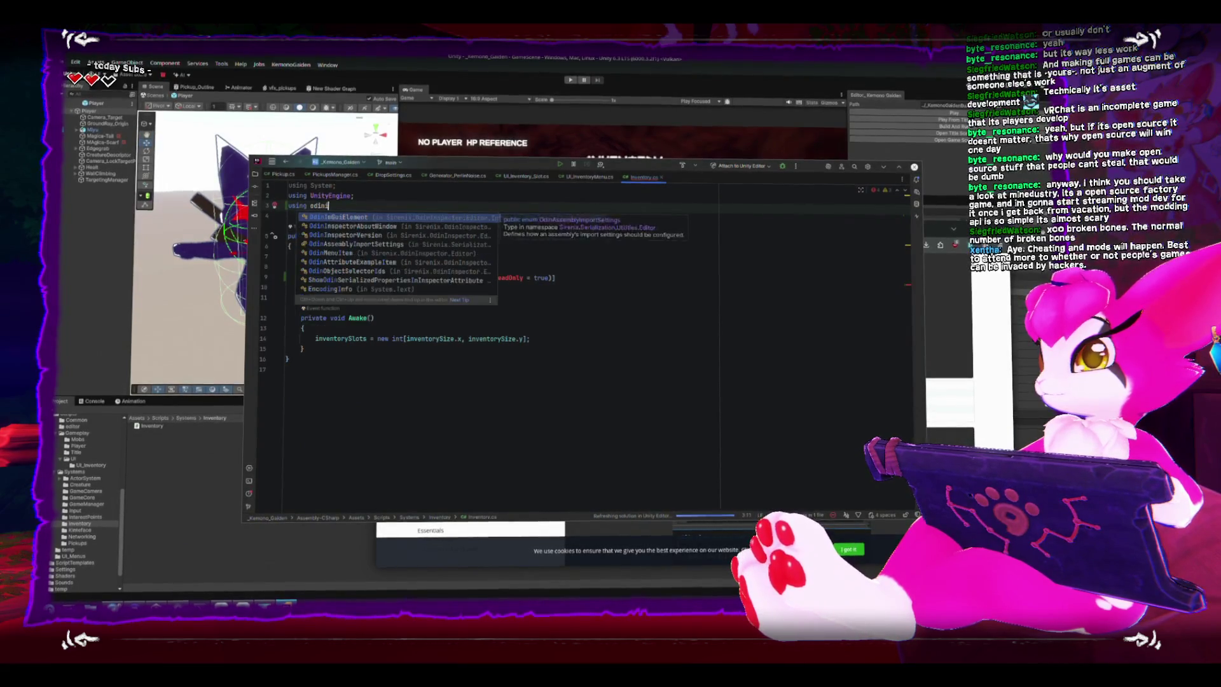
pyautogui.write('ns')
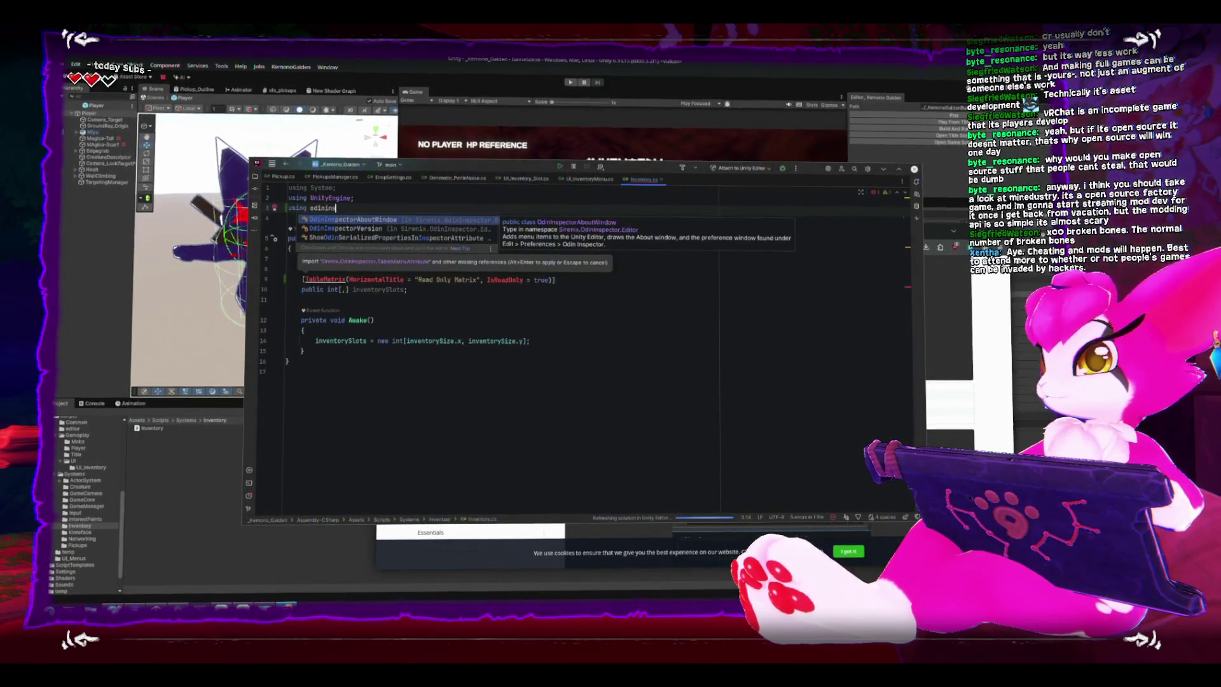
pyautogui.press('Down')
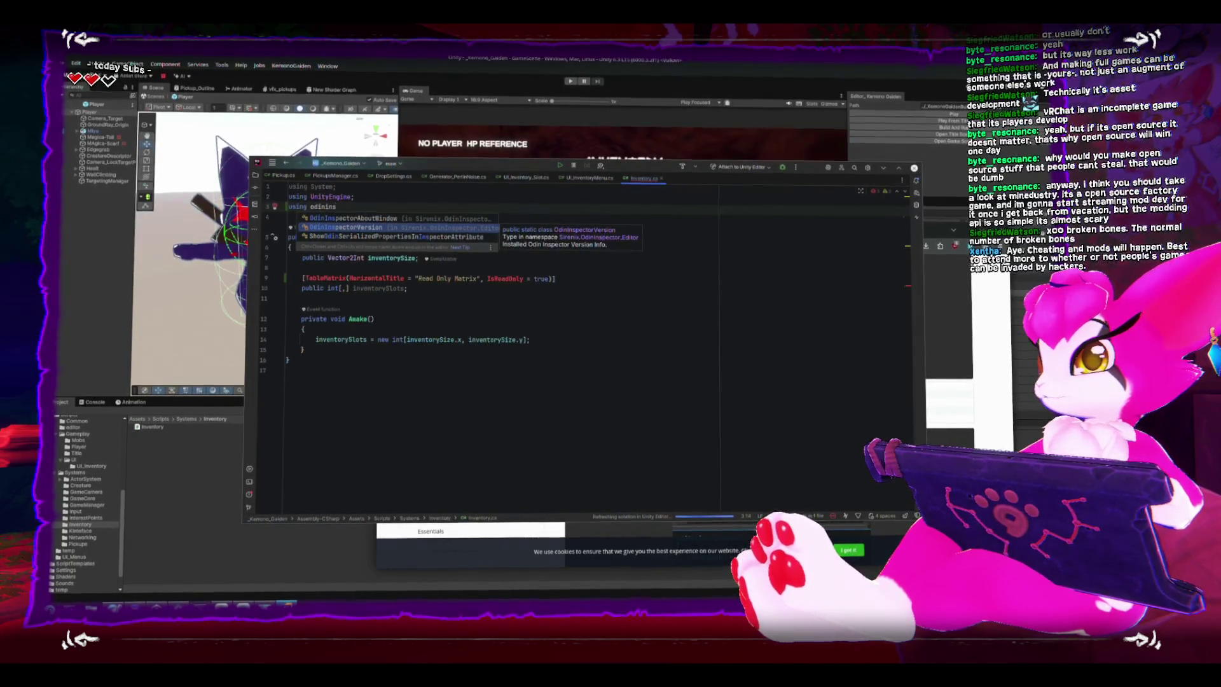
pyautogui.press('Return')
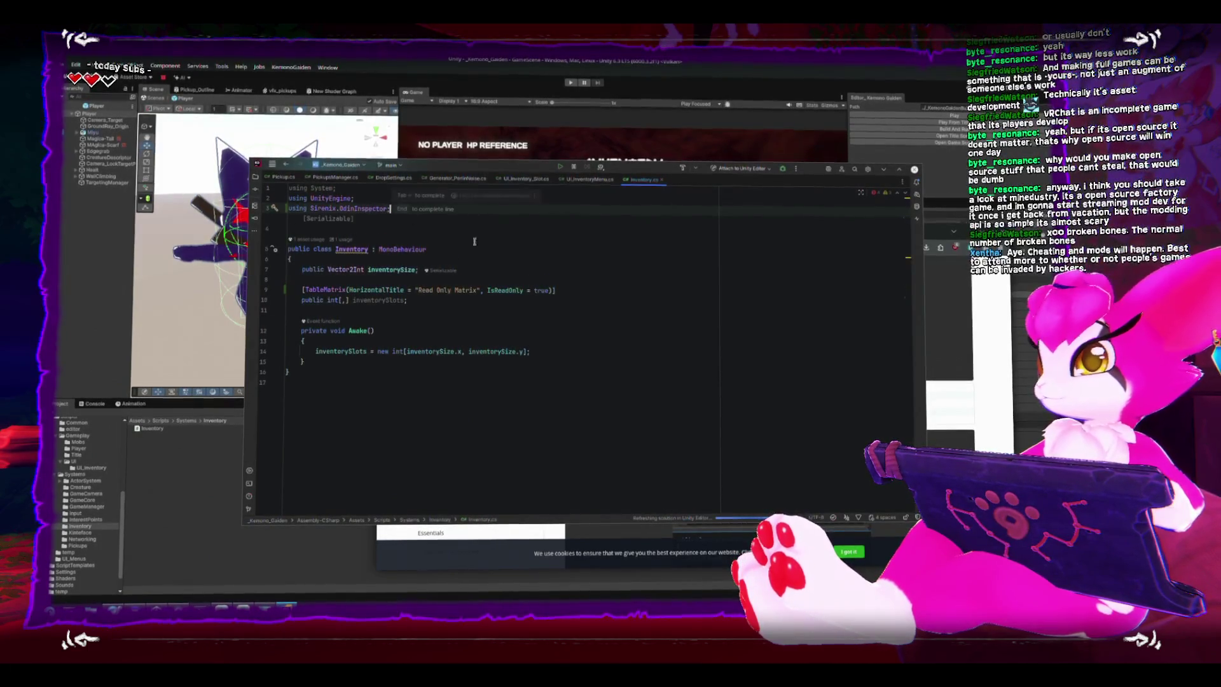
pyautogui.click(531, 341)
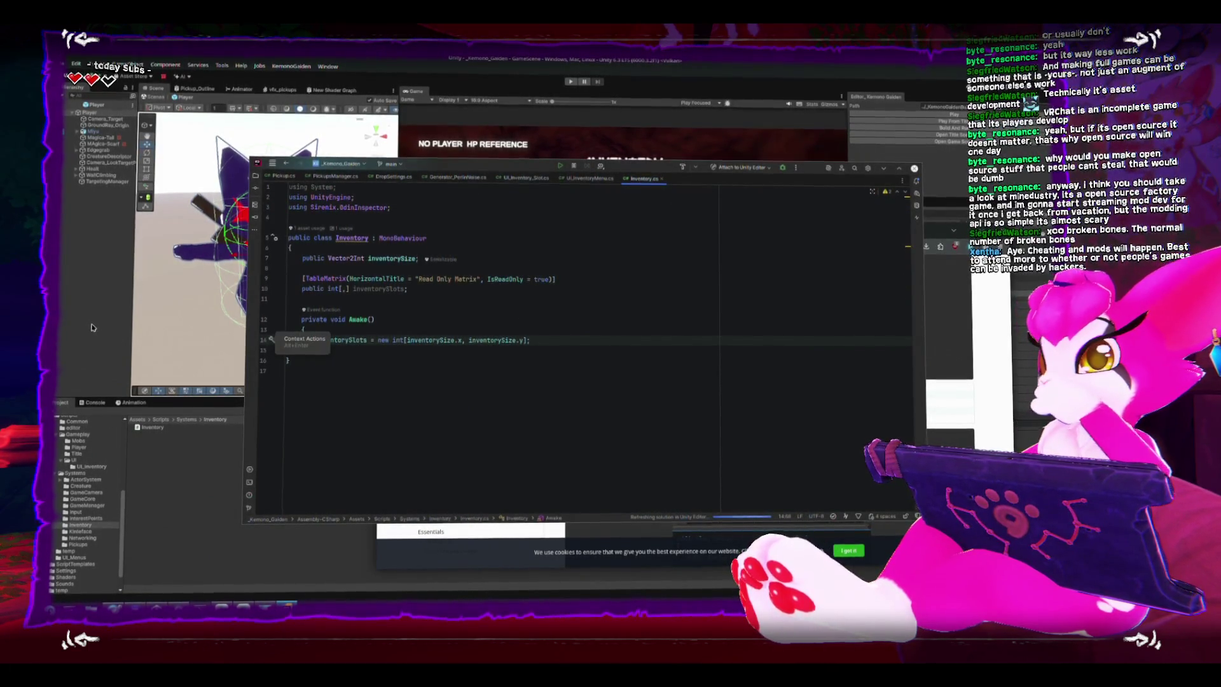
pyautogui.click(92, 327)
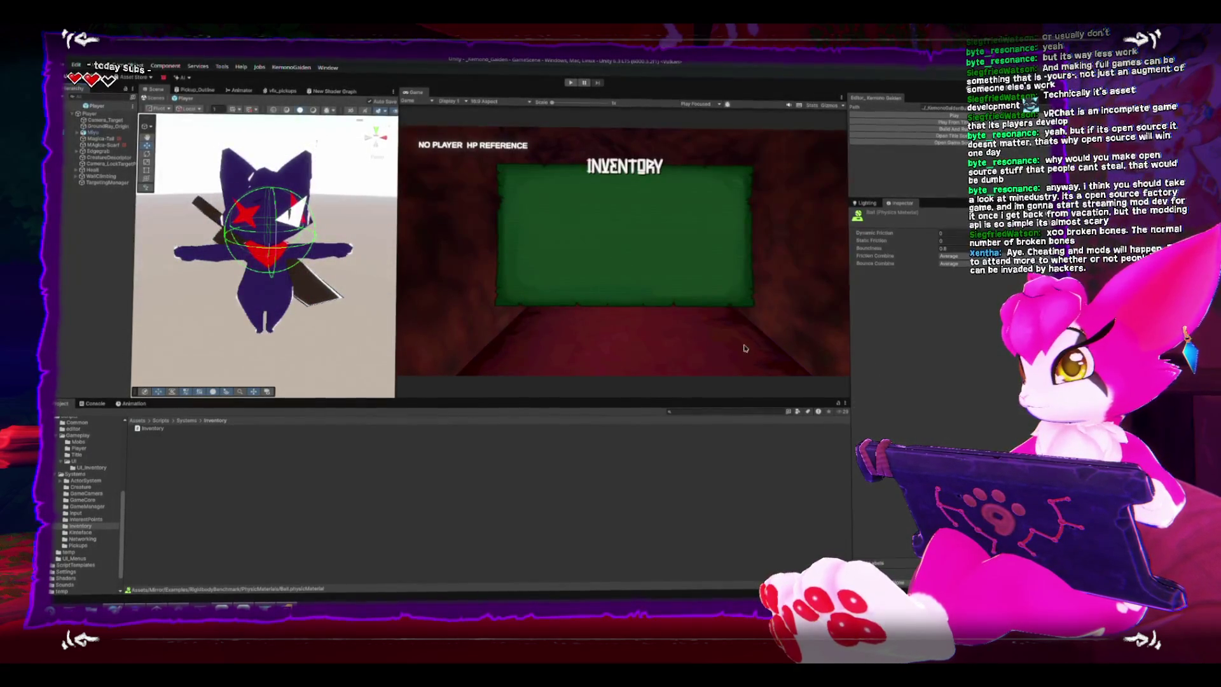
# - Leave the Player prefab, frame the sphere, uncheck UI_Inventory's active box, and start Play mode
pyautogui.click(101, 113)
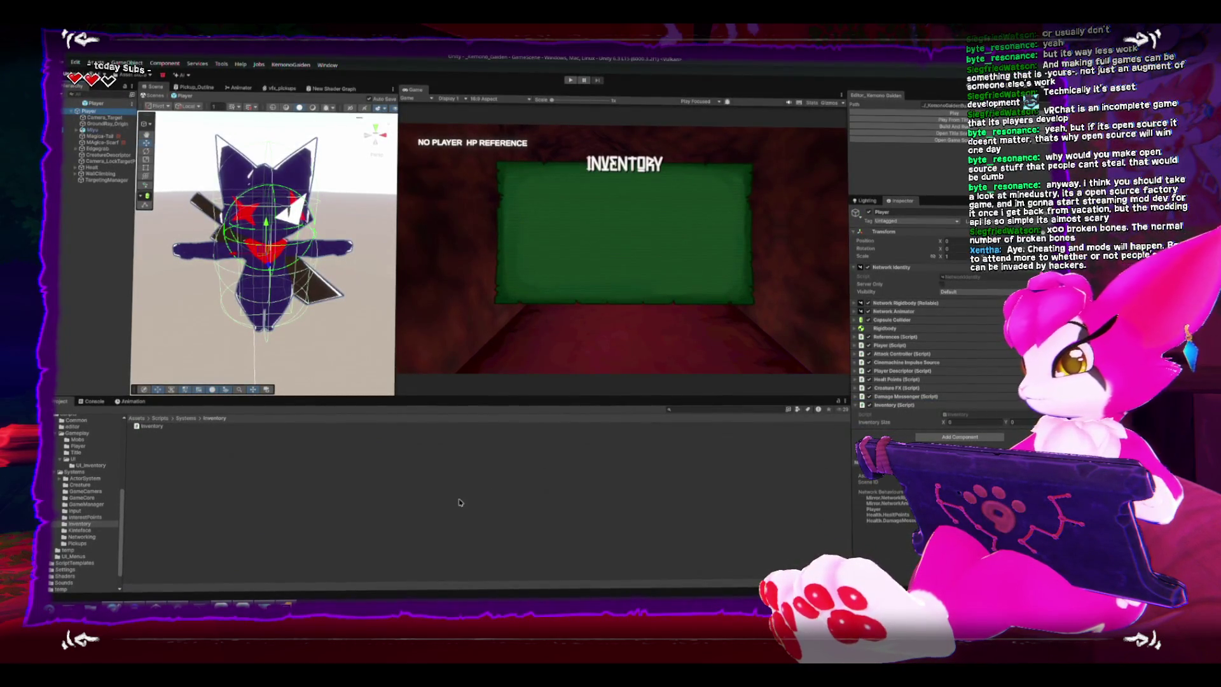
pyautogui.click(72, 106)
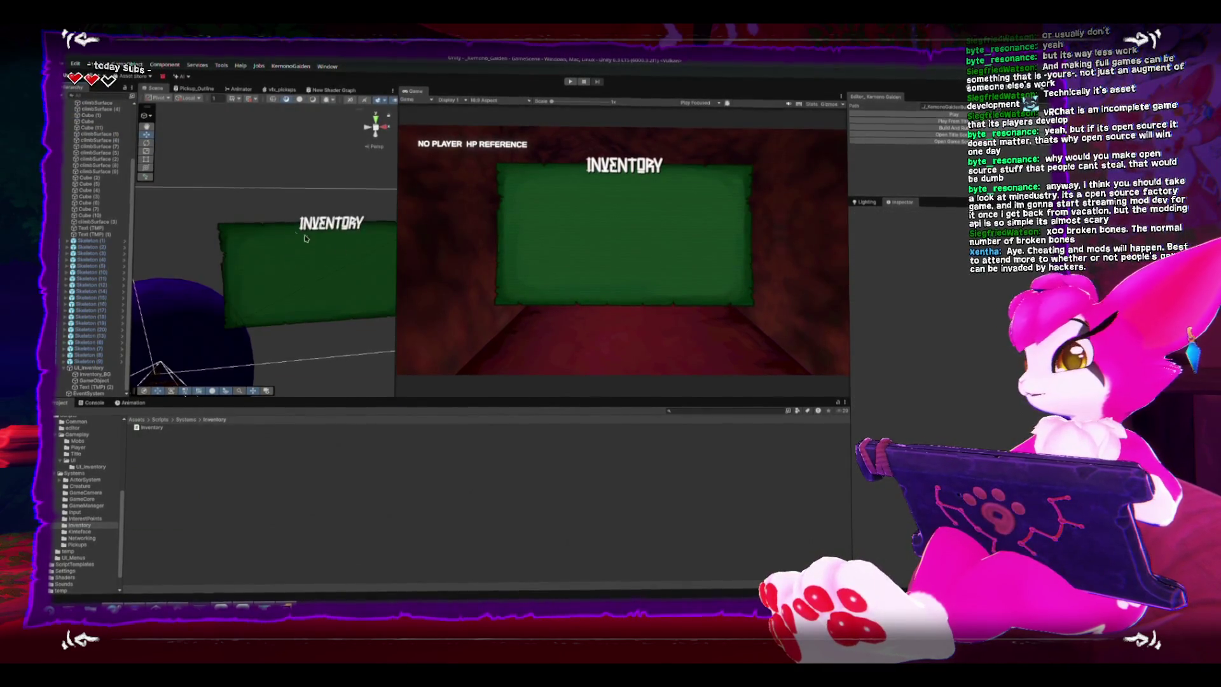
pyautogui.press('f')
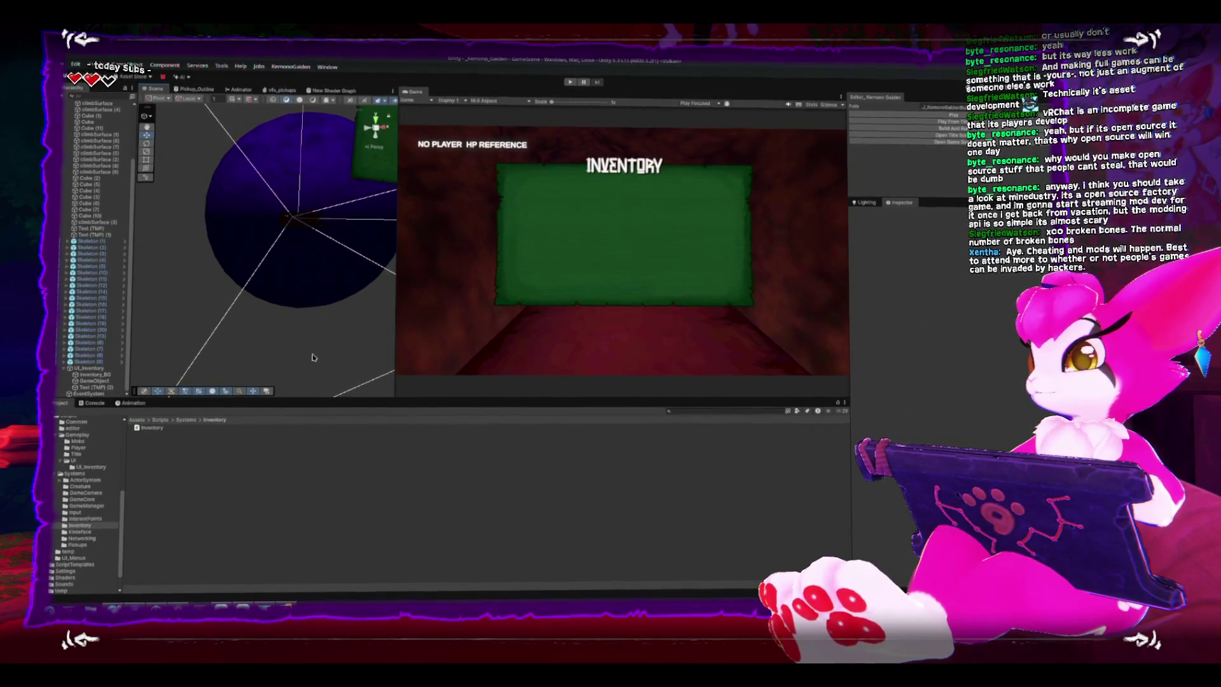
pyautogui.click(105, 368)
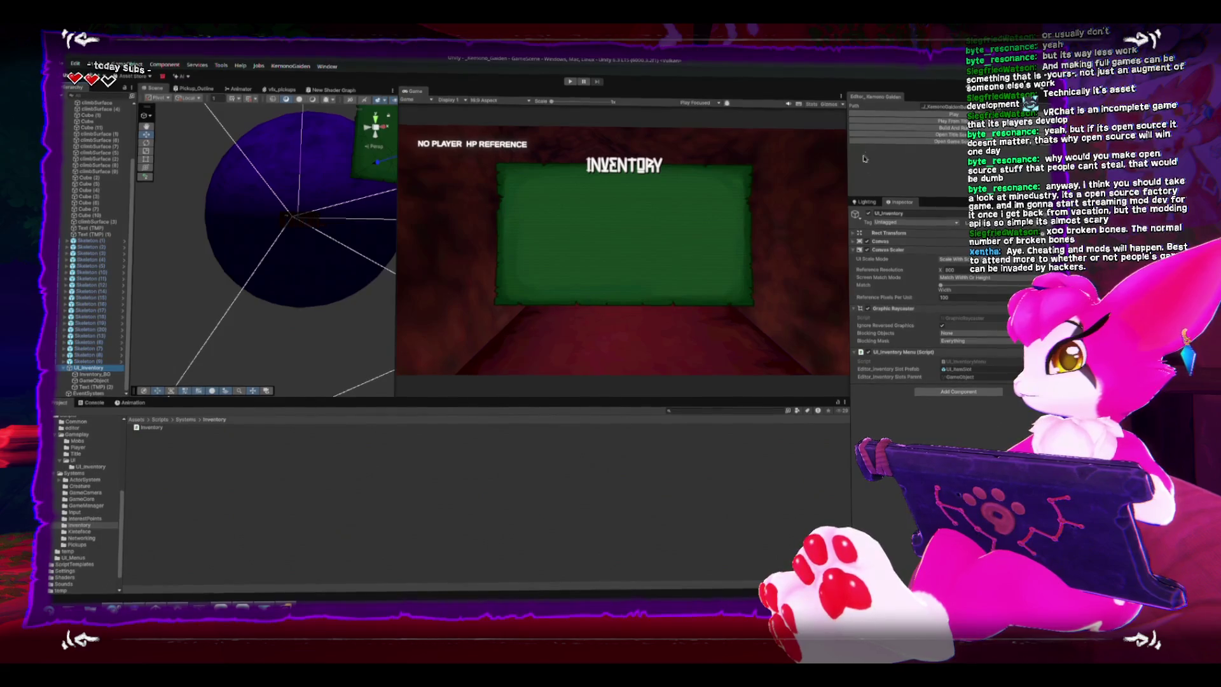
pyautogui.click(869, 213)
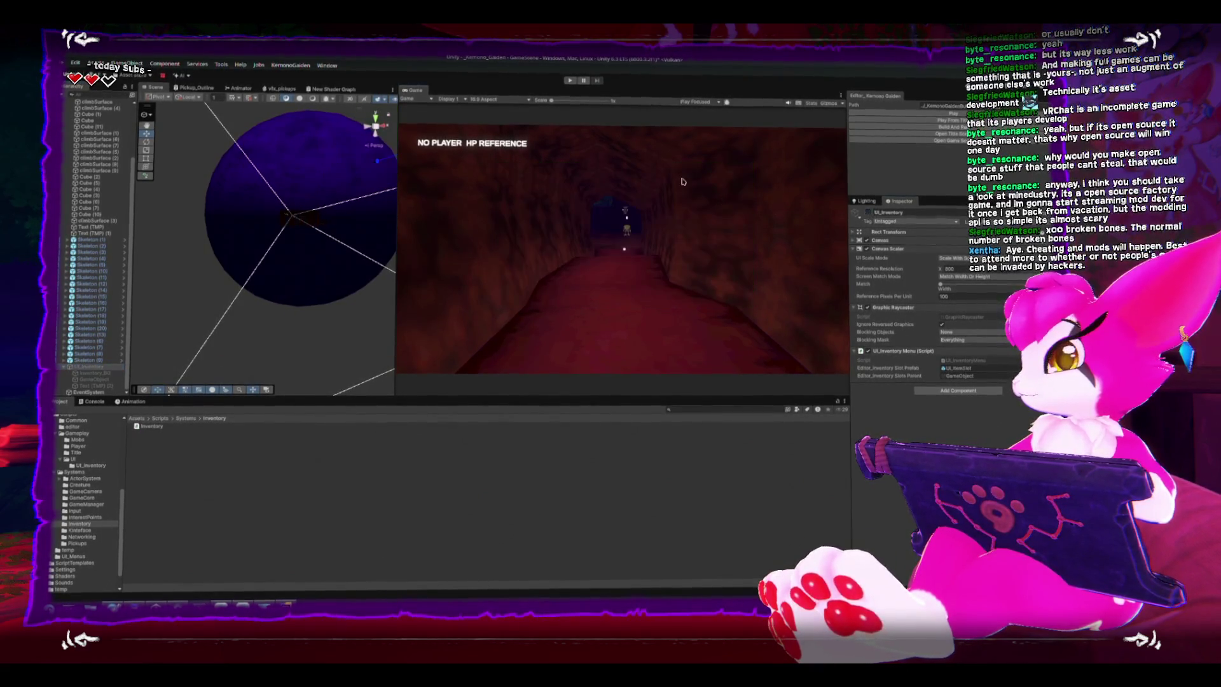
pyautogui.click(868, 118)
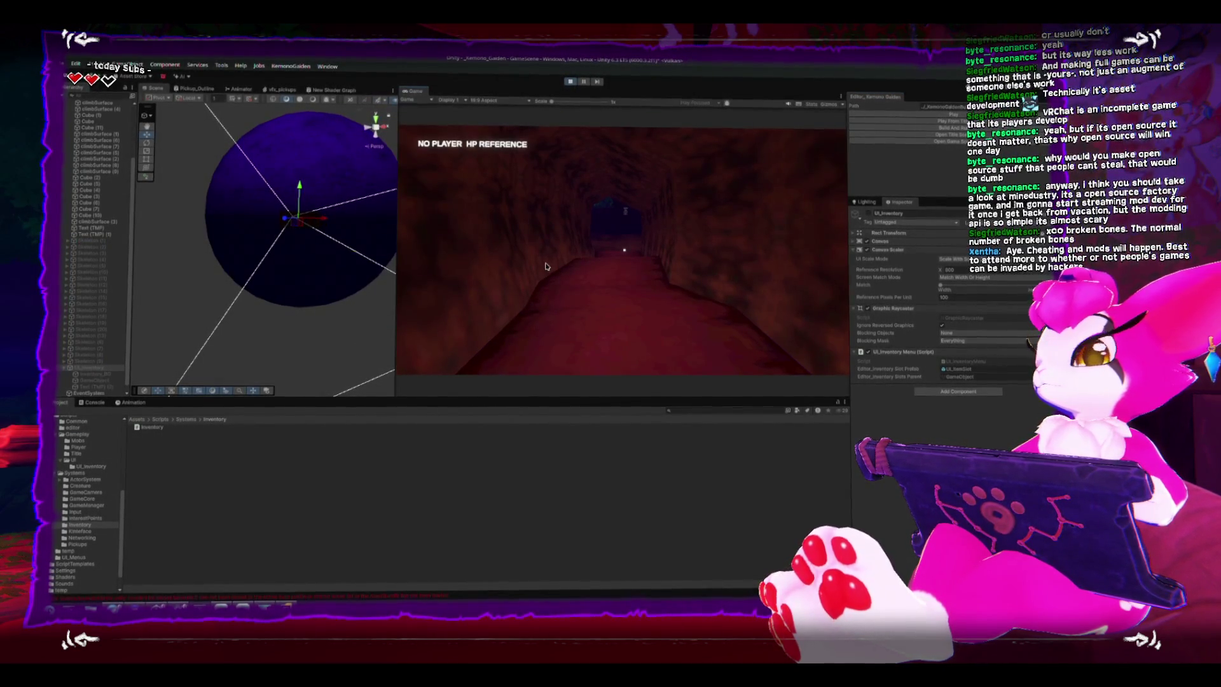
# - Stop the game and set the NetworkManager prefab's Online Scene to GameScene
pyautogui.click(570, 79)
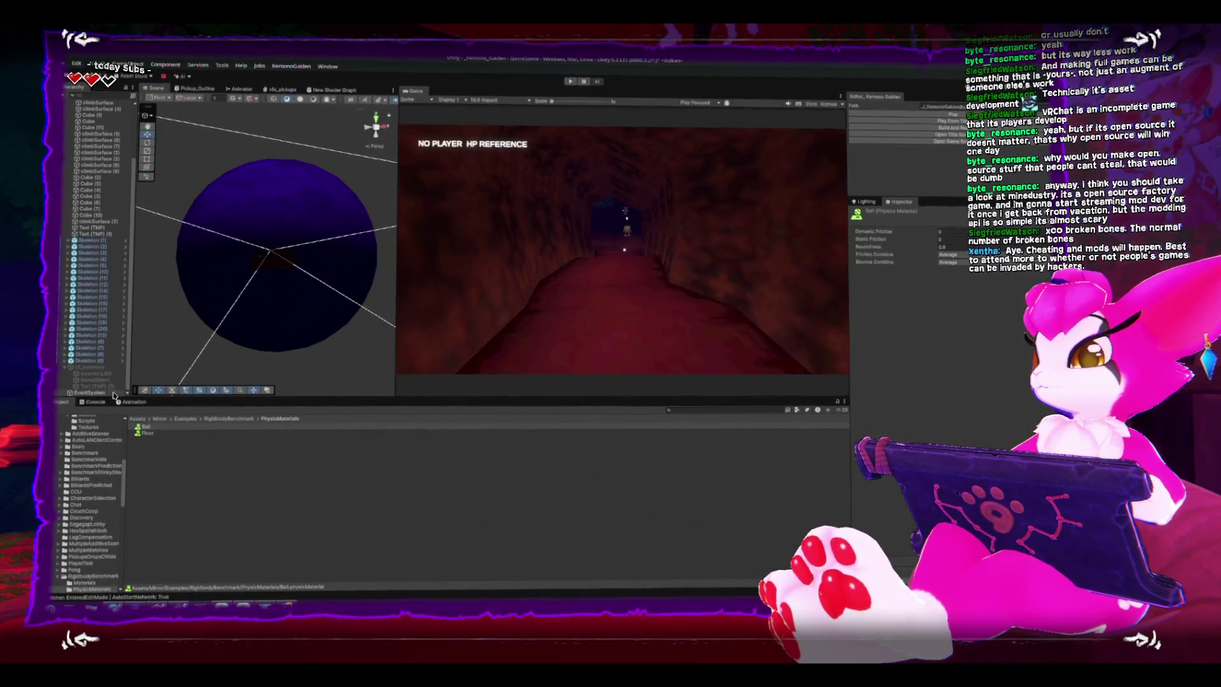
pyautogui.click(92, 402)
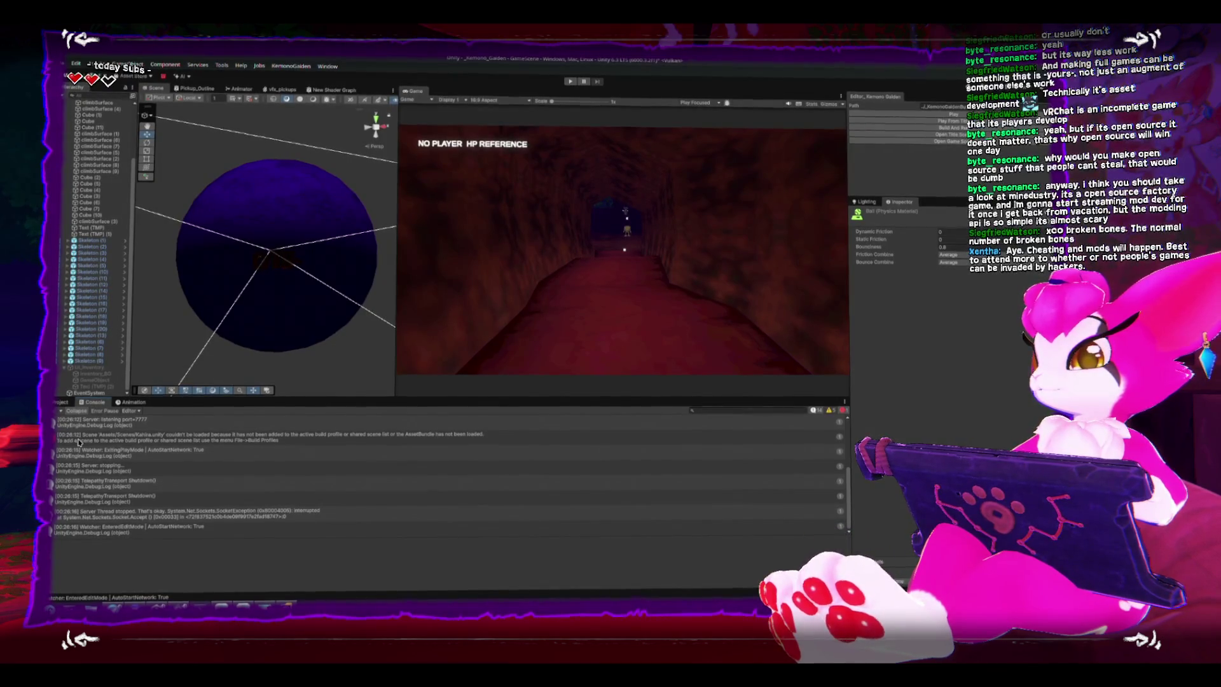
pyautogui.click(59, 401)
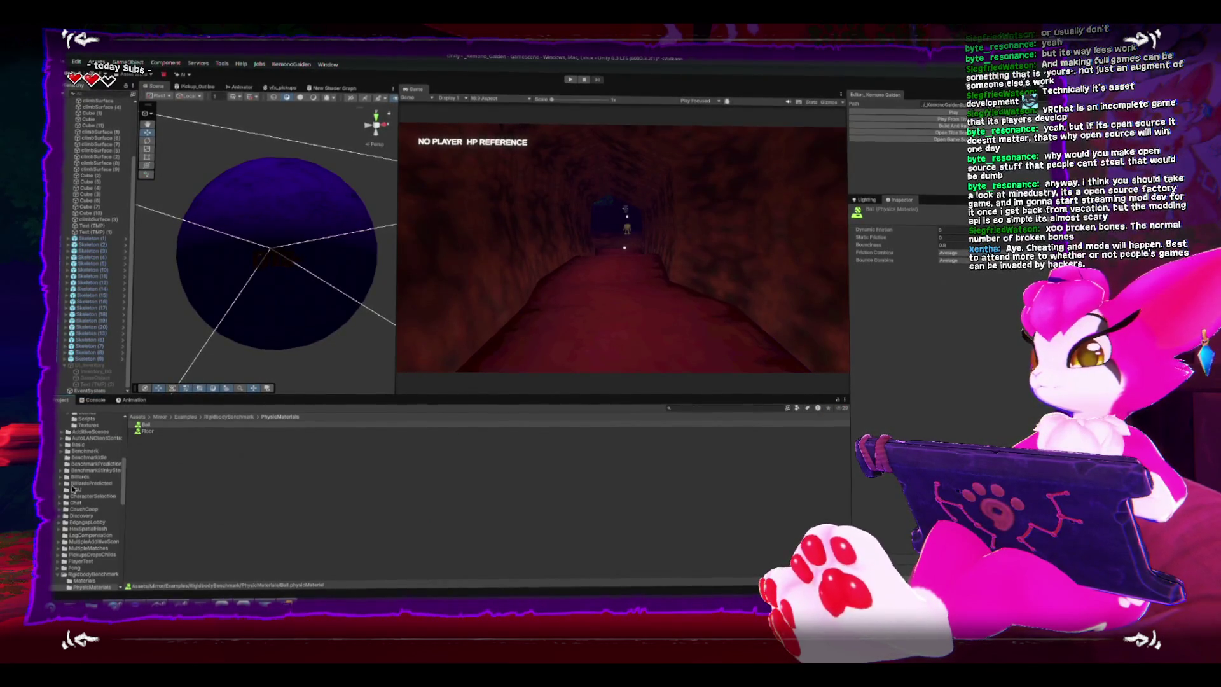
pyautogui.click(67, 463)
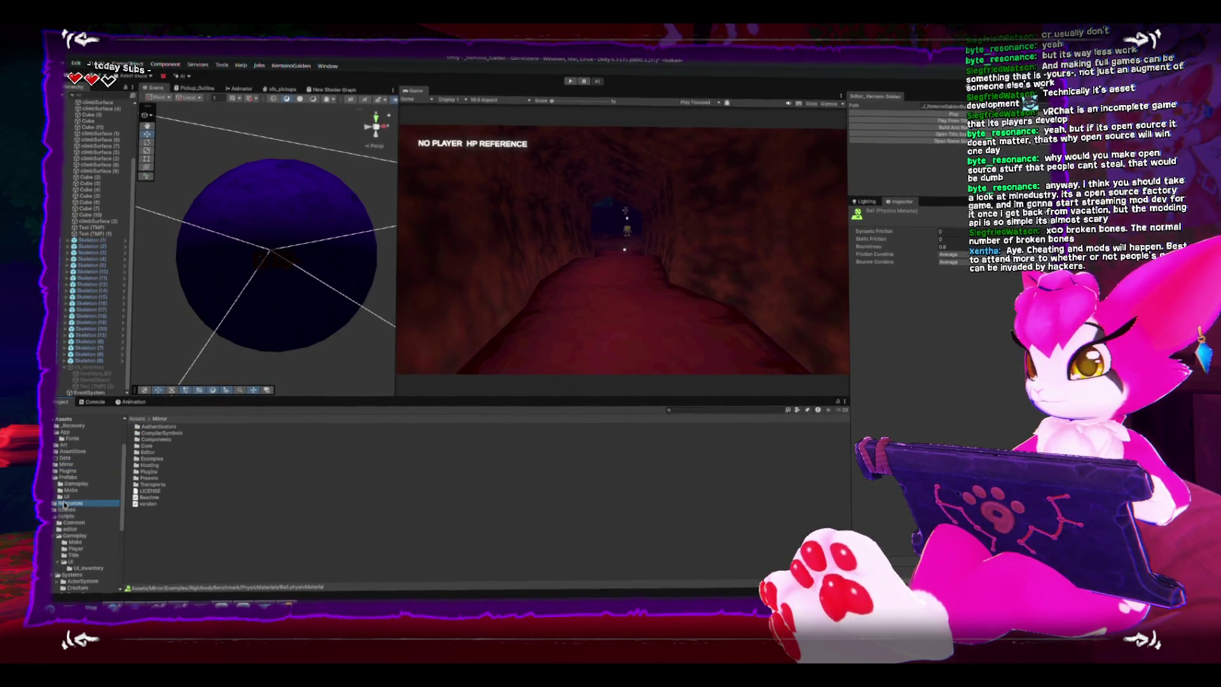
pyautogui.doubleClick(256, 455)
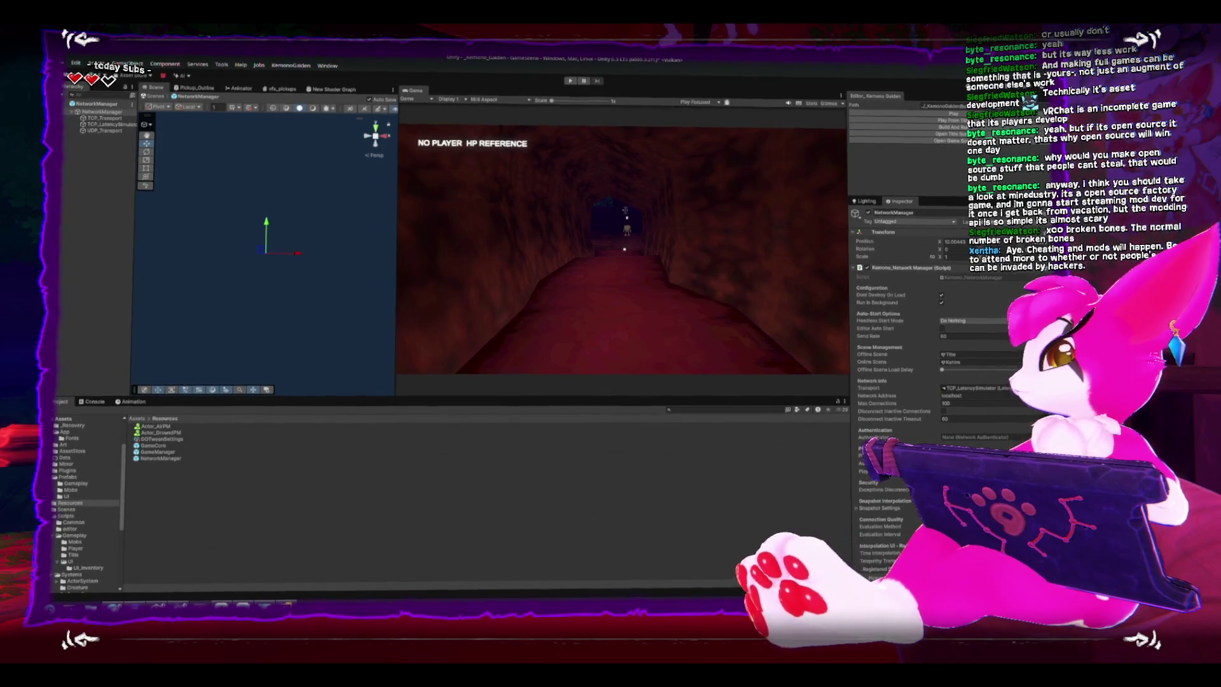
pyautogui.click(478, 344)
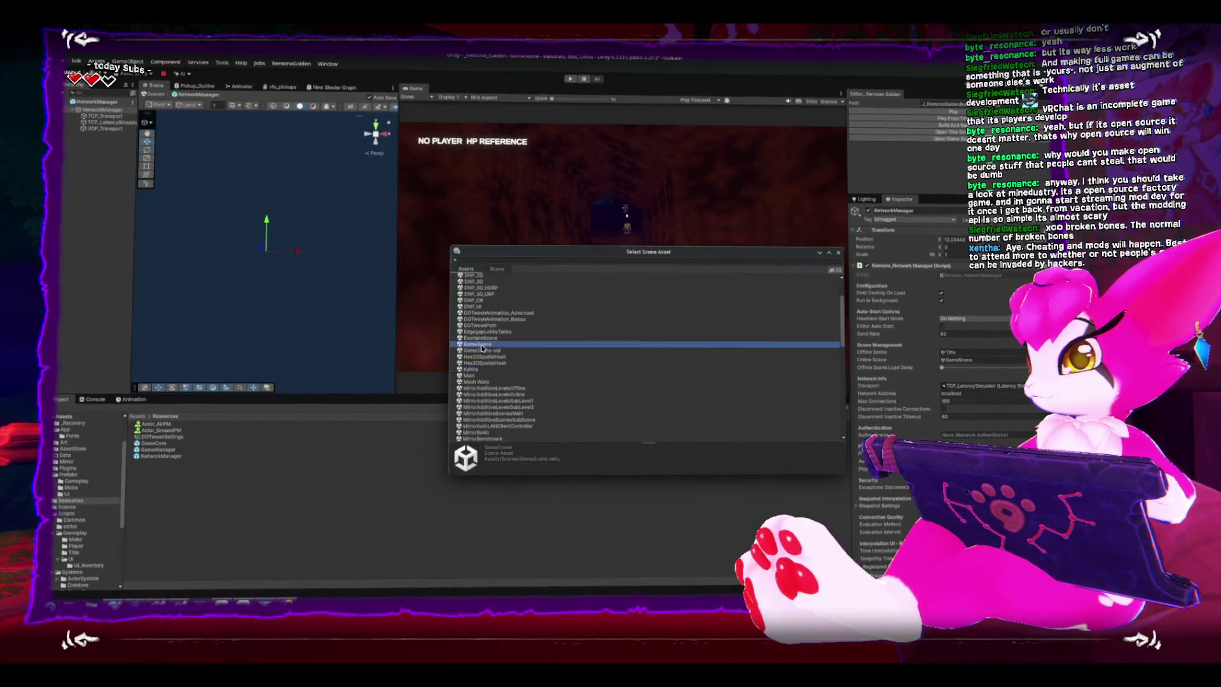
pyautogui.doubleClick(481, 347)
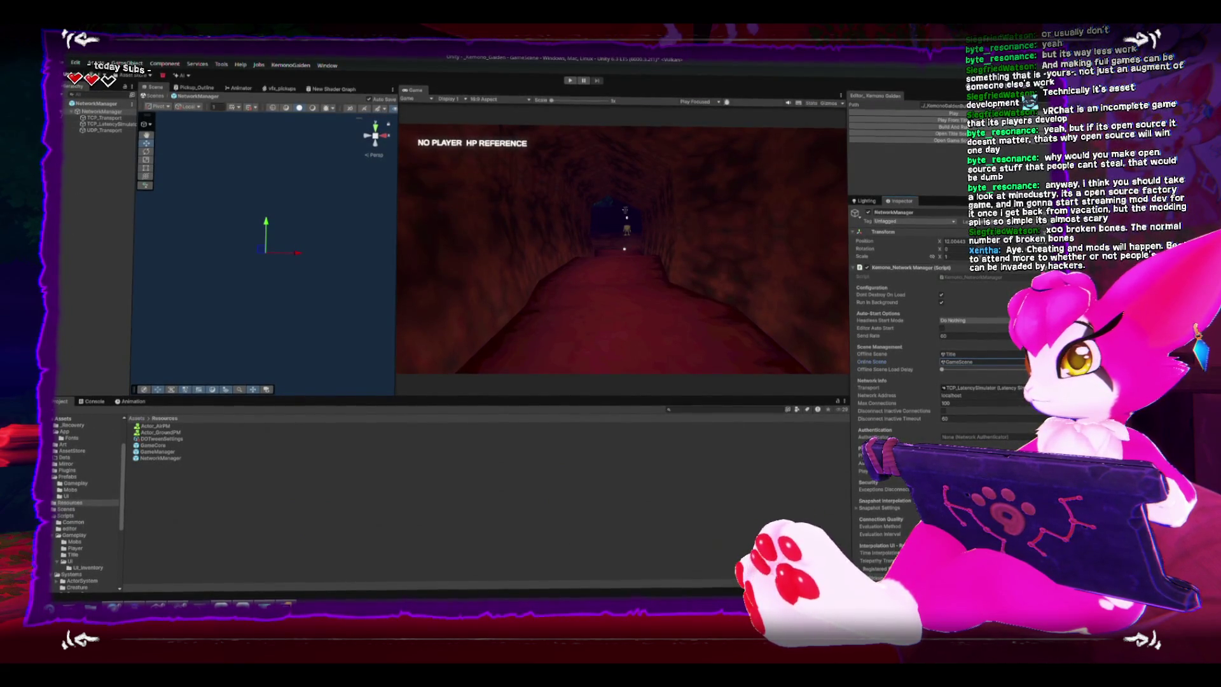
# - Exit prefab mode, reframe the sphere, and run the game with Play From Title
pyautogui.click(142, 96)
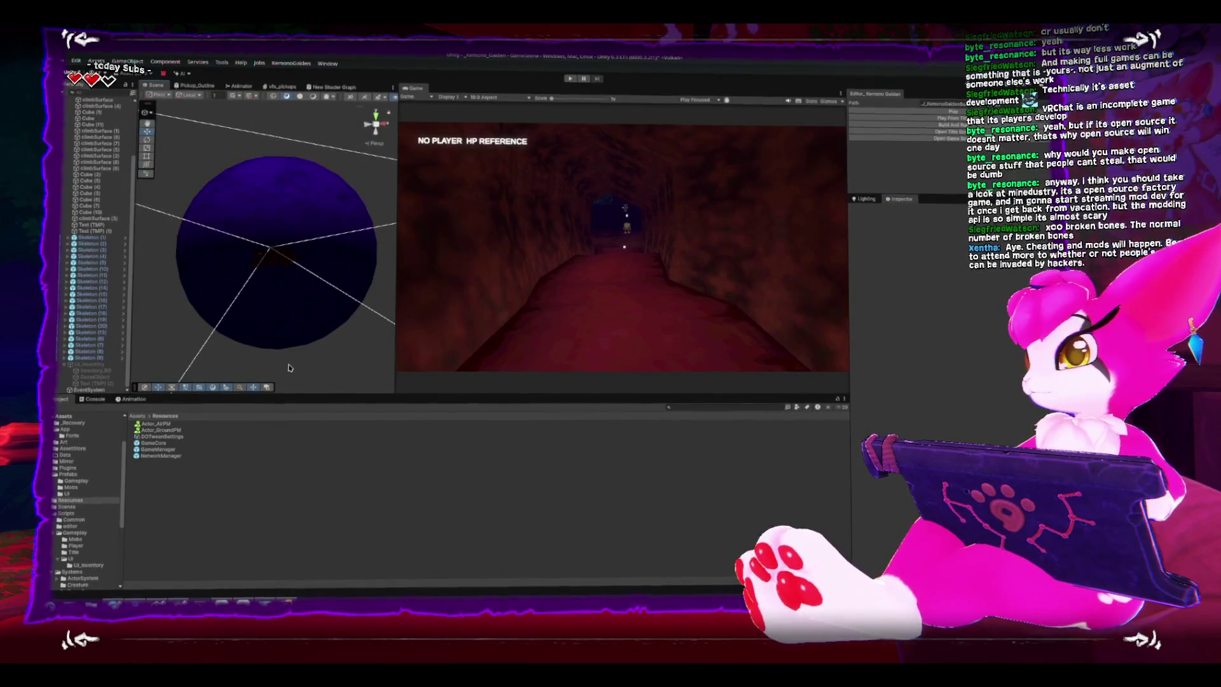
pyautogui.moveTo(361, 354)
pyautogui.mouseDown()
pyautogui.moveTo(335, 322)
pyautogui.moveTo(343, 336)
pyautogui.mouseUp()
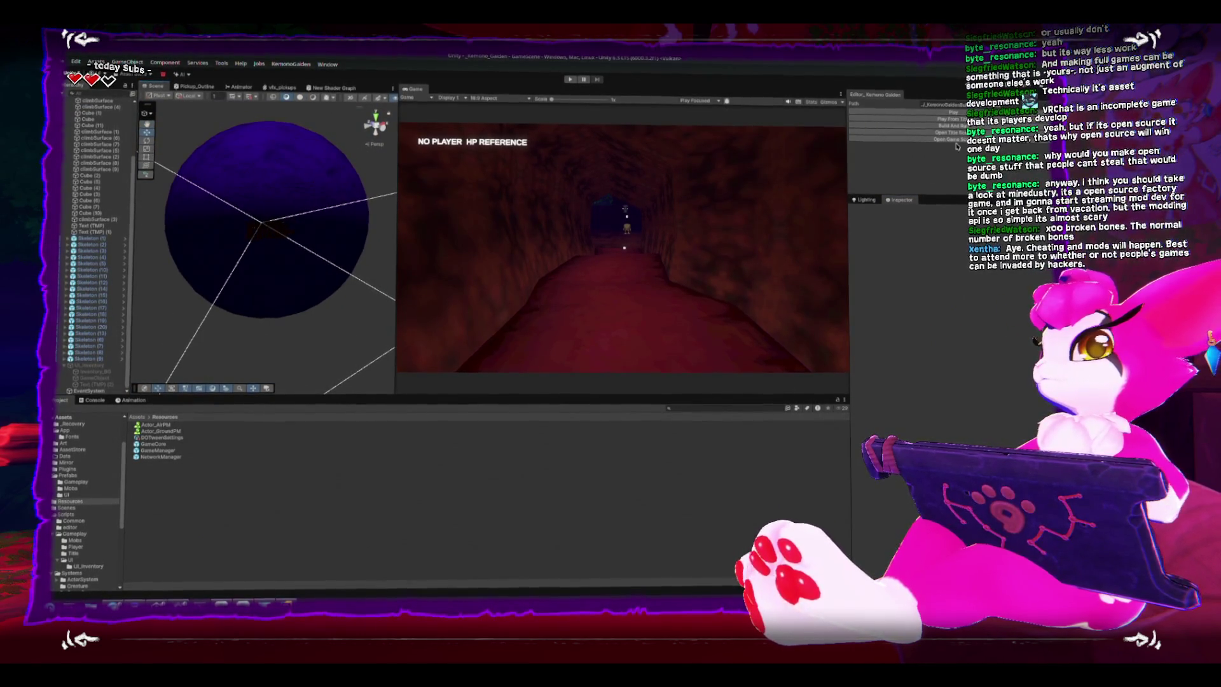
pyautogui.click(947, 120)
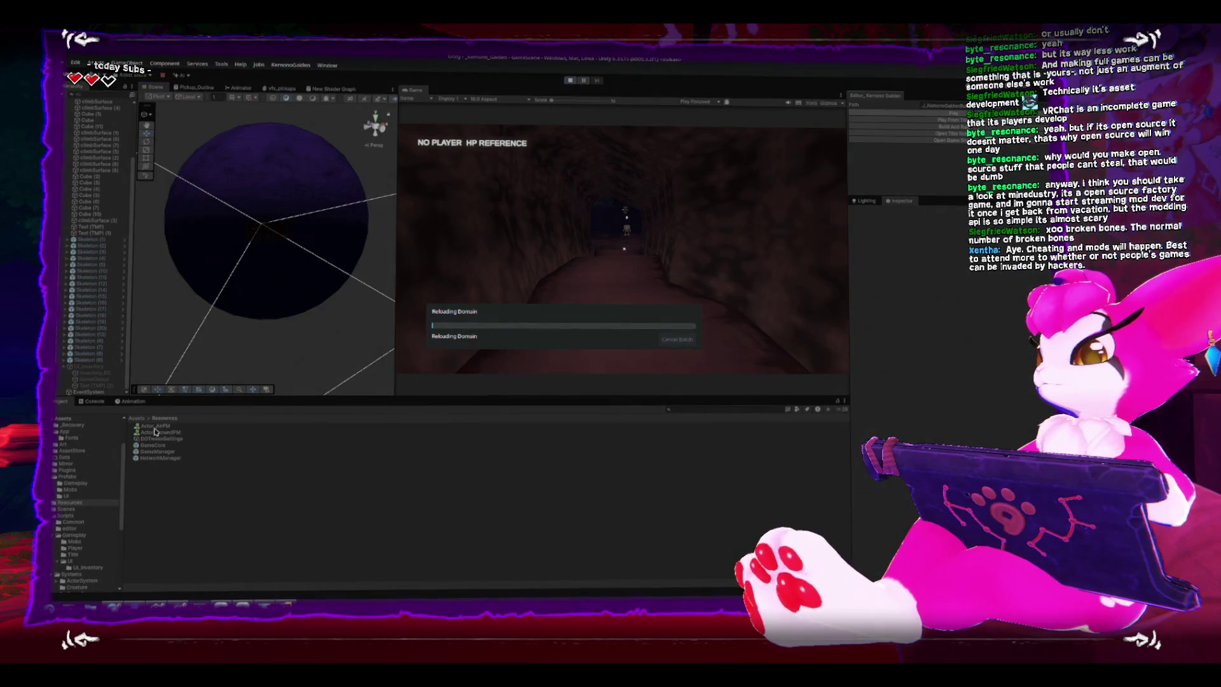
pyautogui.hotkey('alt', 'Tab')
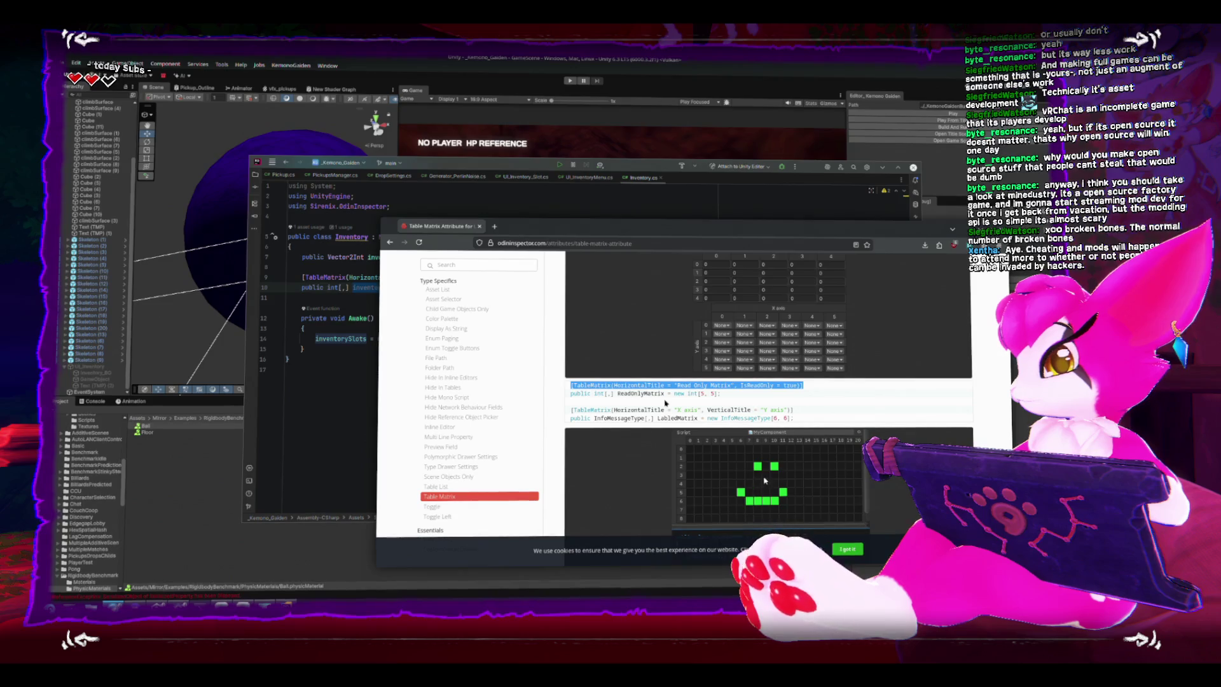
# - Scroll to the Table Matrix Title examples and select the ReadOnlyMatrix example code lines
pyautogui.scroll(-2, 666, 403)
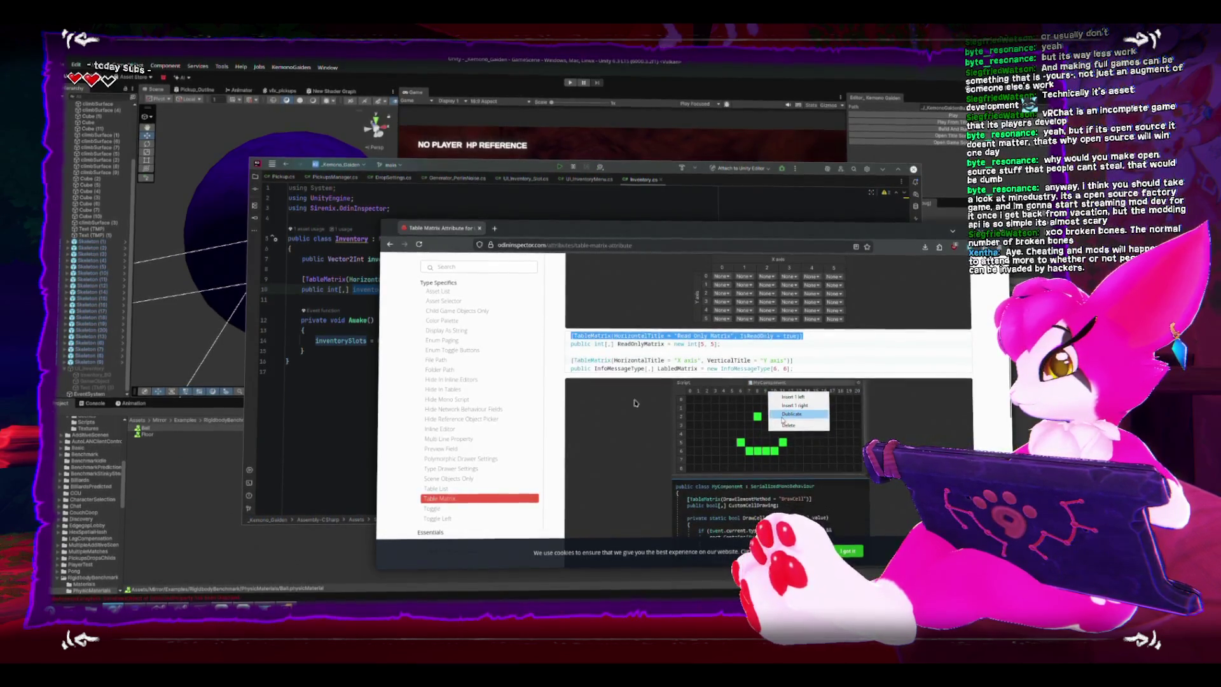
pyautogui.scroll(3, 569, 401)
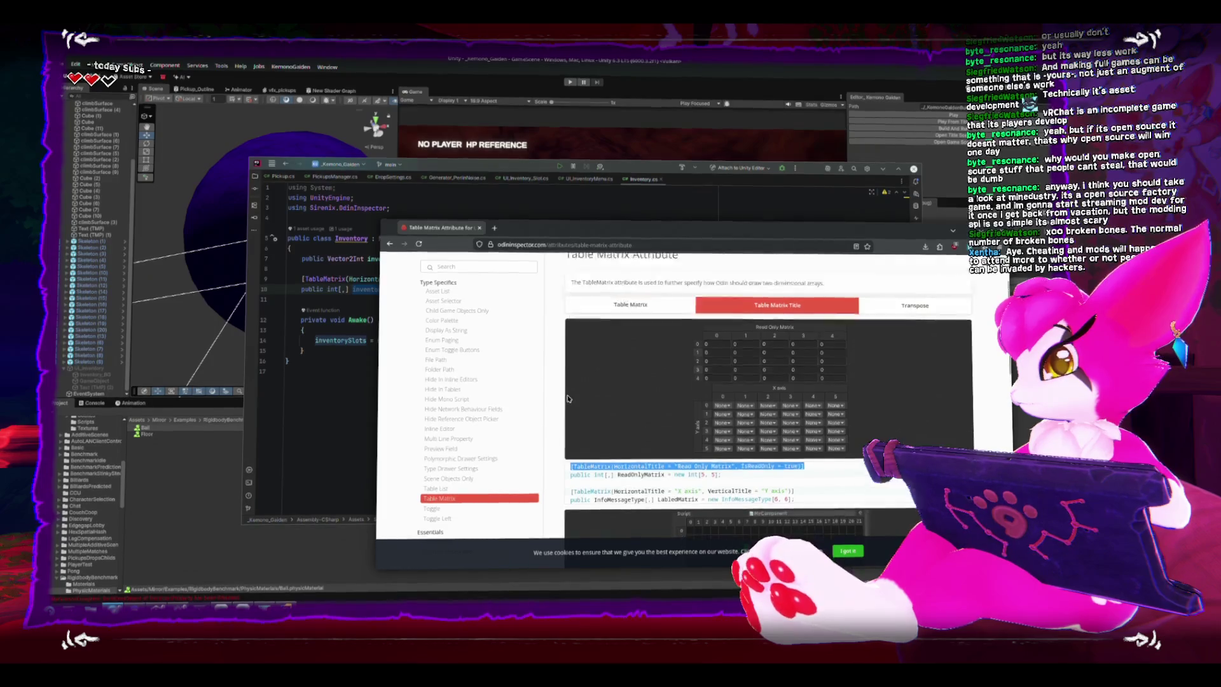
pyautogui.scroll(-2, 568, 397)
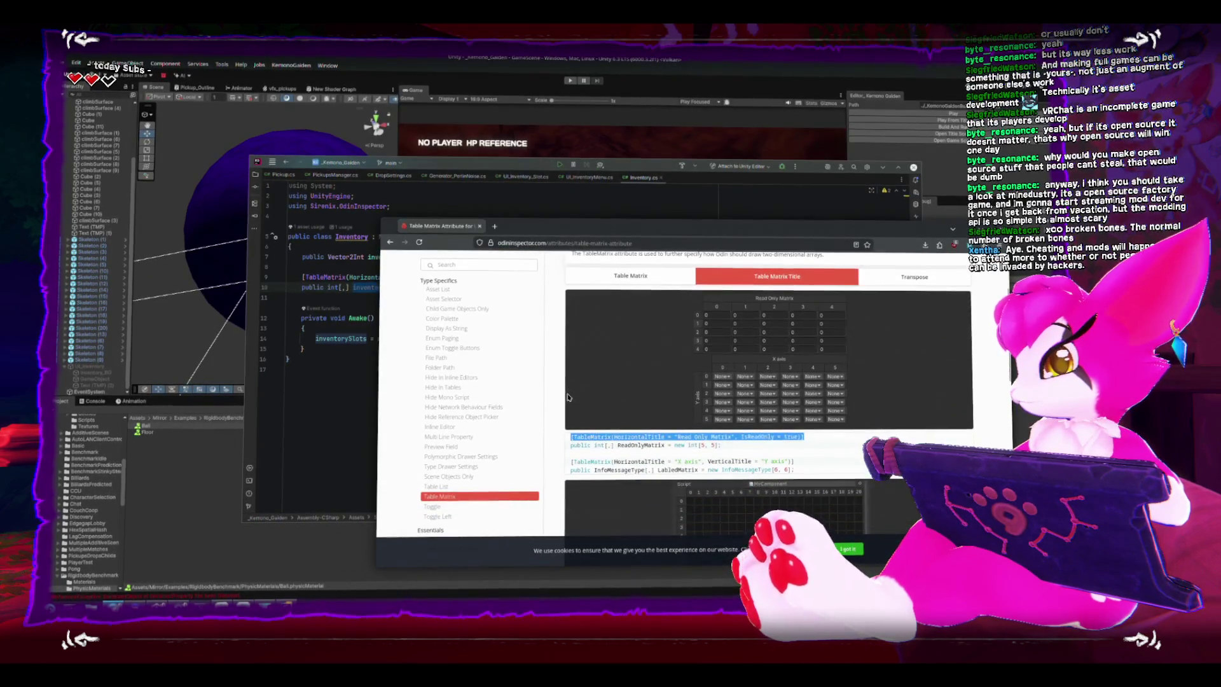
pyautogui.moveTo(573, 439); pyautogui.dragTo(722, 448)
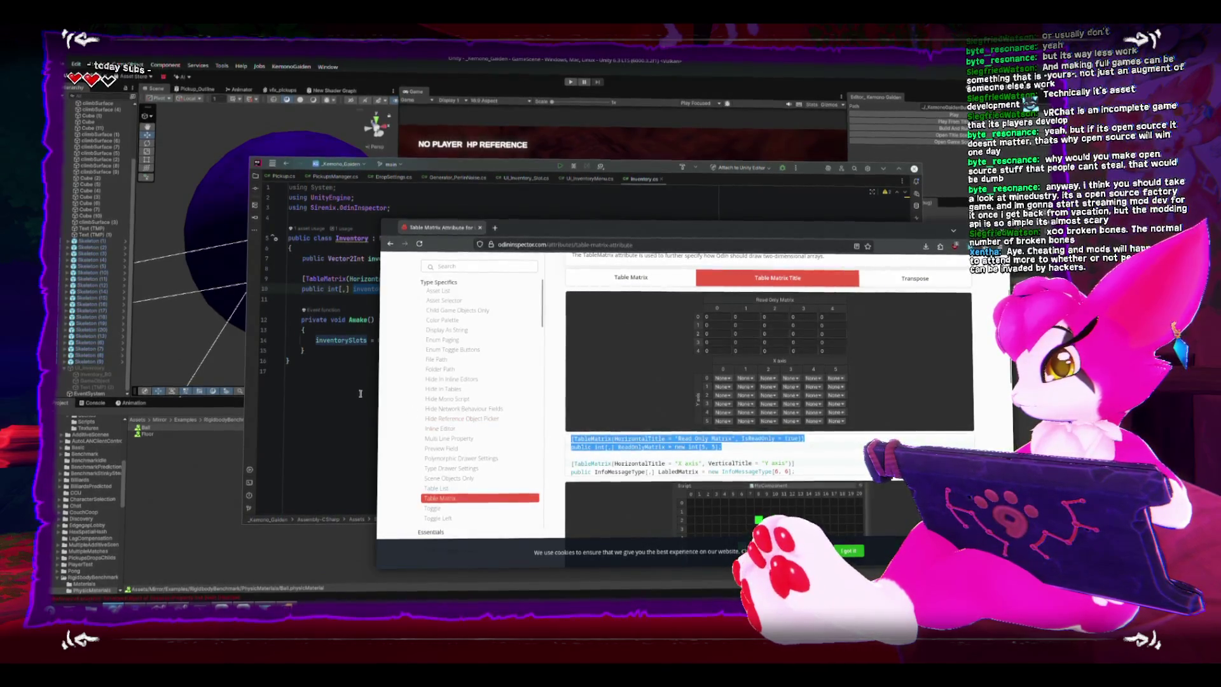
# - Add Debug.Log("creating inventory of size " + x + "x" + y + "y") in Awake and save
pyautogui.hotkey('alt', 'Tab')
pyautogui.hotkey('ctrl', 'alt', 'Return')
pyautogui.write('Debug.log')
pyautogui.press('Up')
pyautogui.press('Return')
pyautogui.write('"creating inventory of si')
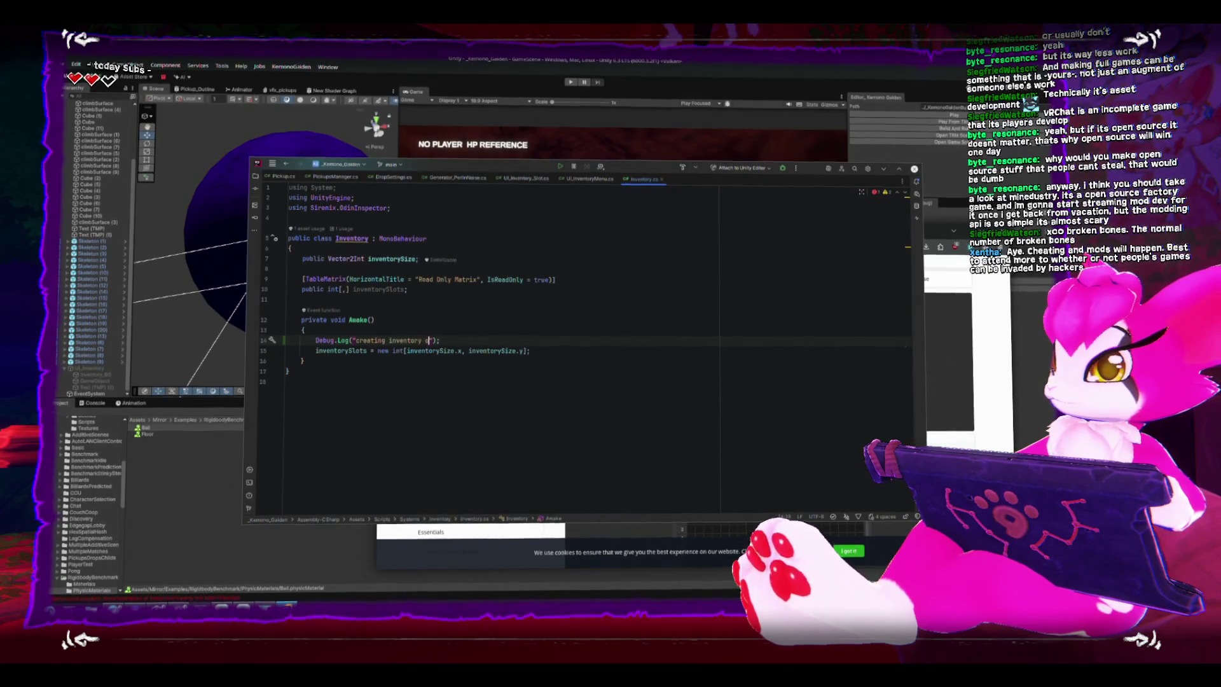
pyautogui.write('ze " + ')
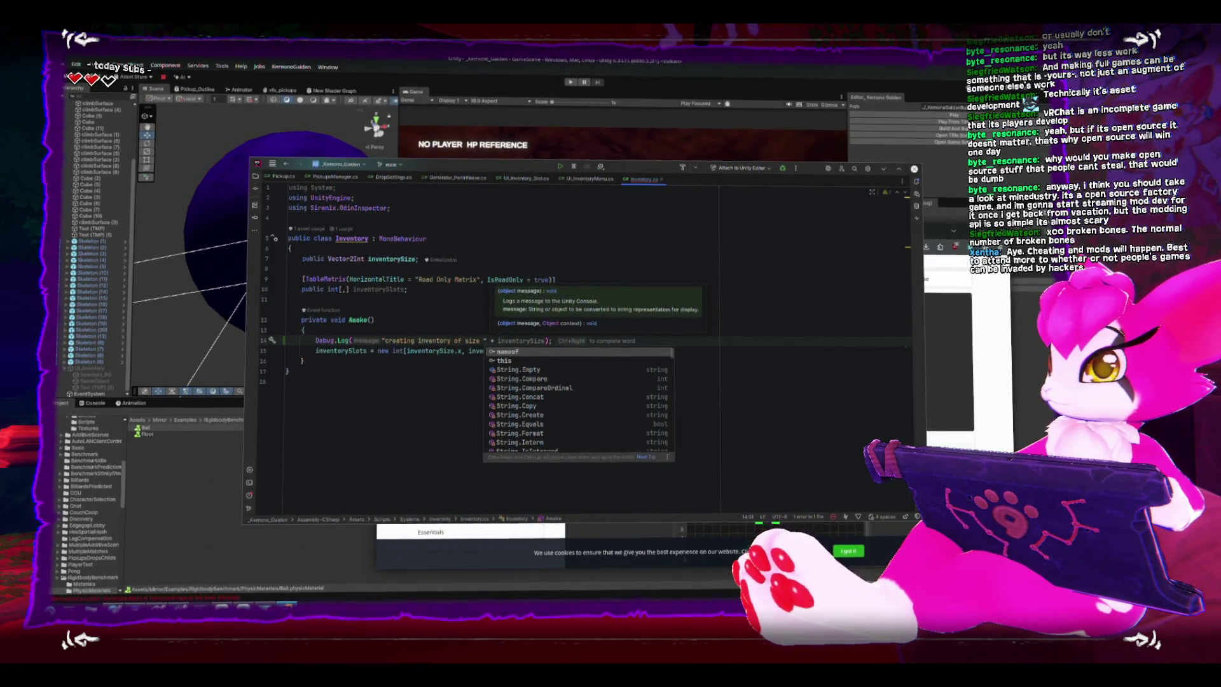
pyautogui.write('inventorySize.x')
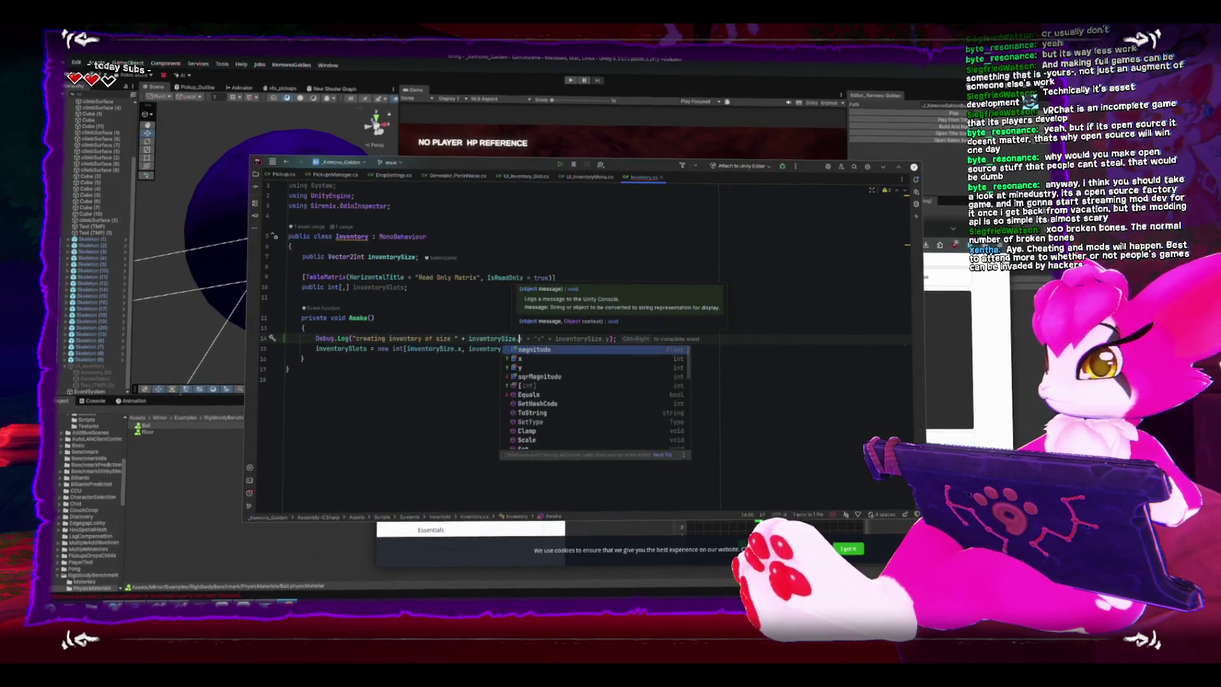
pyautogui.press('Tab')
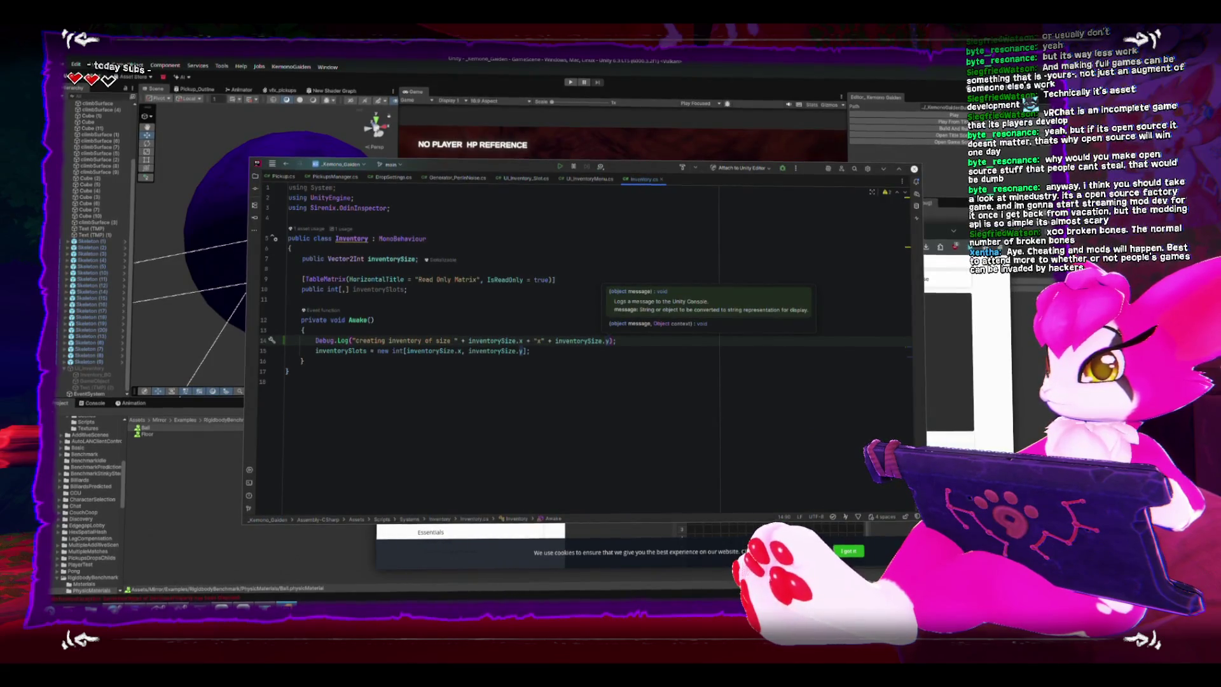
pyautogui.click(527, 338)
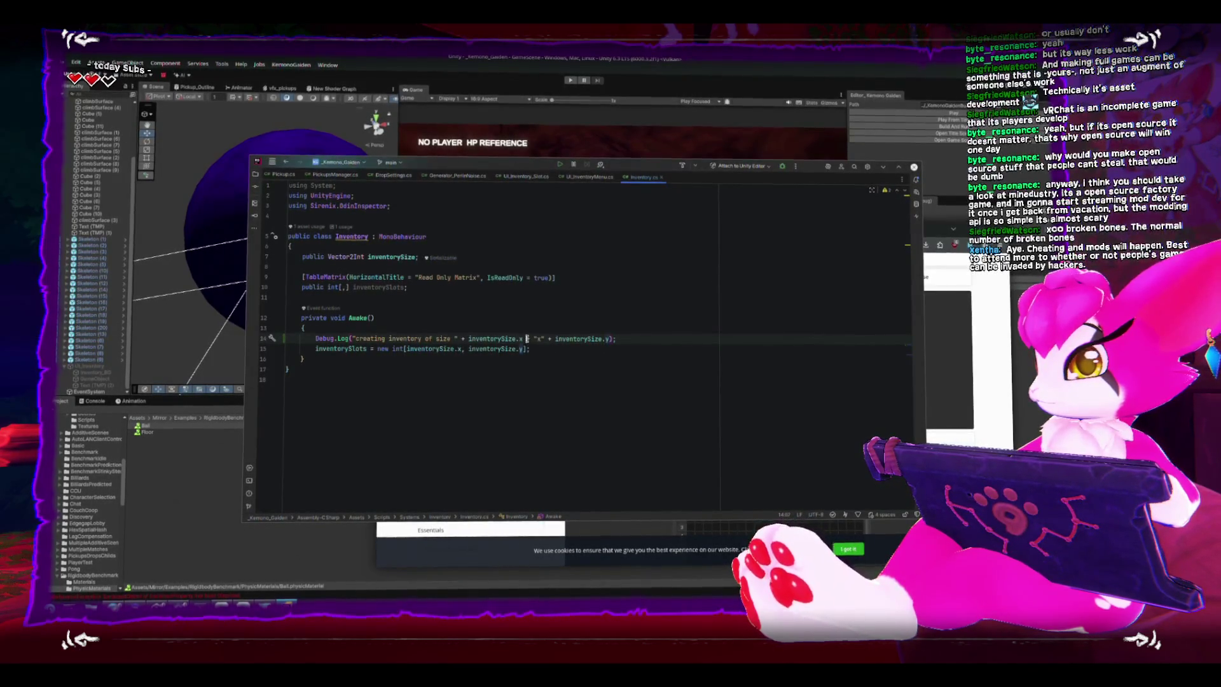
pyautogui.moveTo(504, 339); pyautogui.dragTo(469, 339)
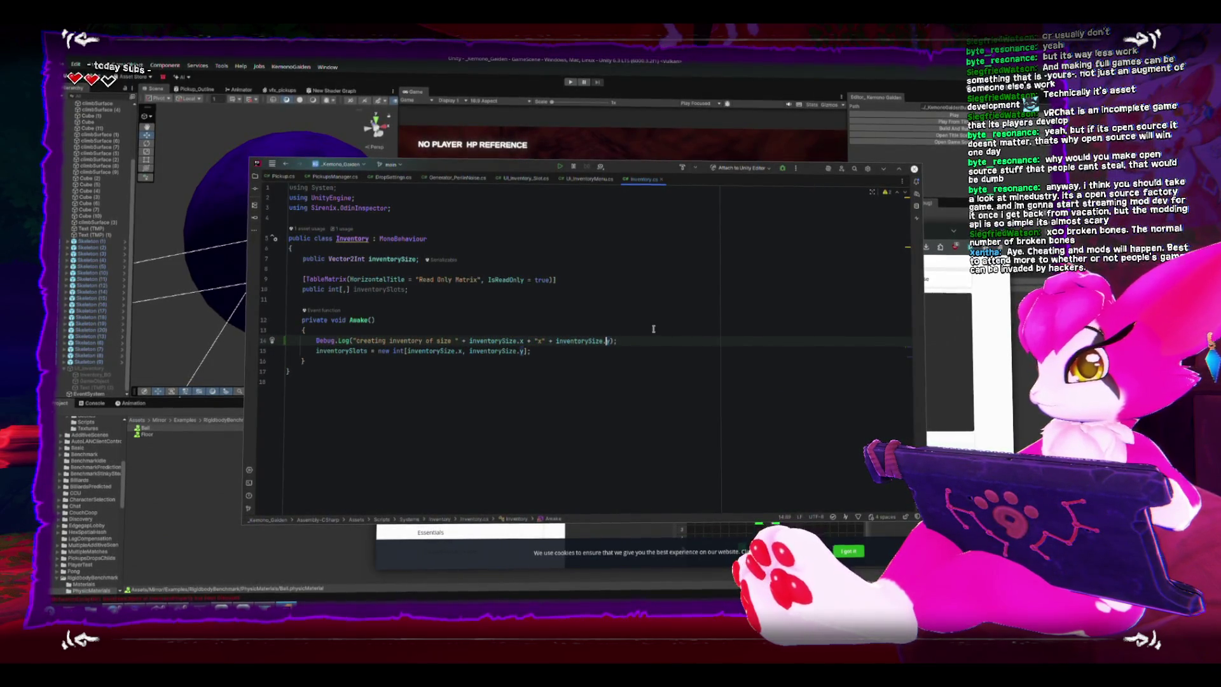
pyautogui.write('+"')
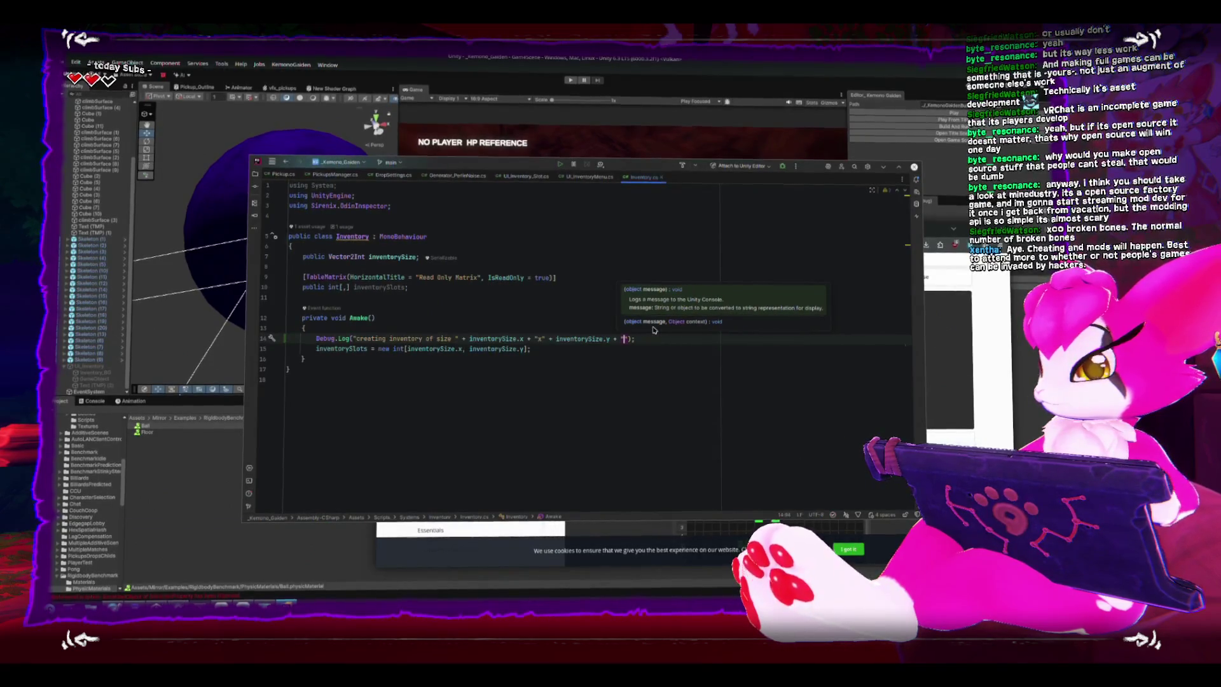
pyautogui.write('y')
pyautogui.click(589, 417)
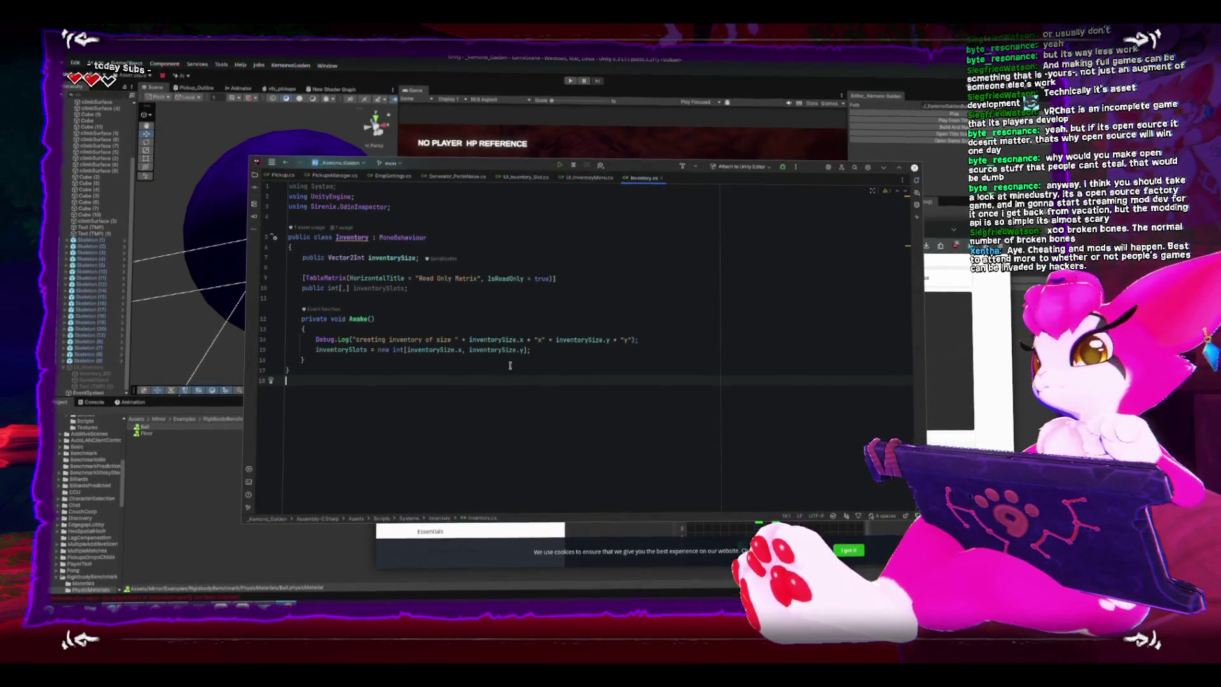
pyautogui.hotkey('ctrl', 's')
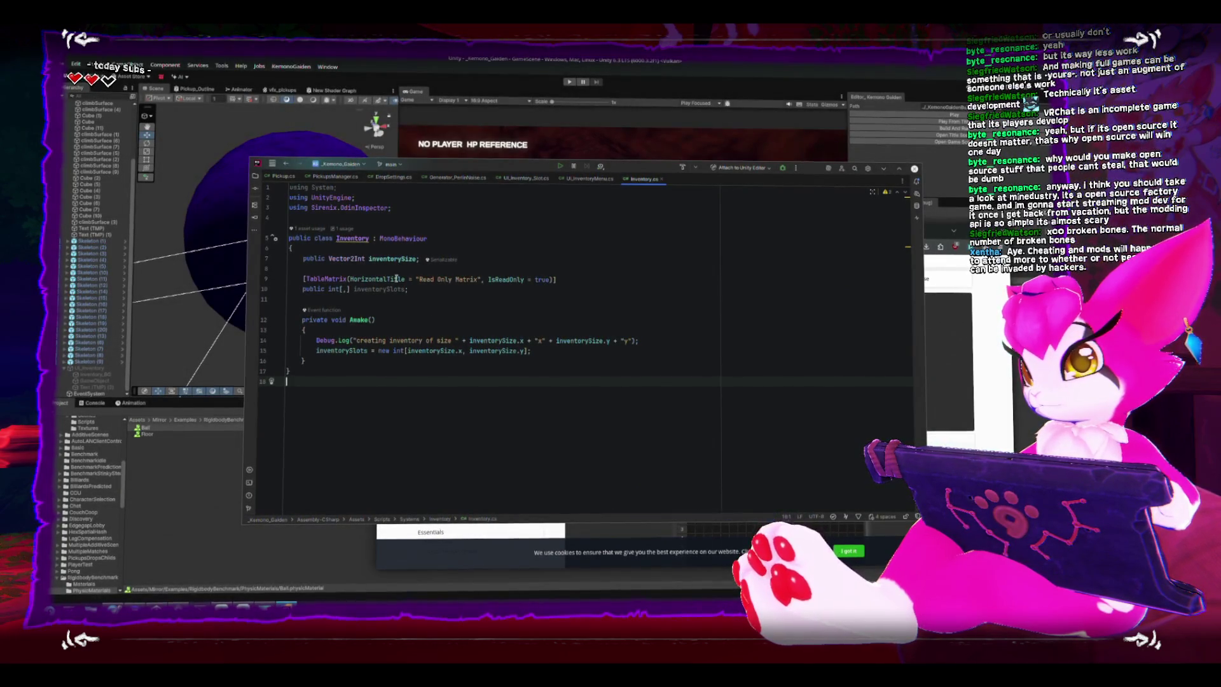
# - Change the TableMatrix HorizontalTitle from 'Read Only Matrix' to 'Inventory'
pyautogui.moveTo(426, 278); pyautogui.dragTo(473, 278)
pyautogui.write('Inventory')
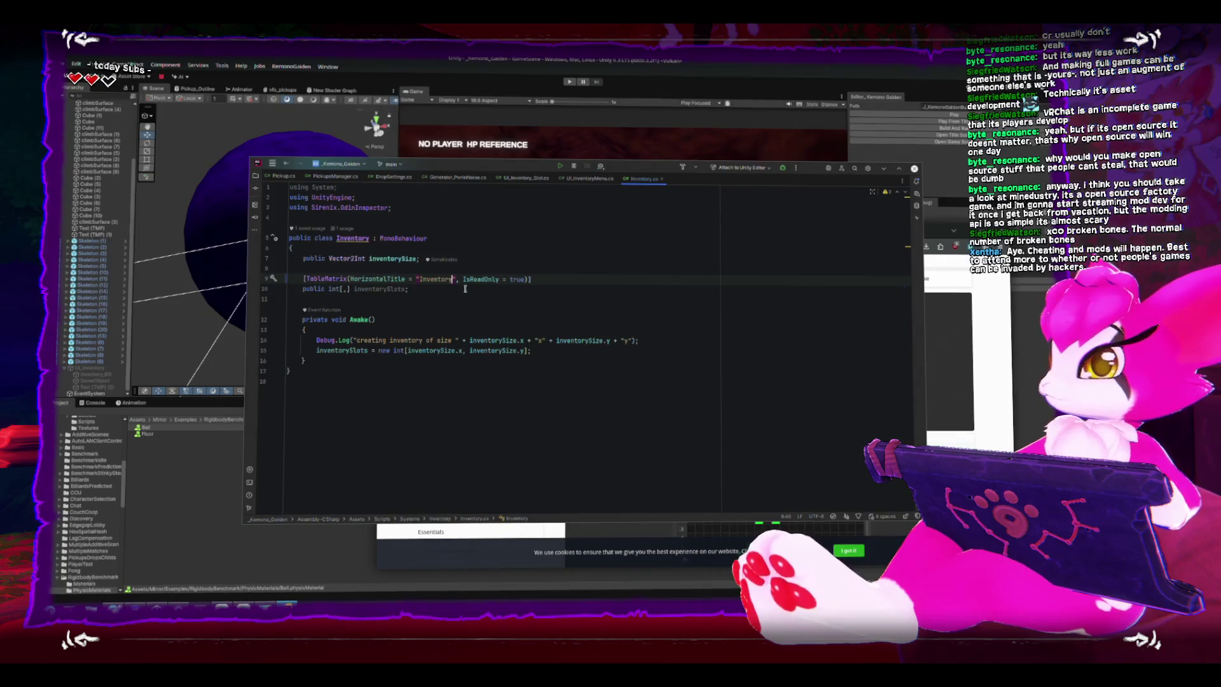
pyautogui.click(163, 296)
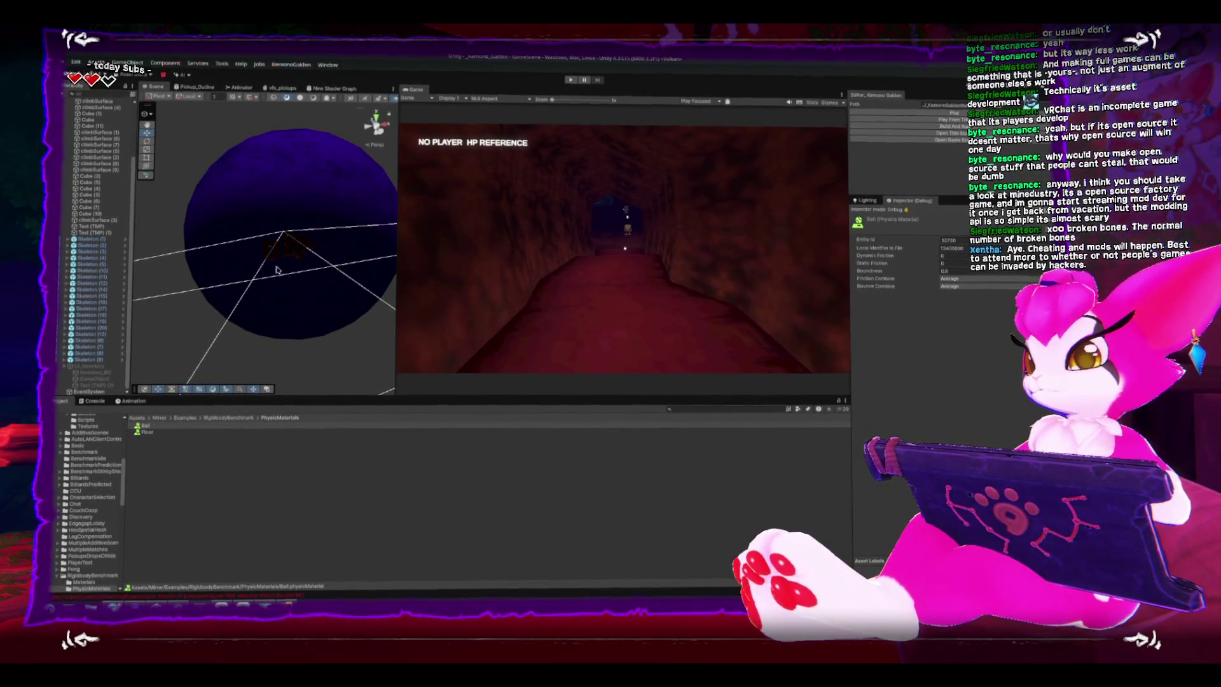
# - Play with the Console open, check the 'creating inventory of size 8x4y' log and Player's Inventory component
pyautogui.click(92, 402)
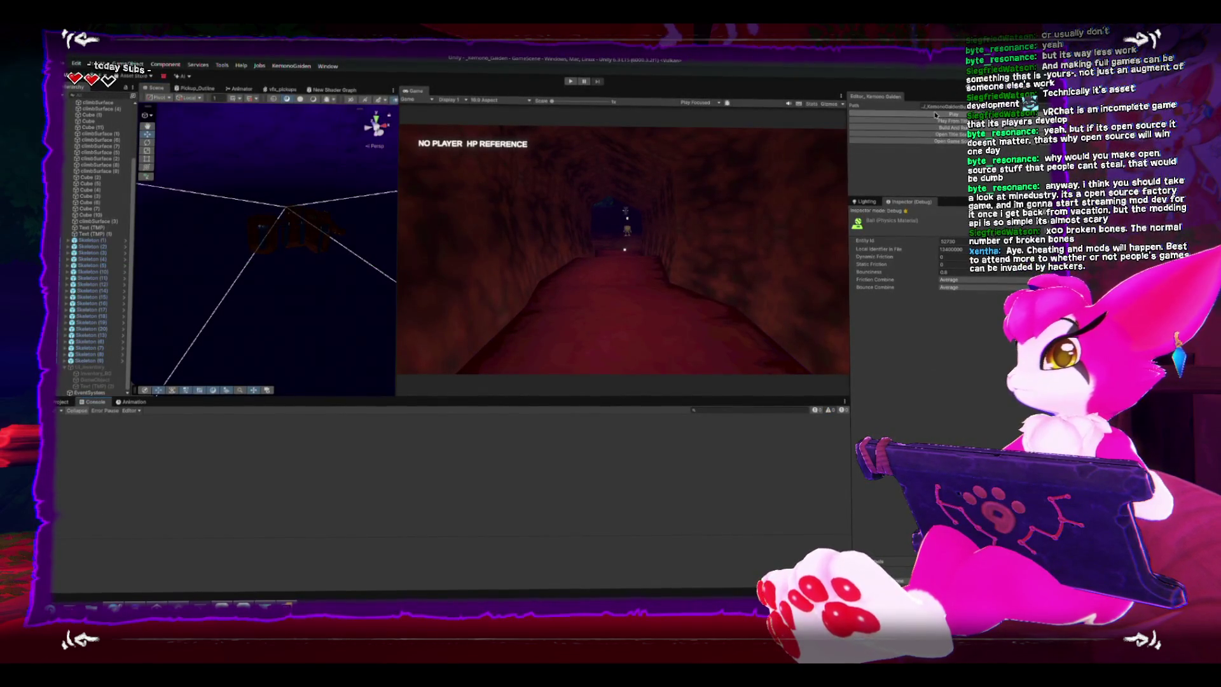
pyautogui.click(865, 114)
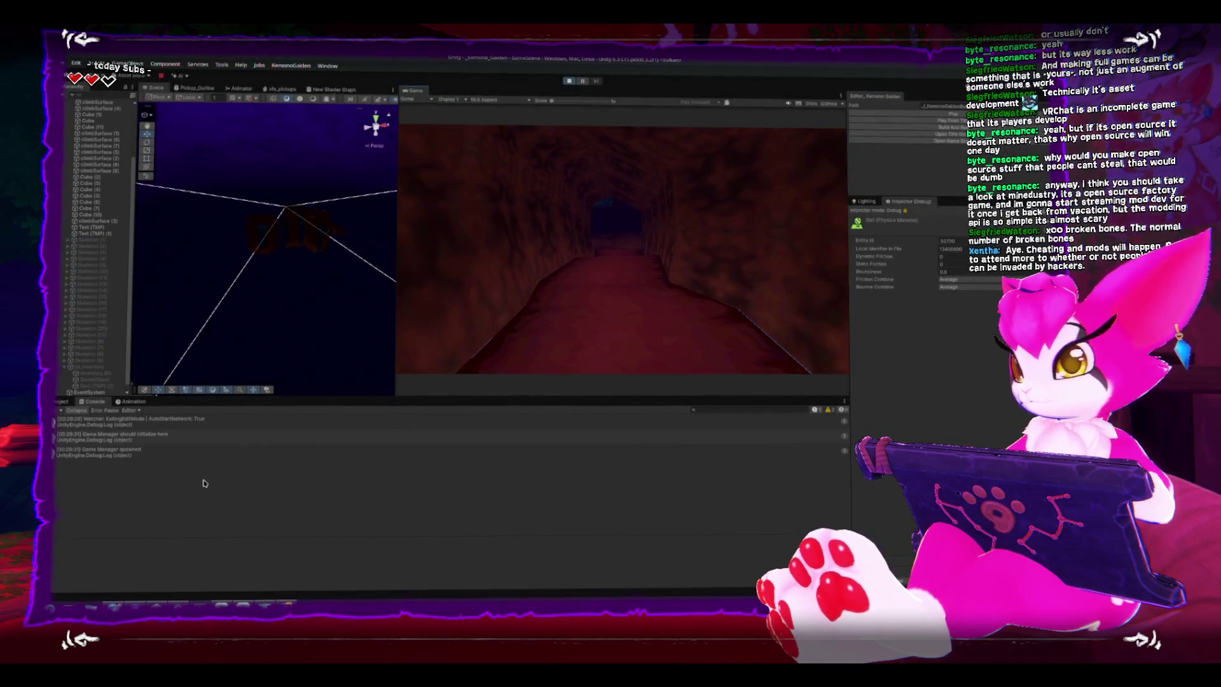
pyautogui.click(167, 480)
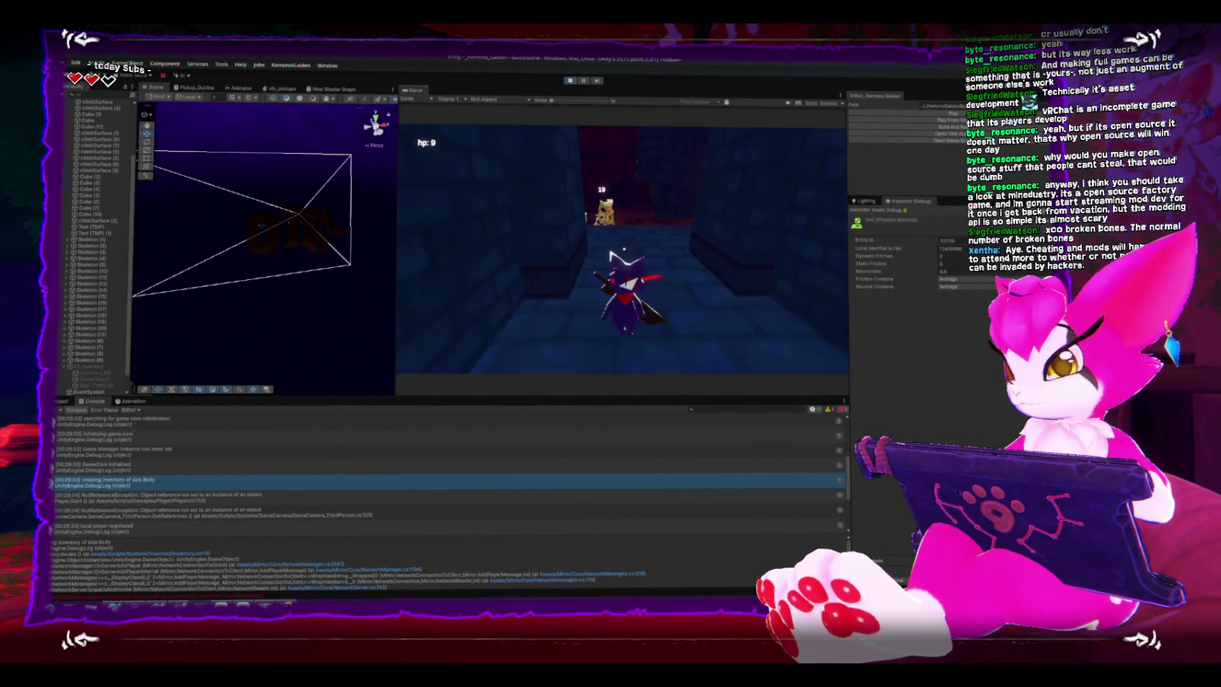
pyautogui.press('Escape')
pyautogui.scroll(-2, 83, 337)
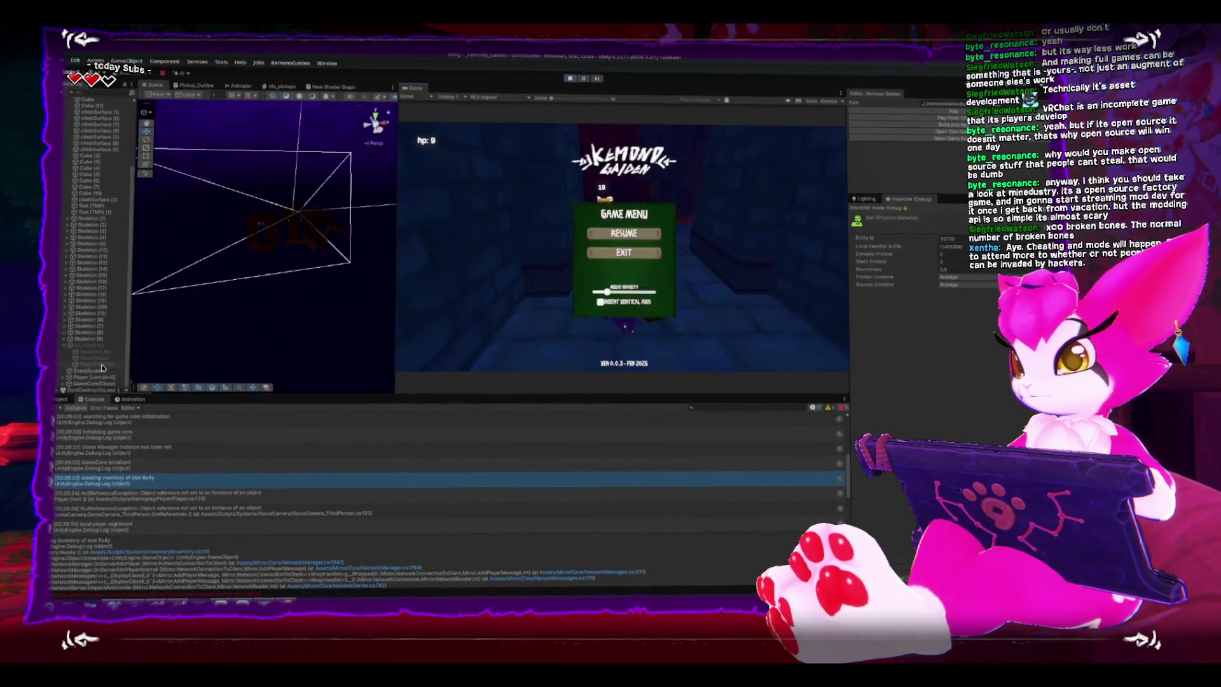
pyautogui.click(126, 377)
pyautogui.scroll(-5, 950, 374)
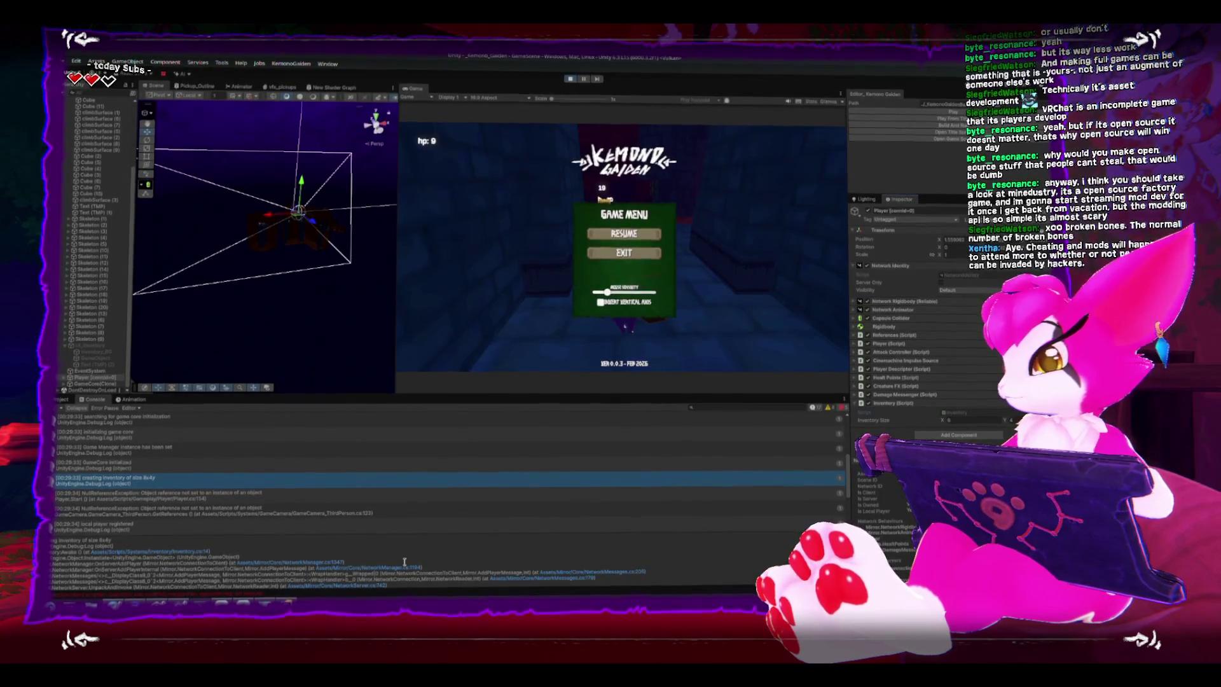
pyautogui.hotkey('alt', 'Tab')
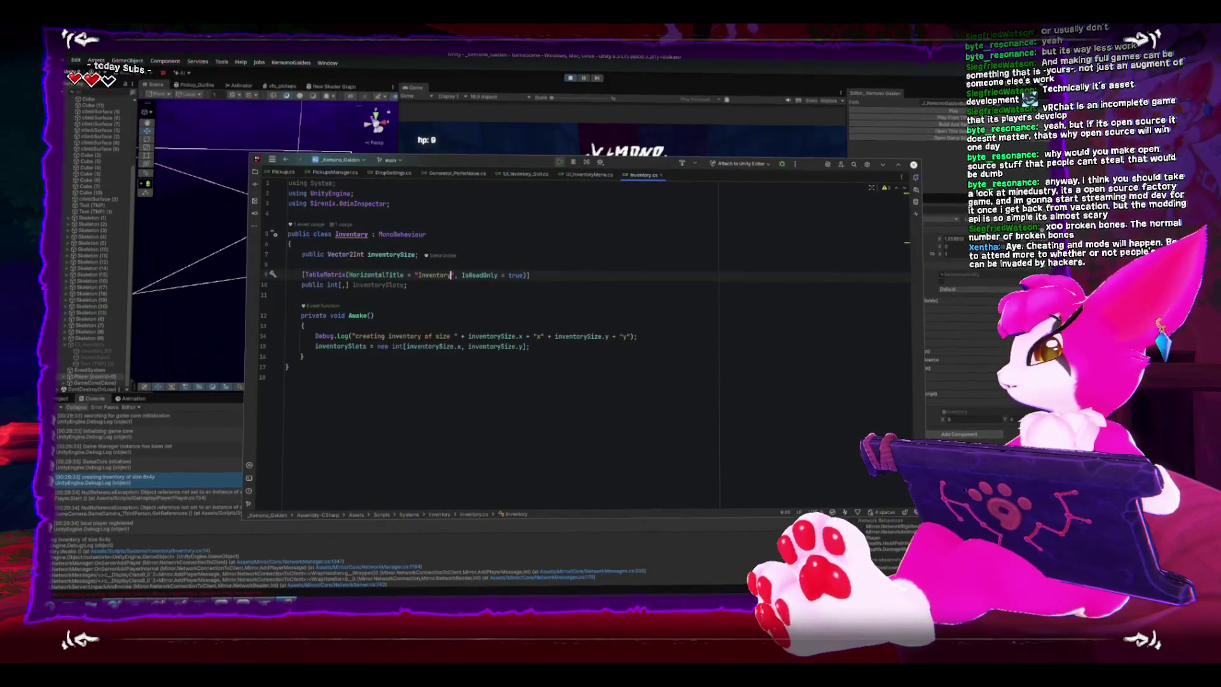
pyautogui.hotkey('alt', 'Tab')
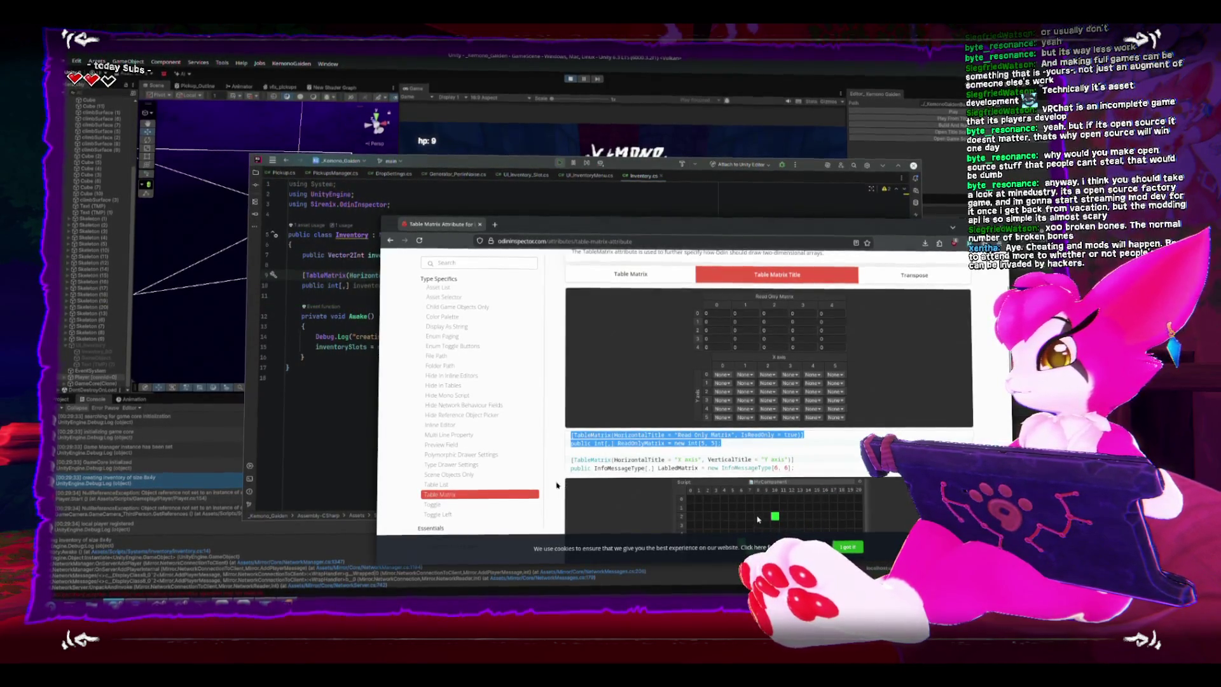
pyautogui.scroll(3, 583, 465)
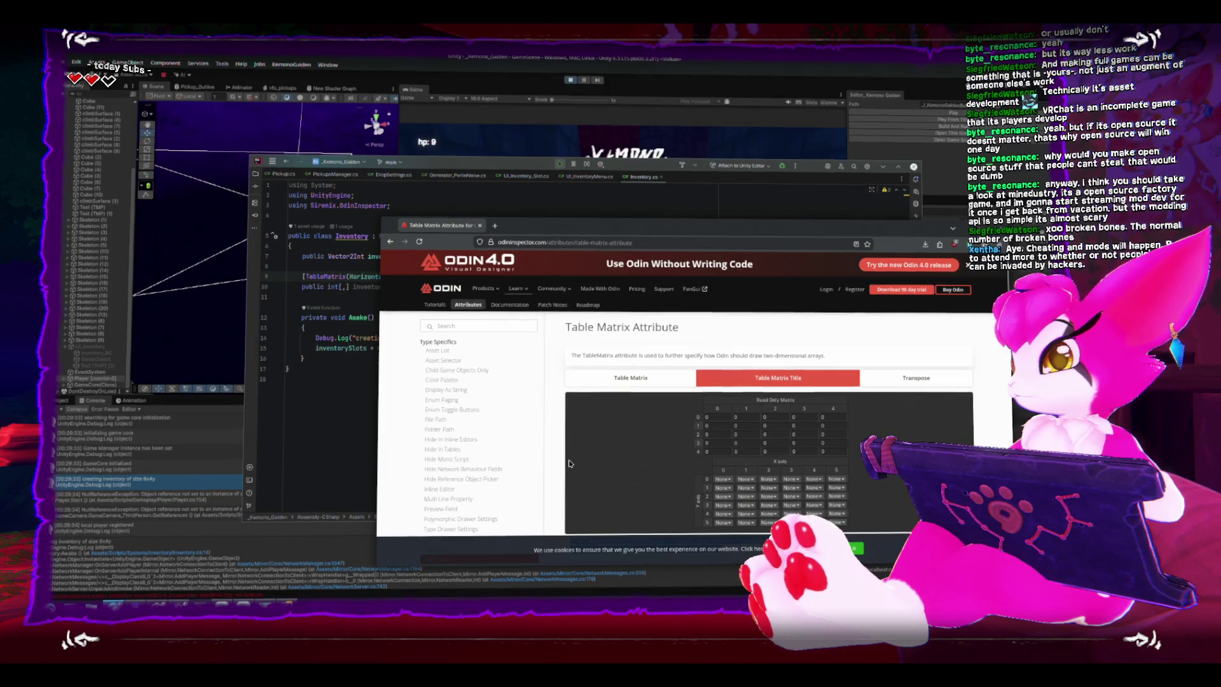
pyautogui.scroll(-3, 571, 463)
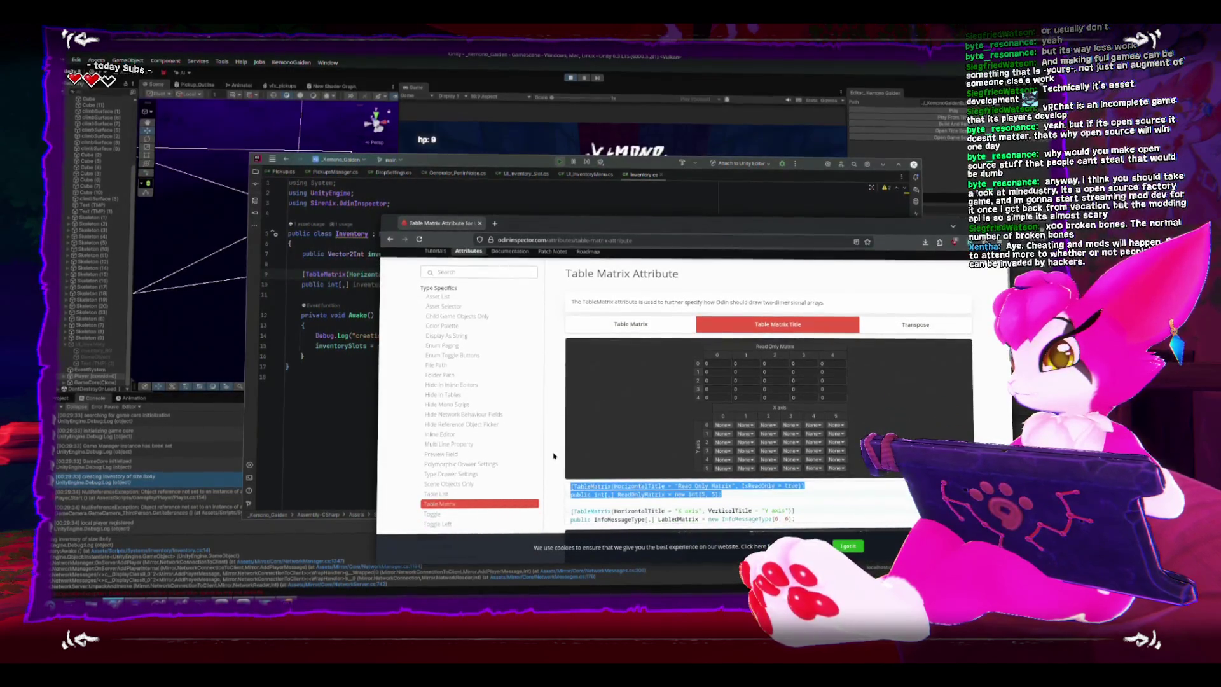
pyautogui.scroll(-1, 553, 456)
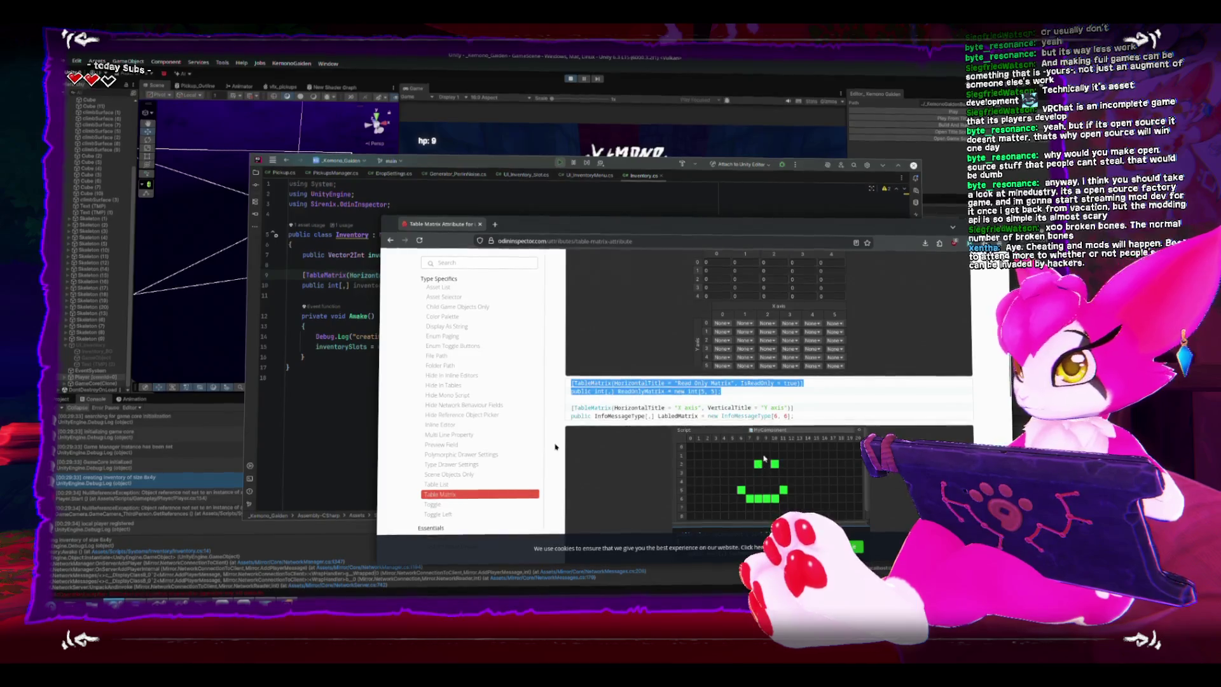
pyautogui.moveTo(643, 227)
pyautogui.mouseDown()
pyautogui.moveTo(785, 211)
pyautogui.moveTo(681, 223)
pyautogui.moveTo(618, 247)
pyautogui.mouseUp()
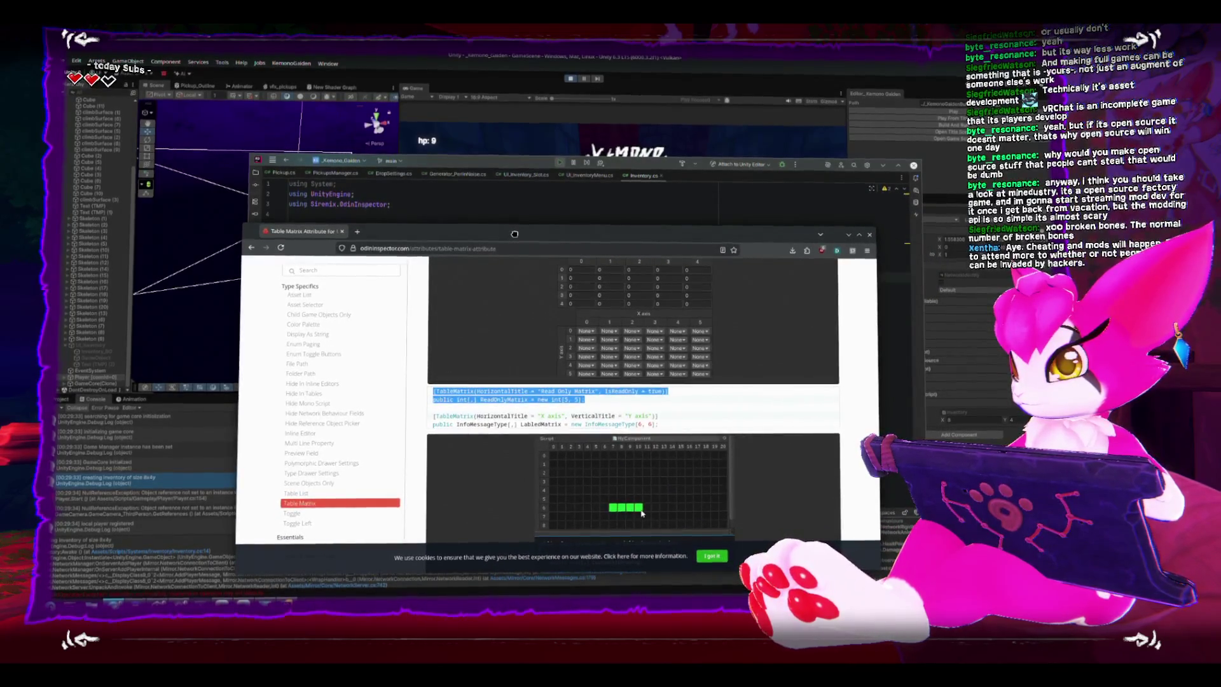
pyautogui.hotkey('alt', 'Tab')
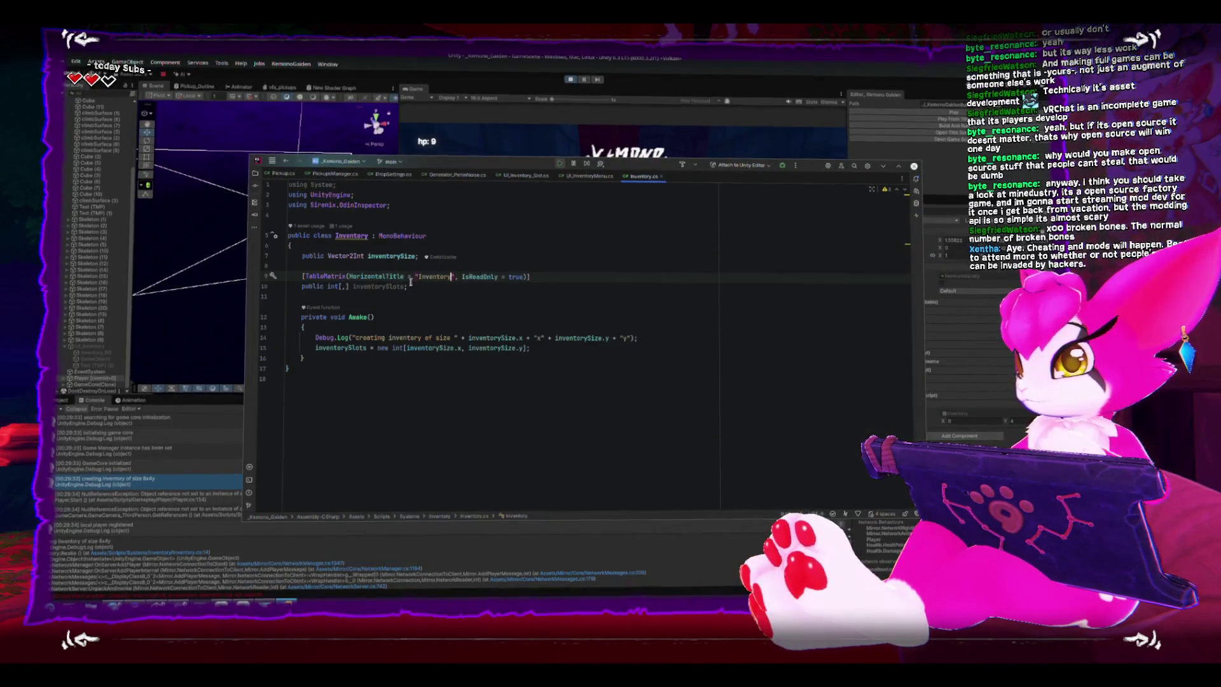
# - Initialise inventorySlots with new int[2,2] and exit play mode in Unity
pyautogui.write('=')
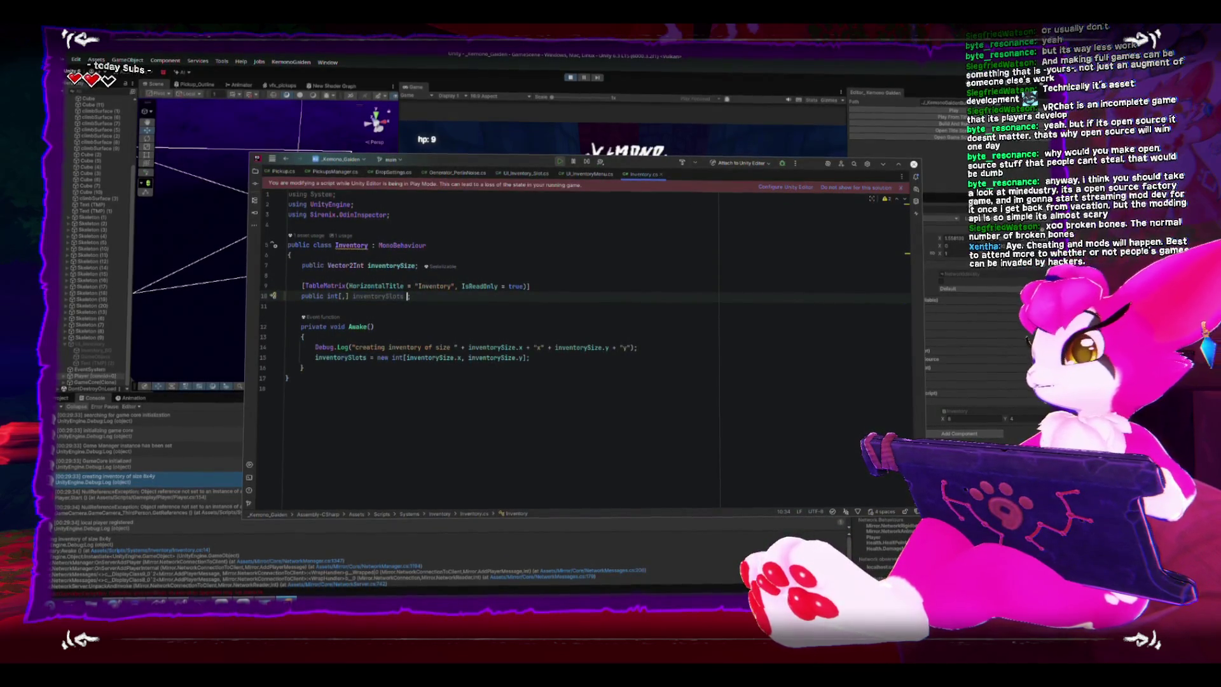
pyautogui.press('Tab')
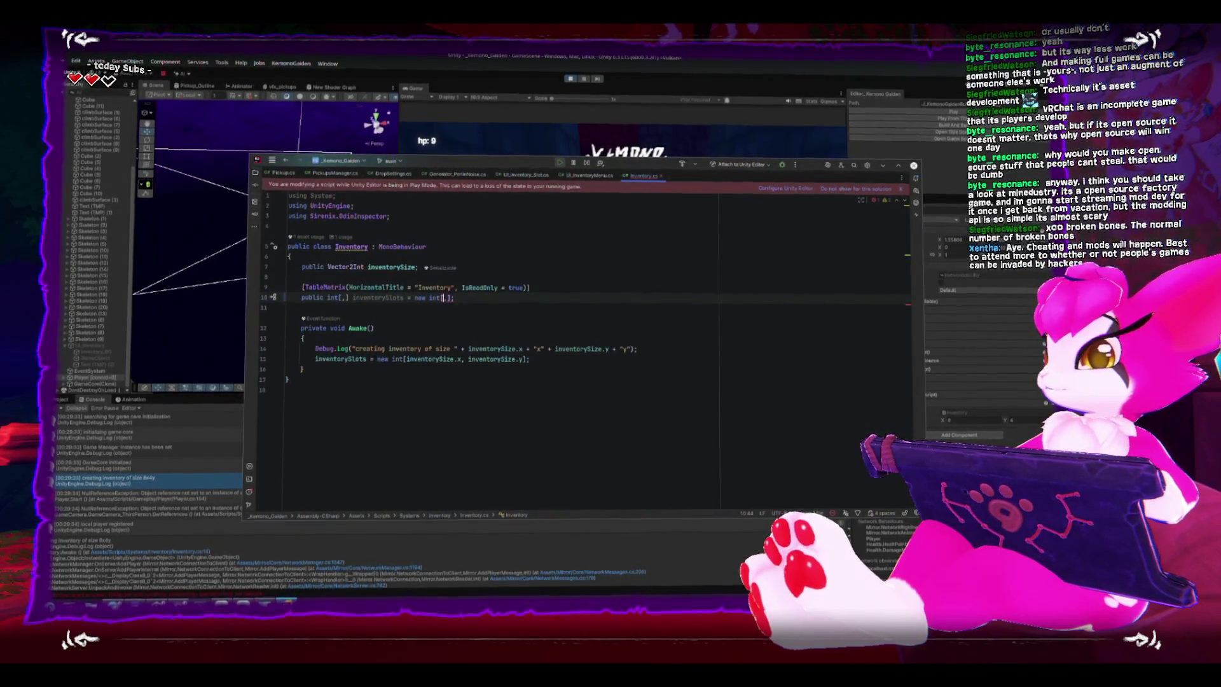
pyautogui.click(366, 73)
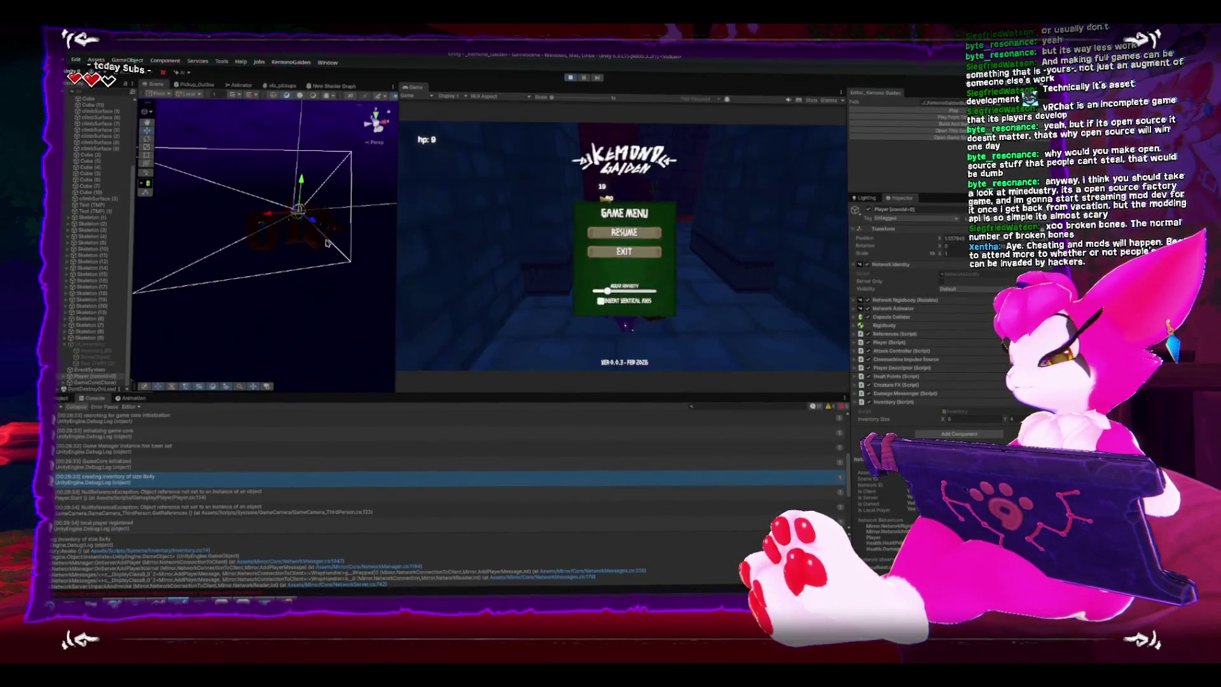
pyautogui.click(569, 80)
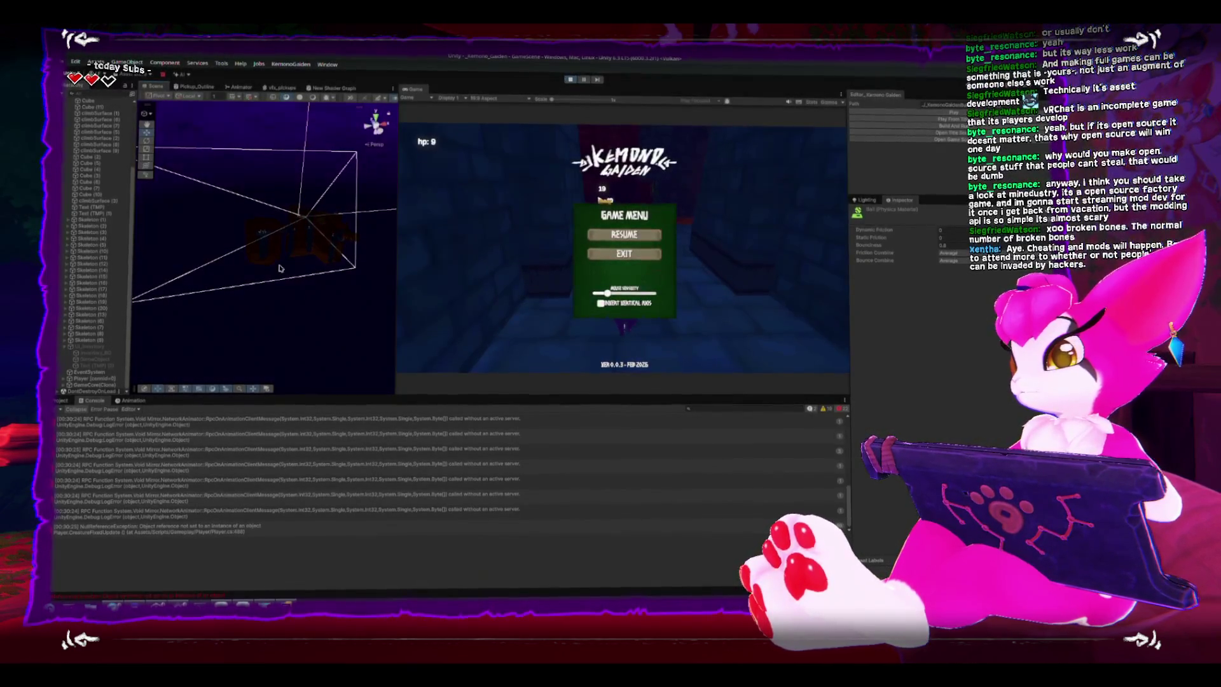
pyautogui.click(571, 79)
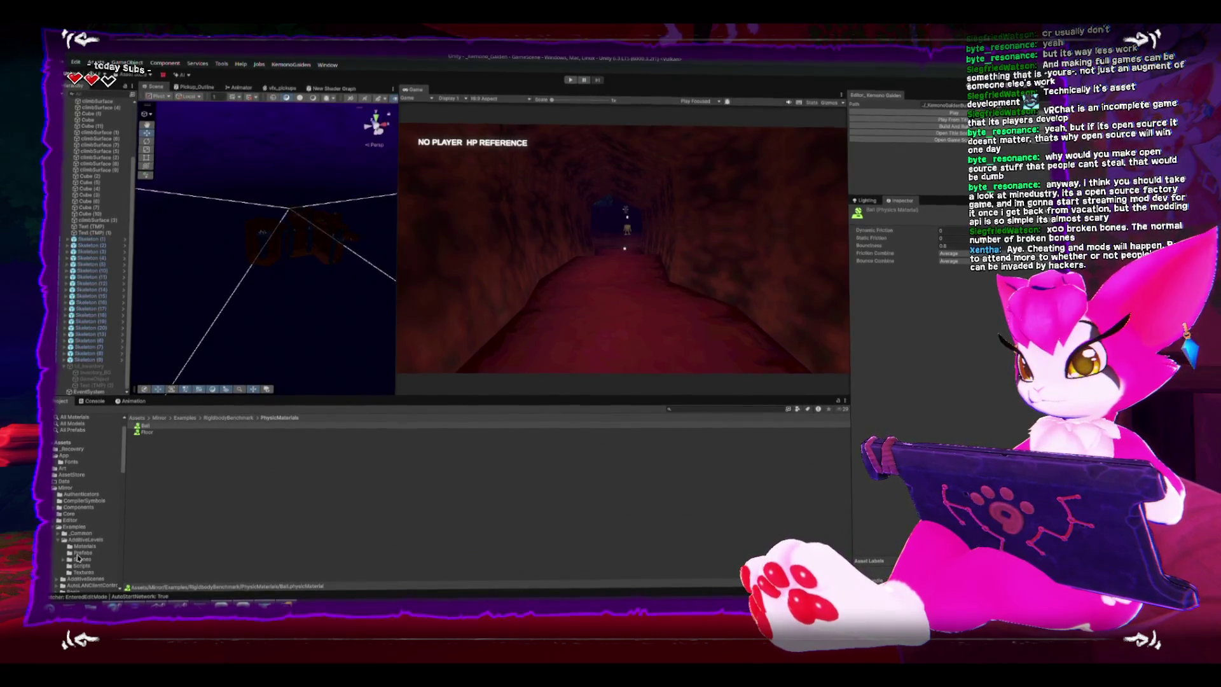
# - Select the Player prefab in Prefabs/Gameplay and scroll to its Inventory (Script) component
pyautogui.click(66, 487)
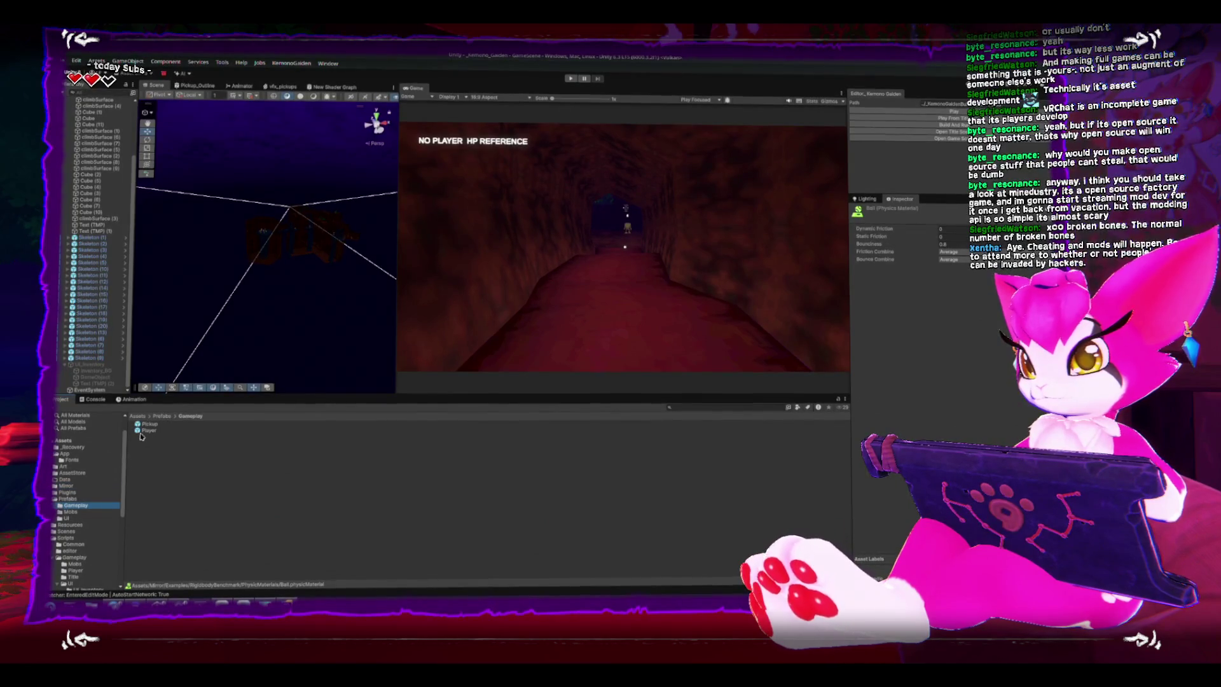
pyautogui.click(144, 432)
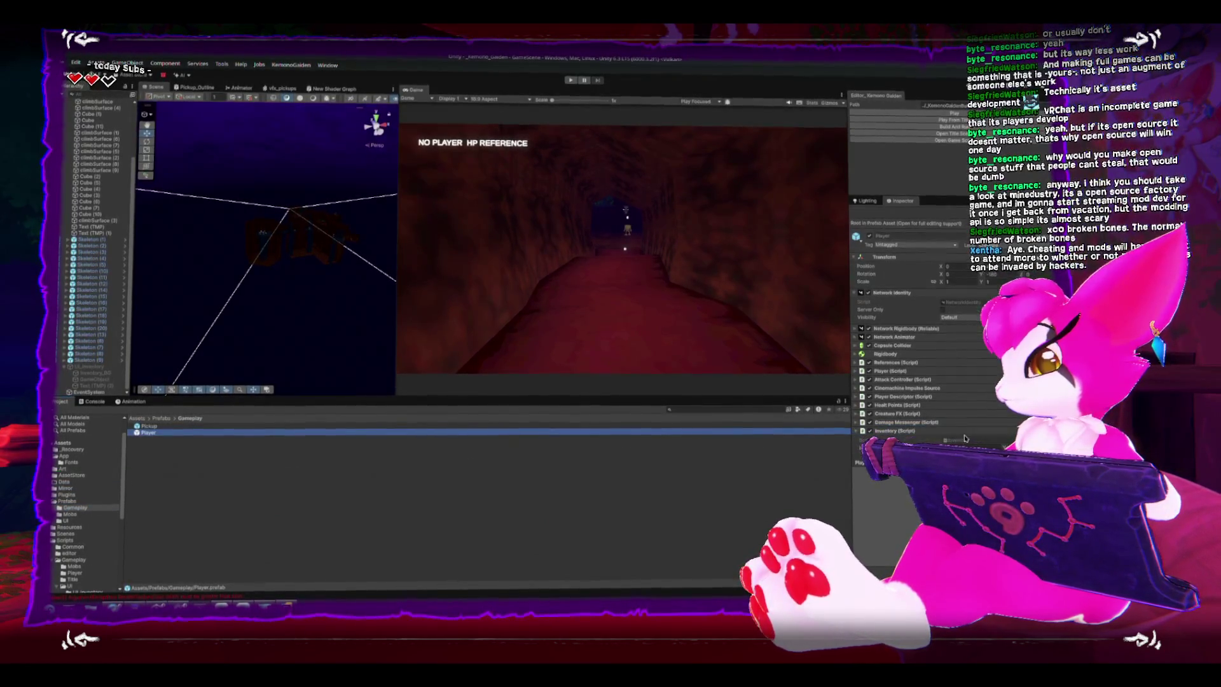
pyautogui.scroll(-1, 965, 438)
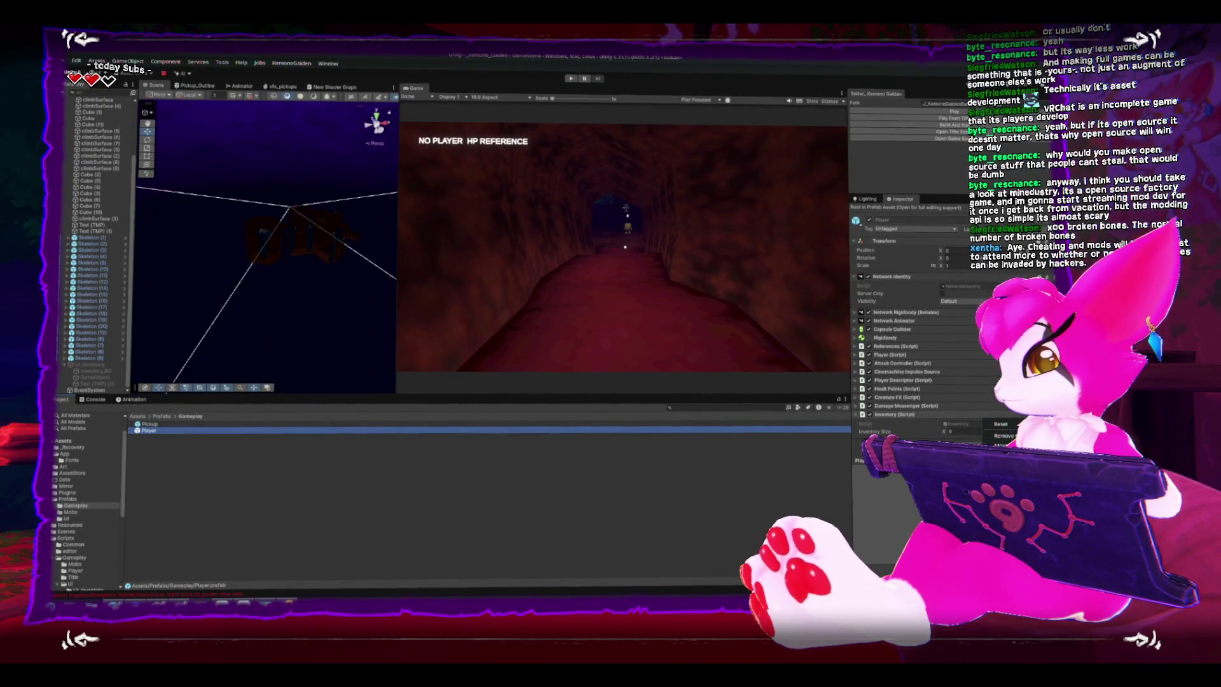
pyautogui.click(1001, 426)
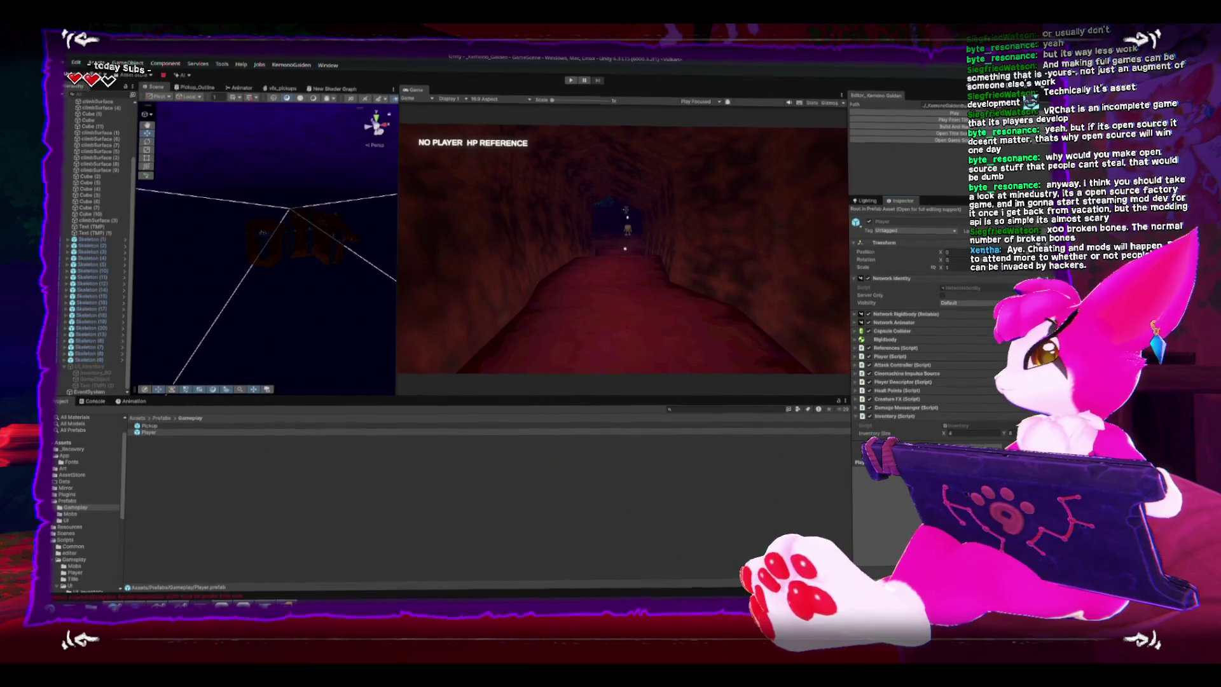
pyautogui.hotkey('alt', 'Tab')
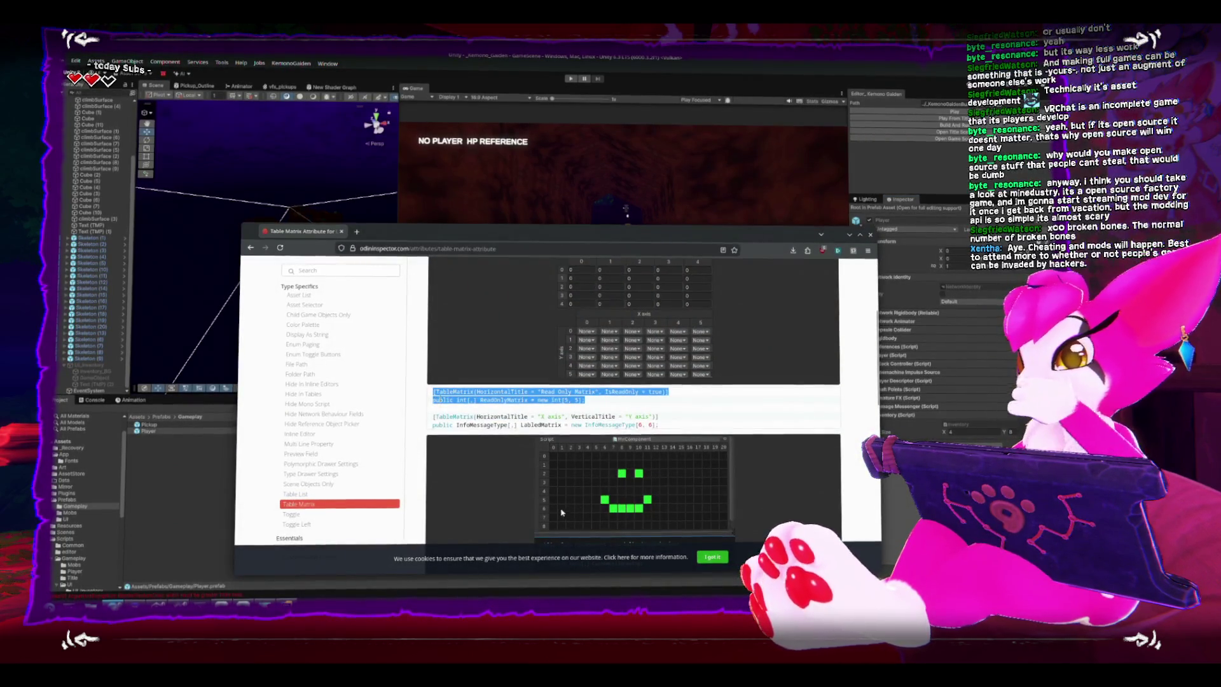
# - Maximize the docs window, view the Transpose Table Matrix example, then return to the 'odin inspector 2d array' results
pyautogui.press('super+Up')
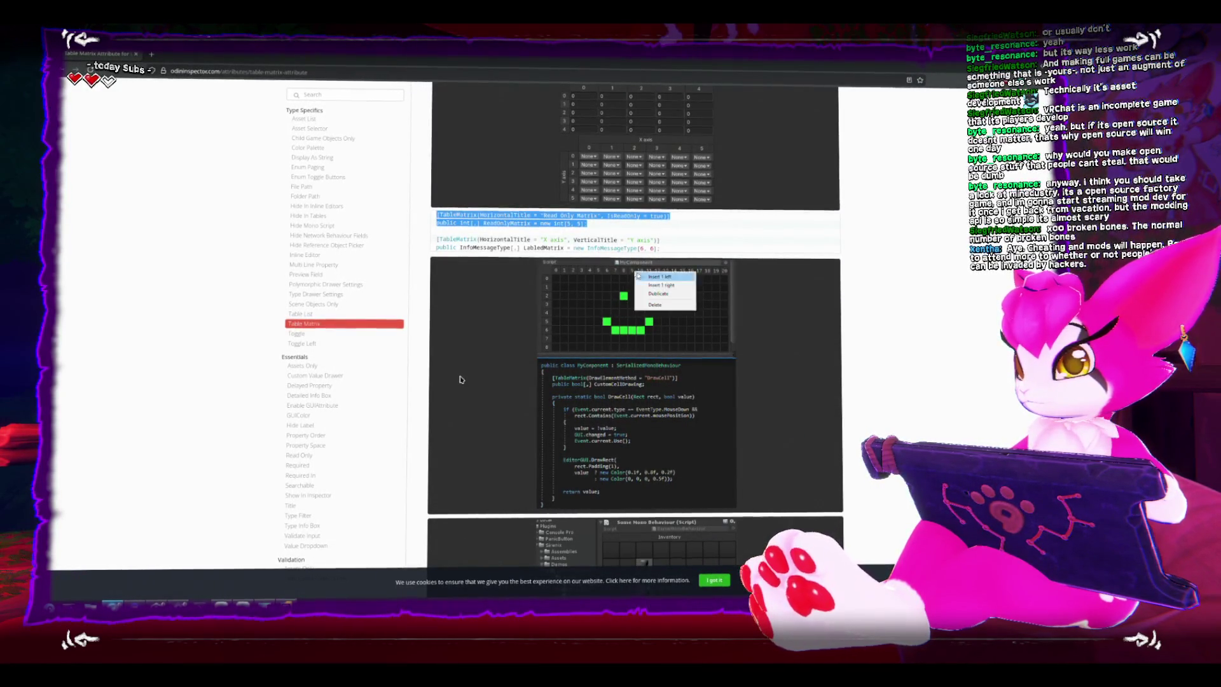
pyautogui.scroll(1, 460, 379)
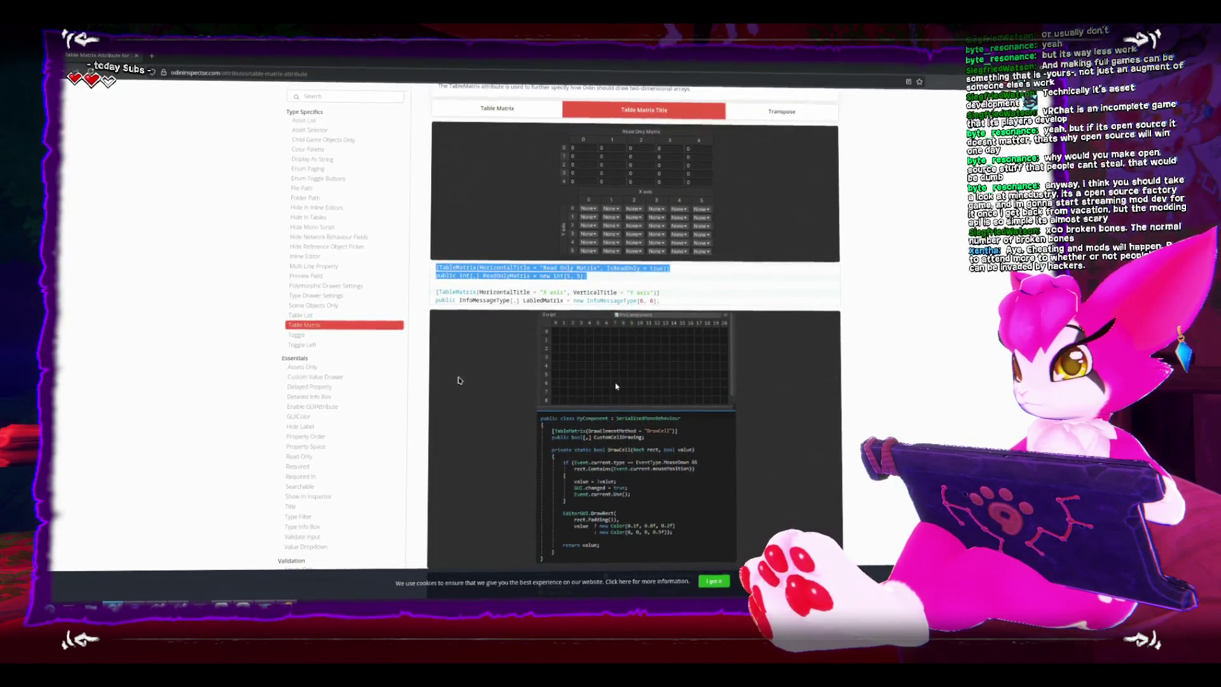
pyautogui.scroll(-3, 457, 380)
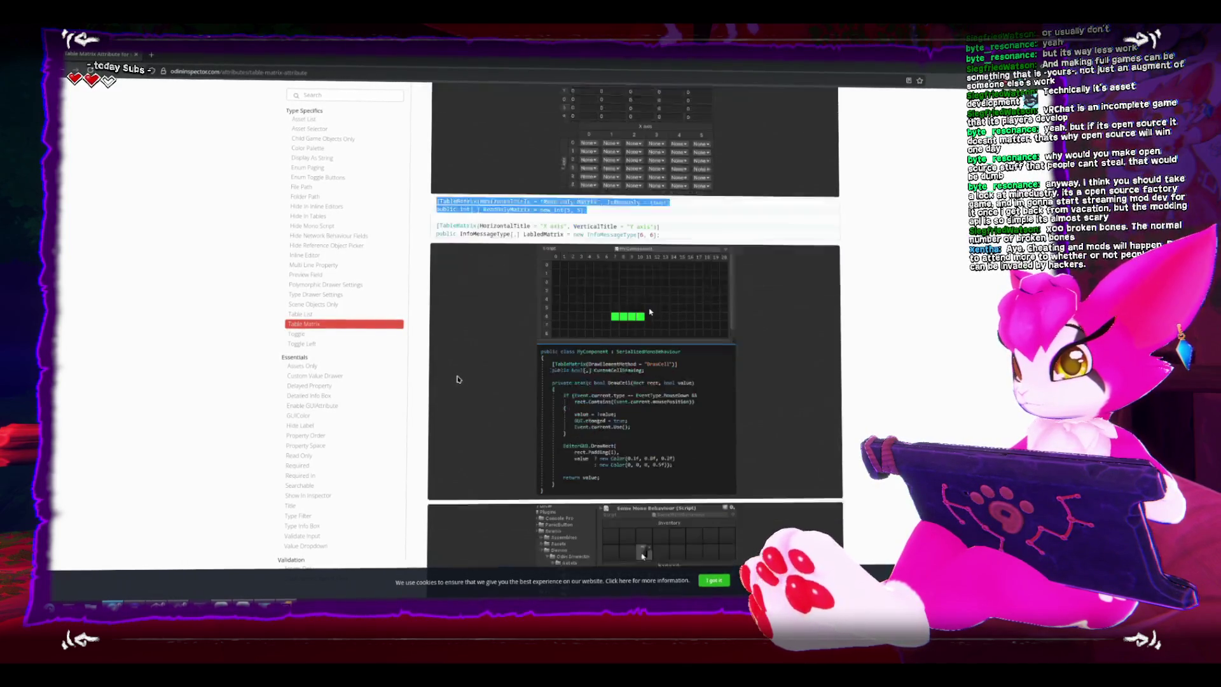
pyautogui.scroll(-3, 456, 380)
pyautogui.scroll(8, 455, 380)
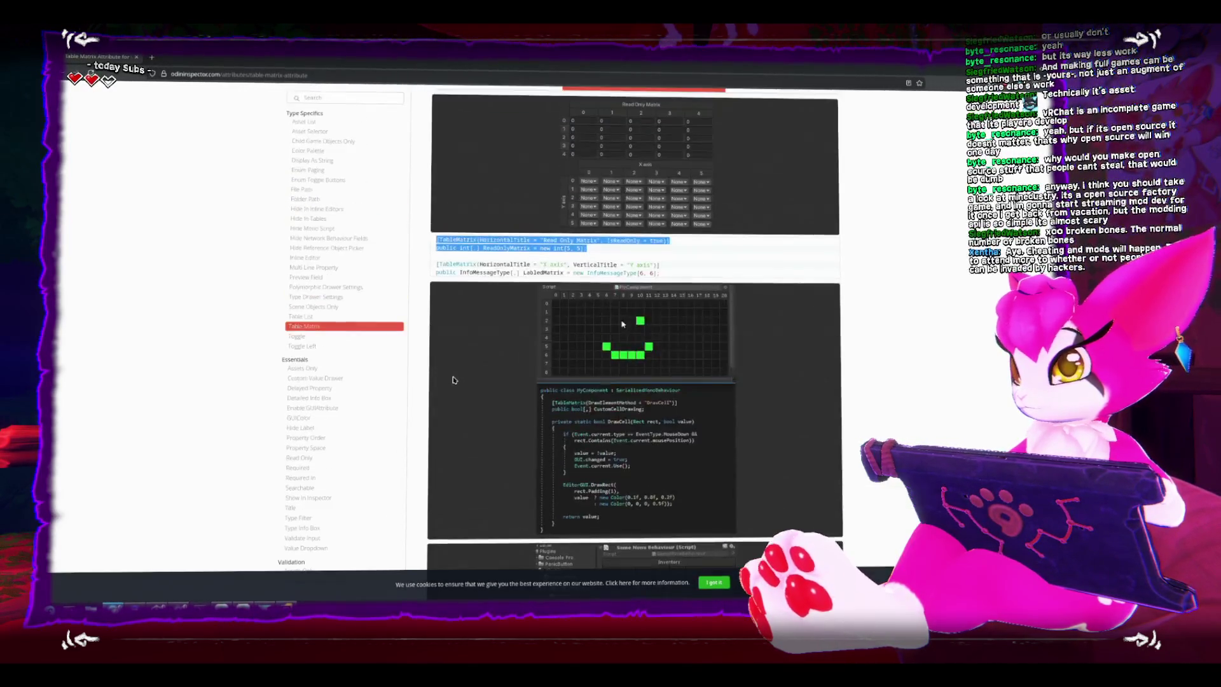
pyautogui.click(802, 212)
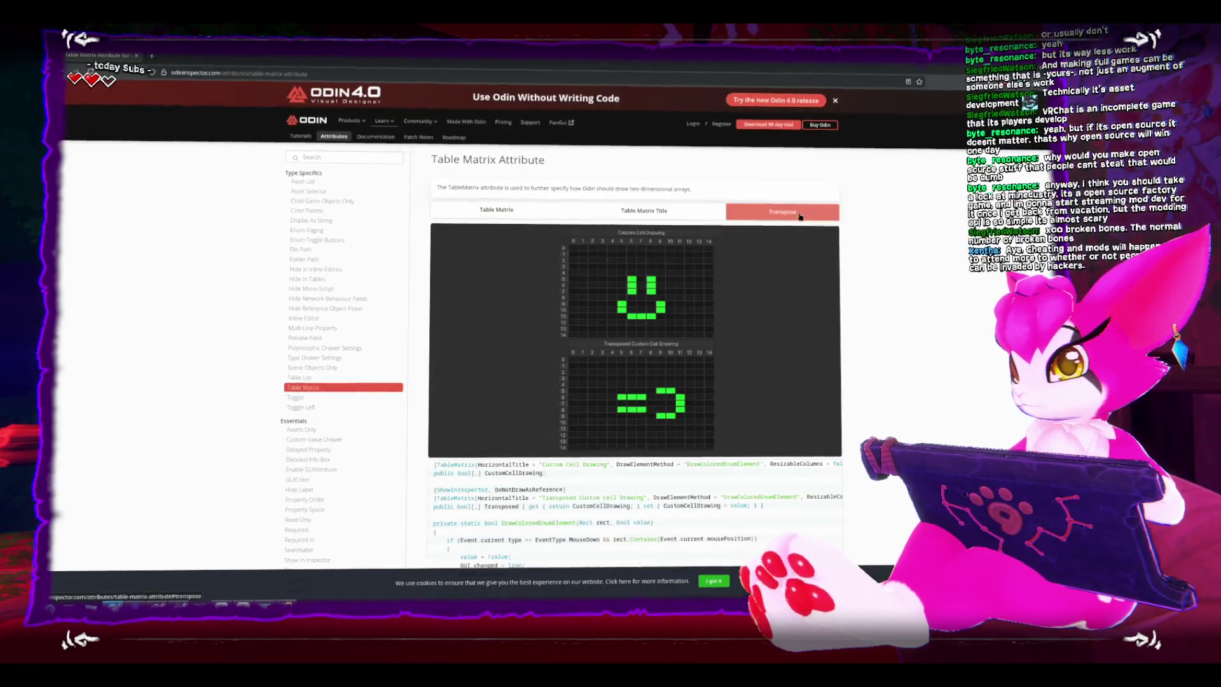
pyautogui.scroll(-1, 451, 382)
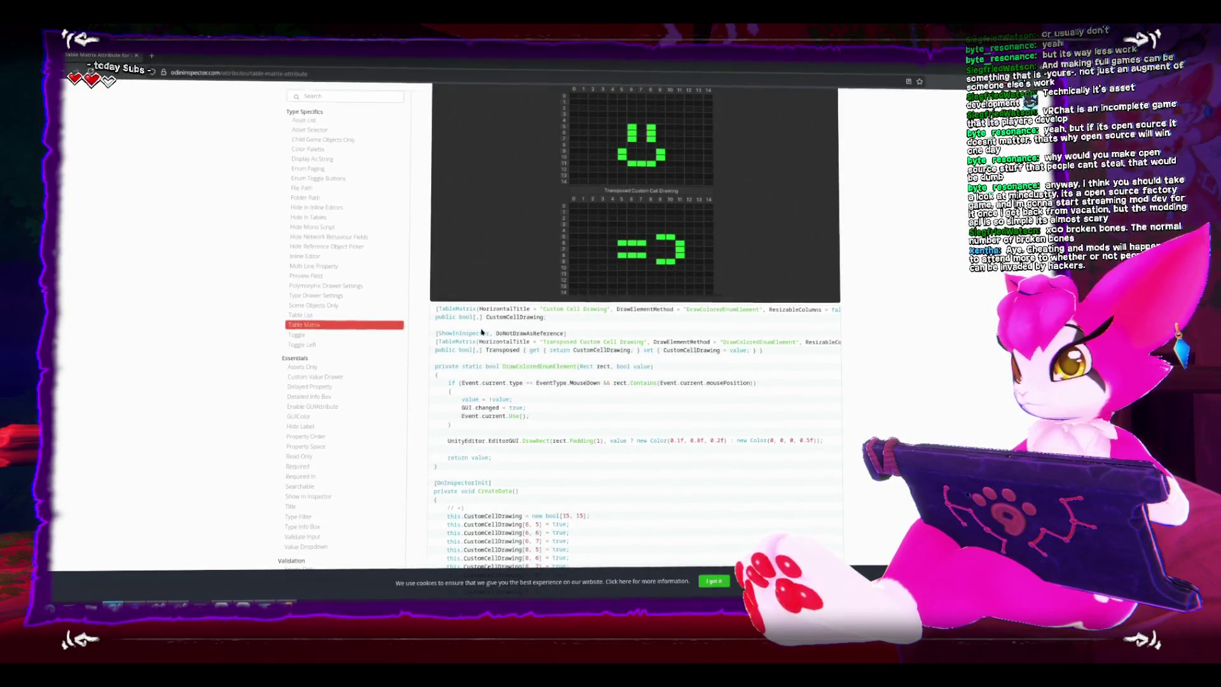
pyautogui.scroll(2, 339, 117)
pyautogui.hotkey('alt', 'Left')
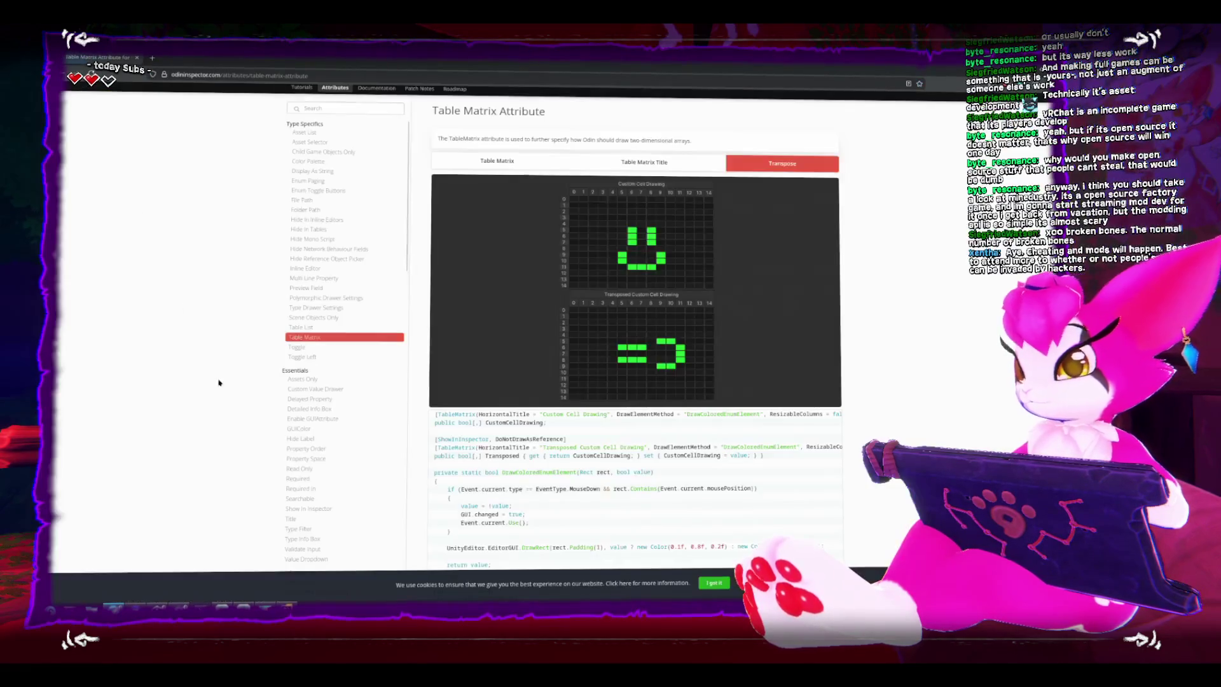
# - Add a [ShowInInspector] line above [TableMatrix] on inventorySlots, save the Inventory script, and return to Unity
pyautogui.click(205, 272)
pyautogui.hotkey('alt', 'Tab')
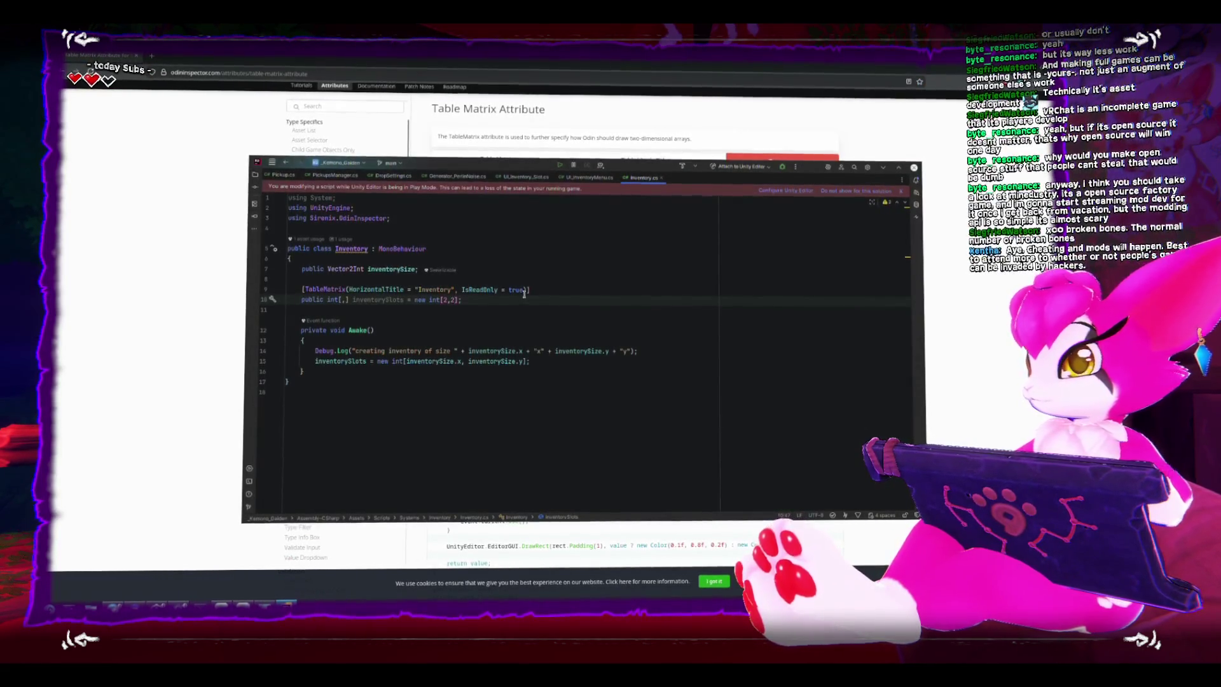
pyautogui.click(524, 282)
pyautogui.press('Return')
pyautogui.write('[showinin')
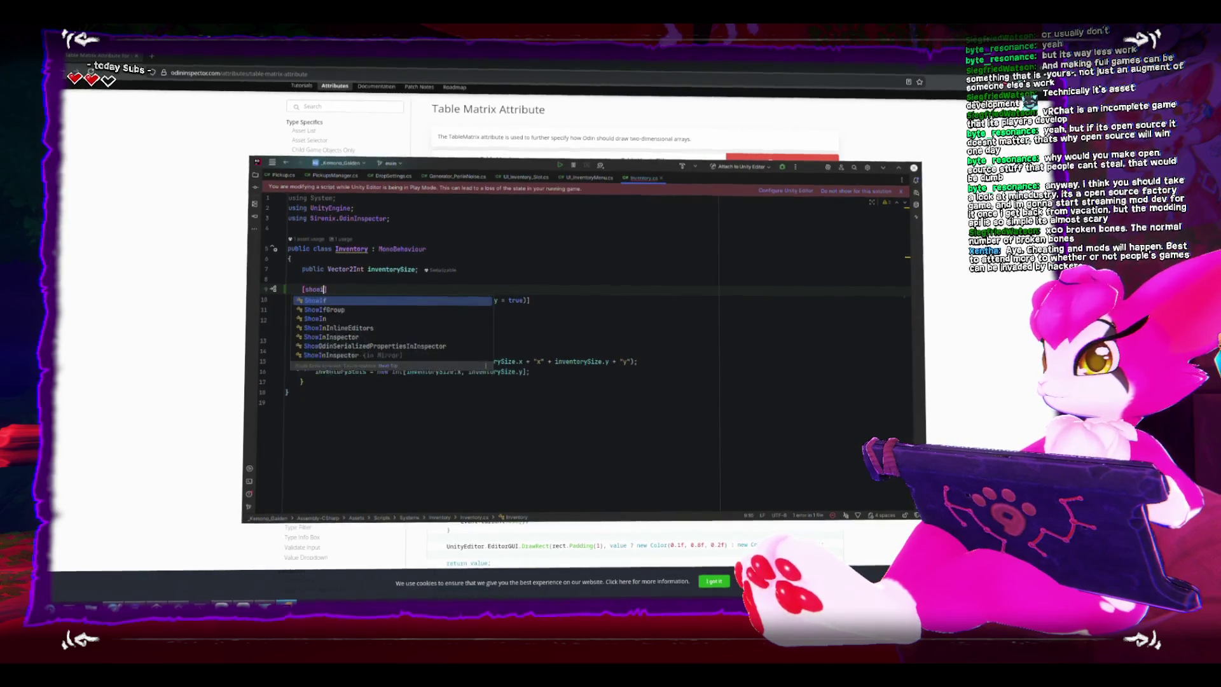
pyautogui.press('Down')
pyautogui.press('Return')
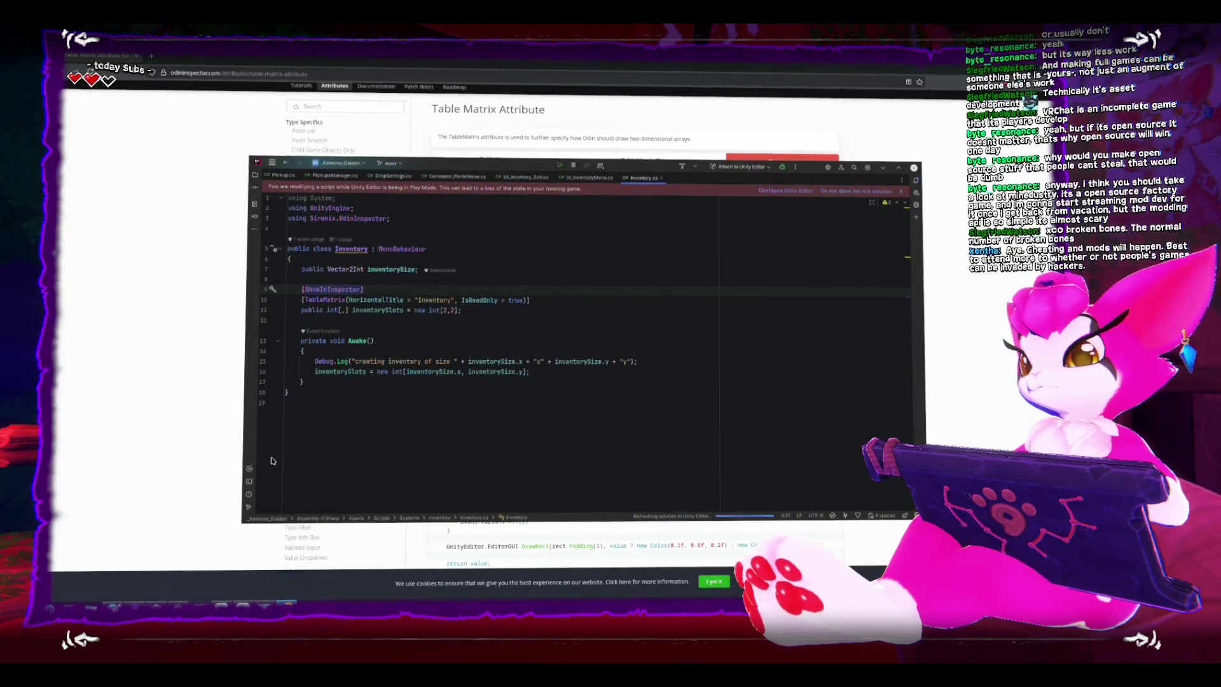
pyautogui.hotkey('ctrl', 's')
pyautogui.hotkey('alt', 'Tab')
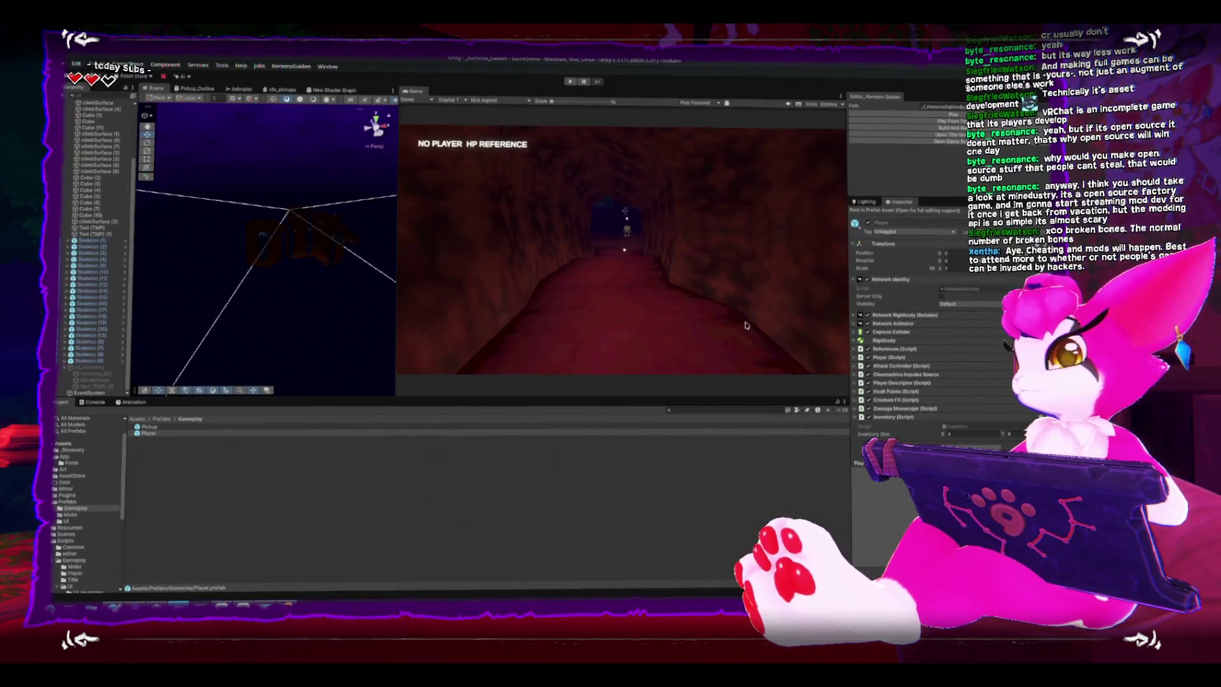
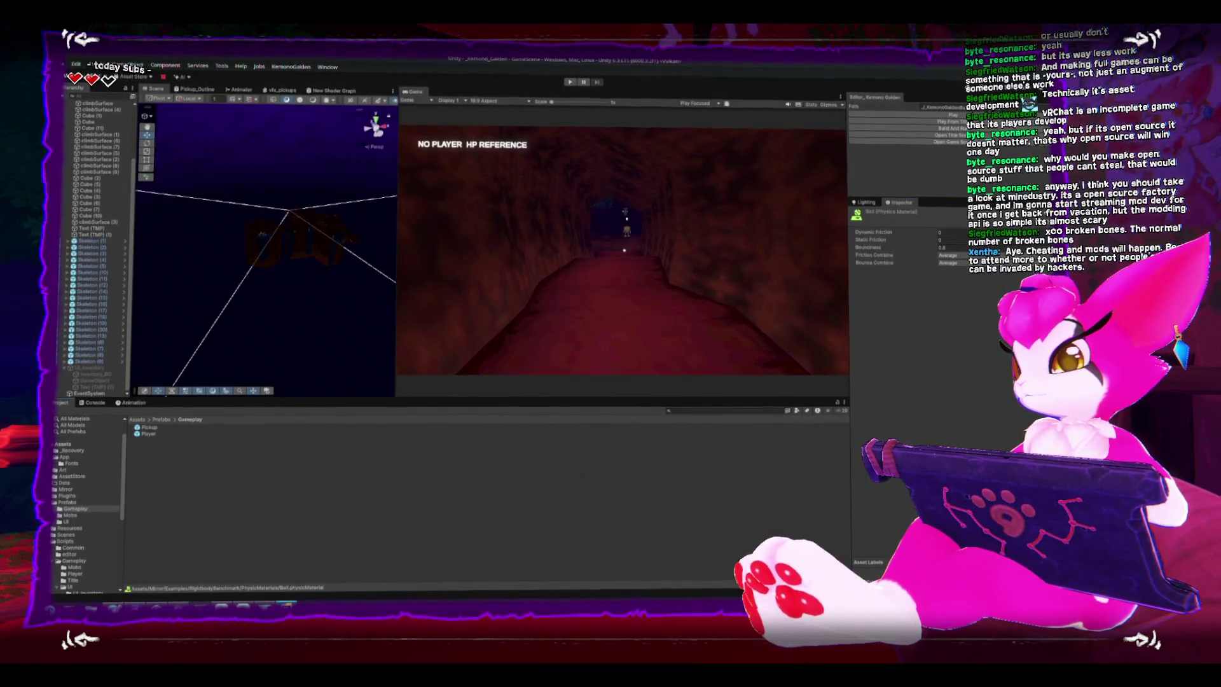
# - Select the Player prefab in Prefabs/Gameplay to view its components, then start play mode
pyautogui.click(286, 604)
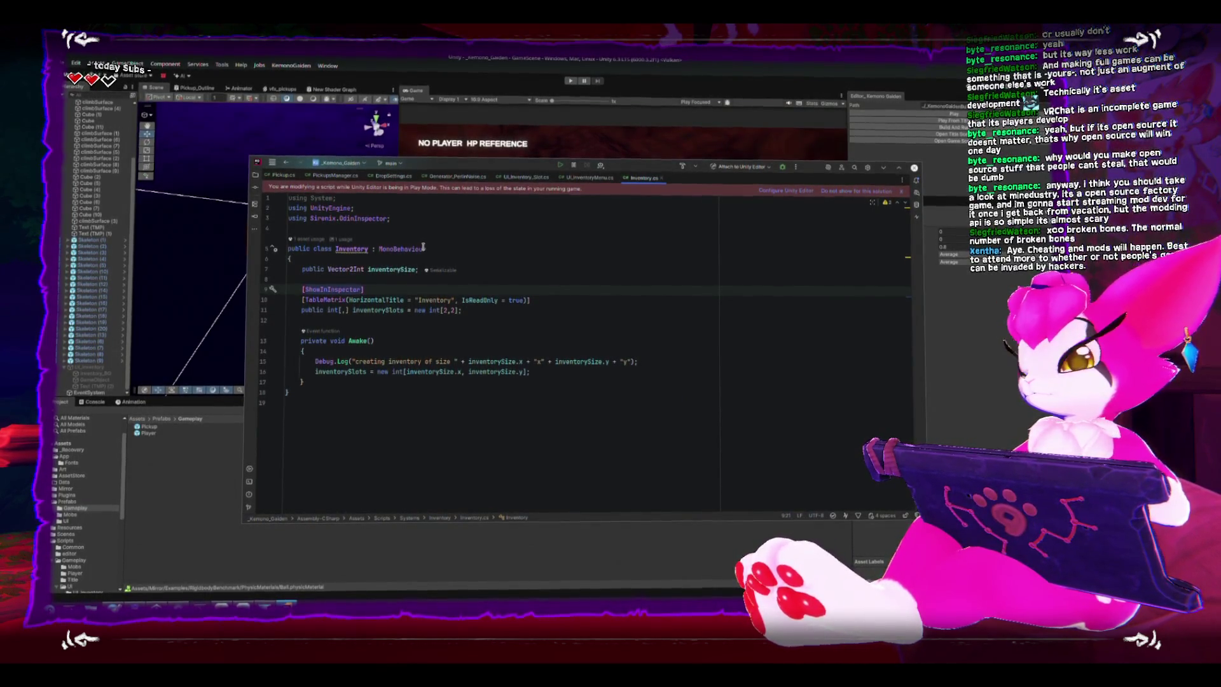
pyautogui.click(105, 365)
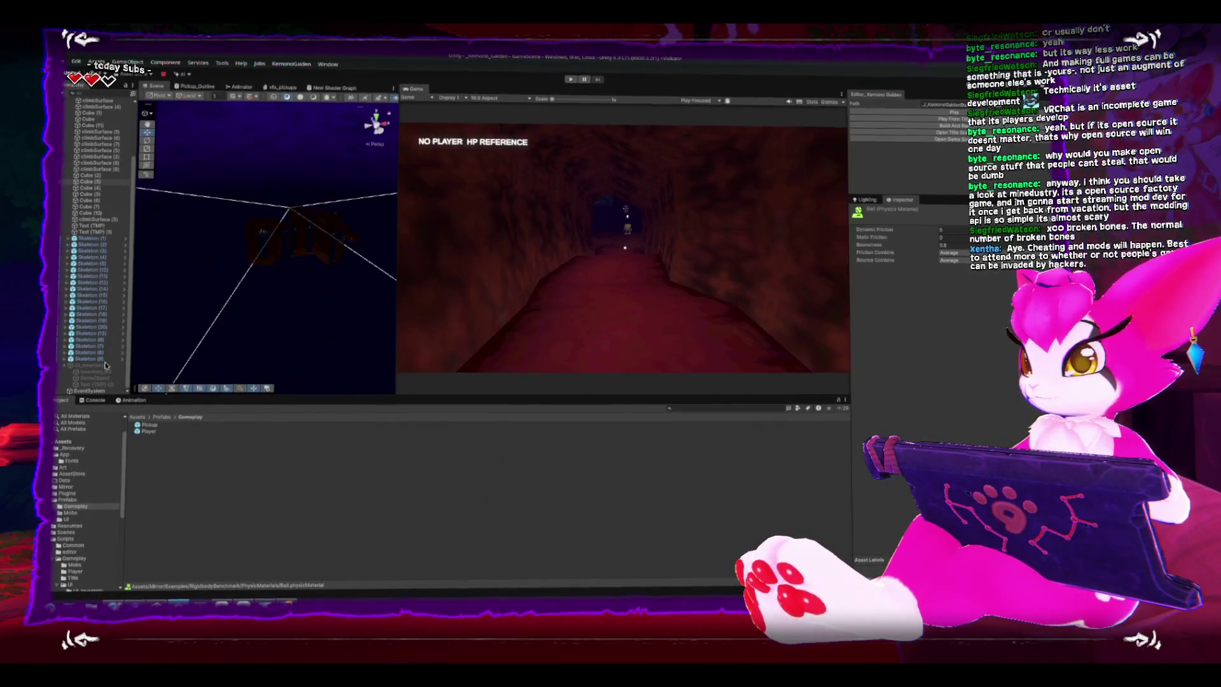
pyautogui.click(140, 432)
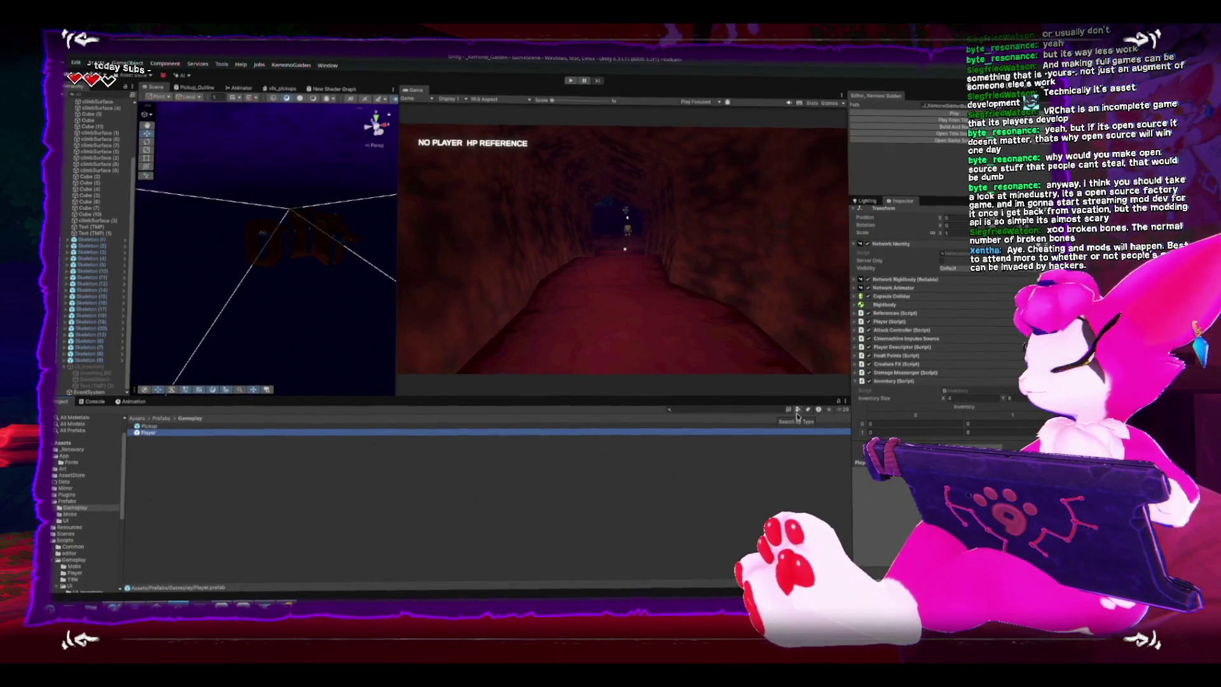
pyautogui.click(872, 121)
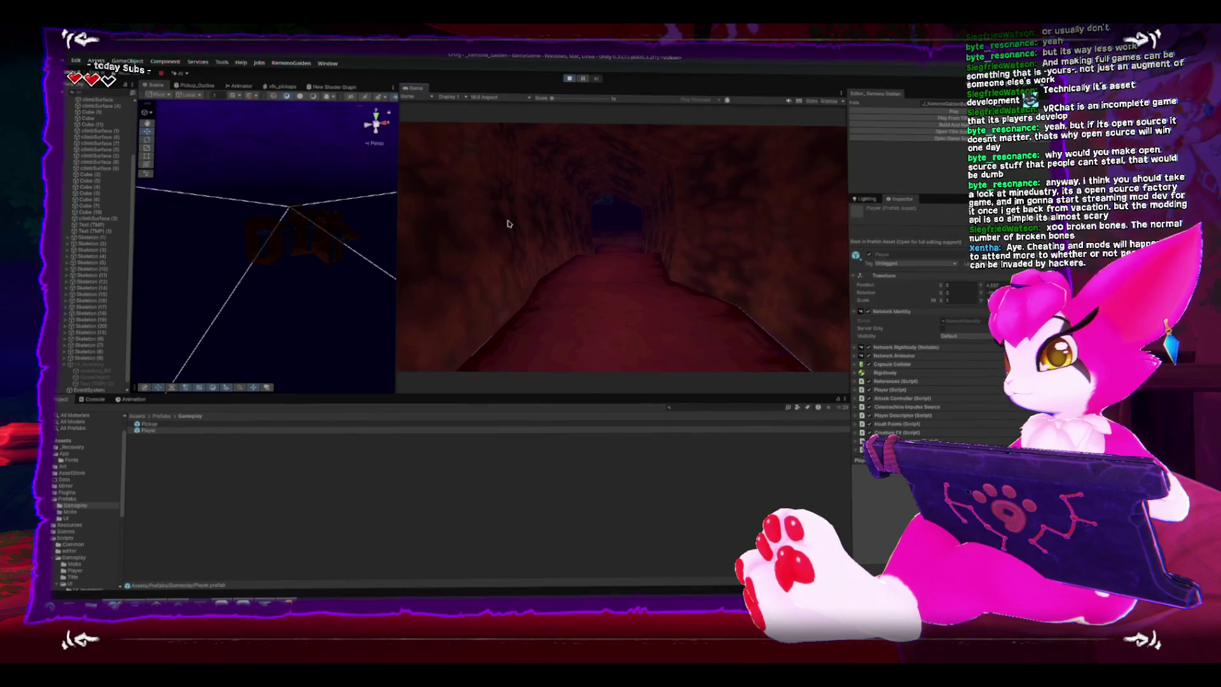
# - Walk the player forward, open the pause menu, inspect Player (conn=0), then stop play mode
pyautogui.press('w')
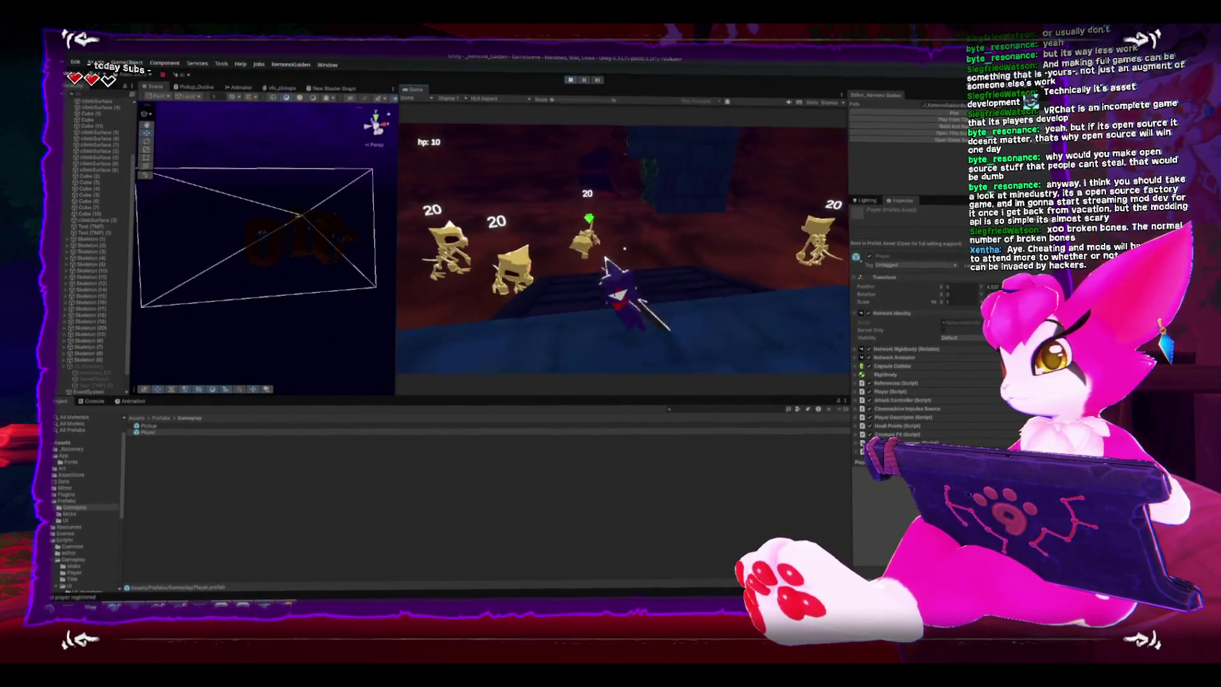
pyautogui.press('Escape')
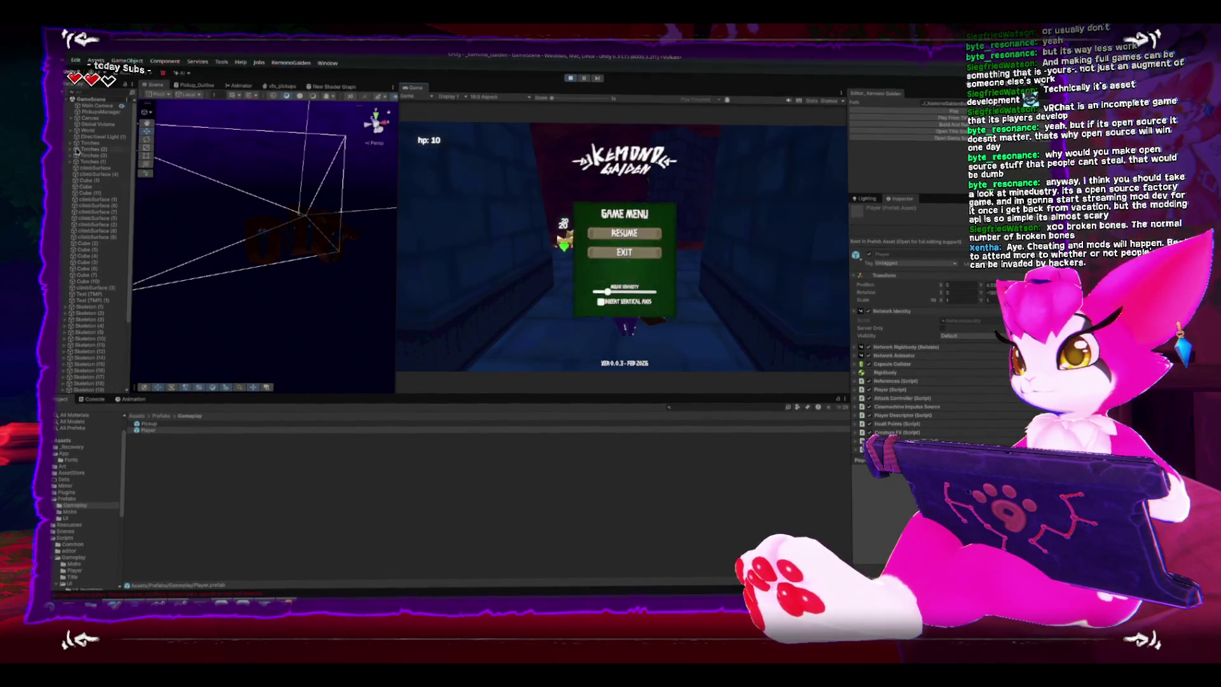
pyautogui.scroll(-1, 98, 329)
pyautogui.click(89, 378)
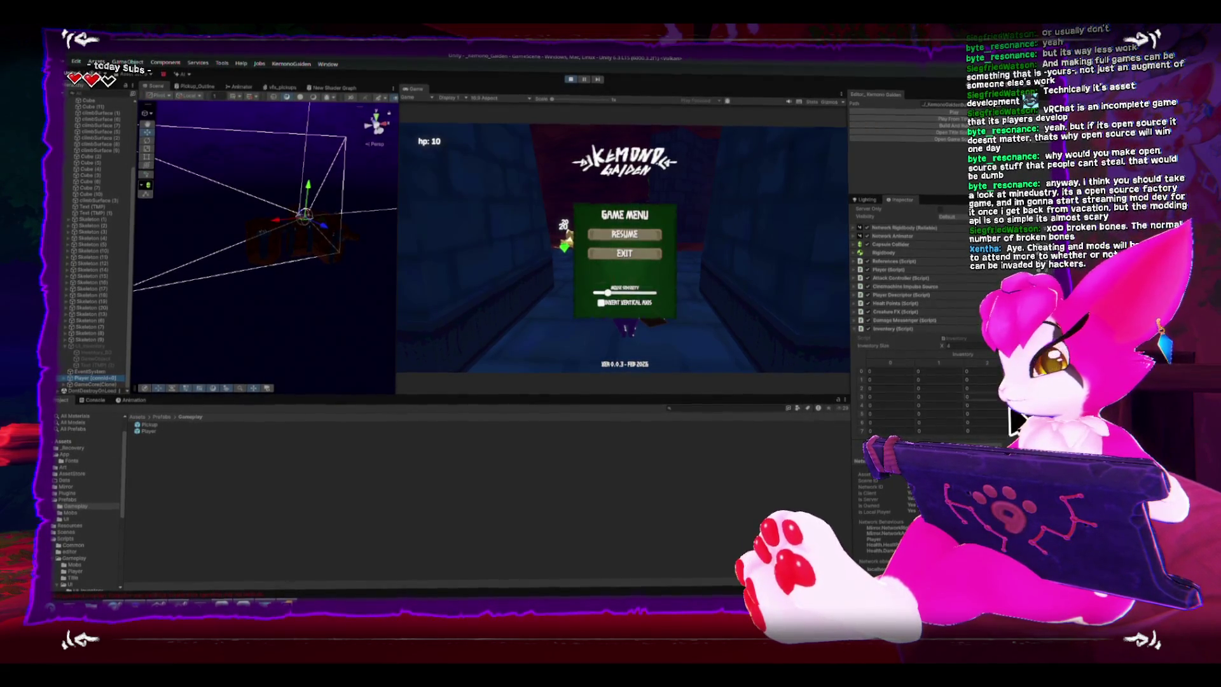
pyautogui.click(571, 78)
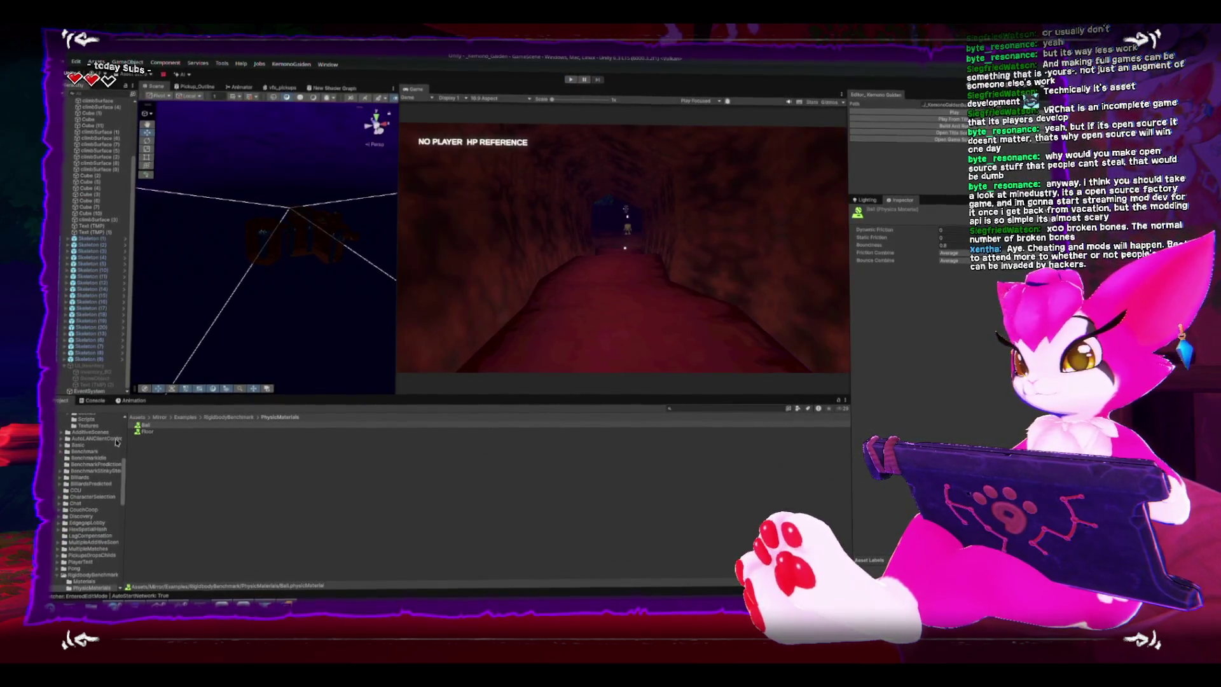
# - Collapse Mirror, open Prefabs/Gameplay, select Player and scroll to its Inventory Size setting
pyautogui.scroll(3, 106, 464)
pyautogui.scroll(3, 106, 464)
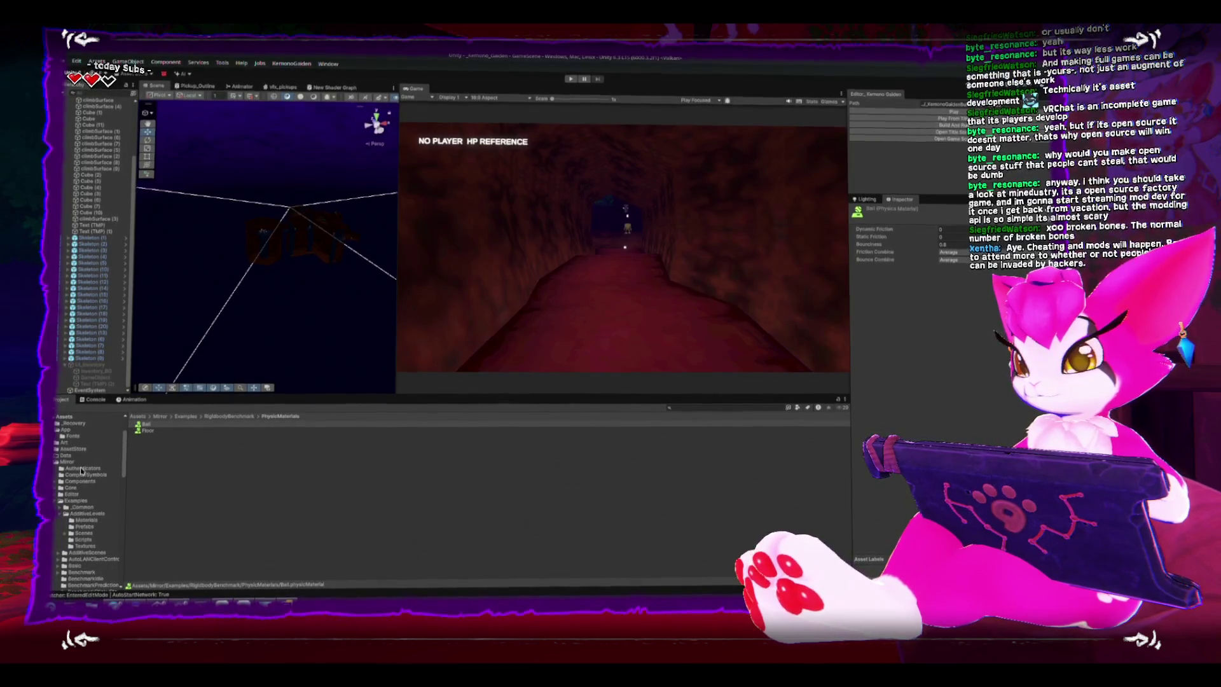
pyautogui.click(55, 460)
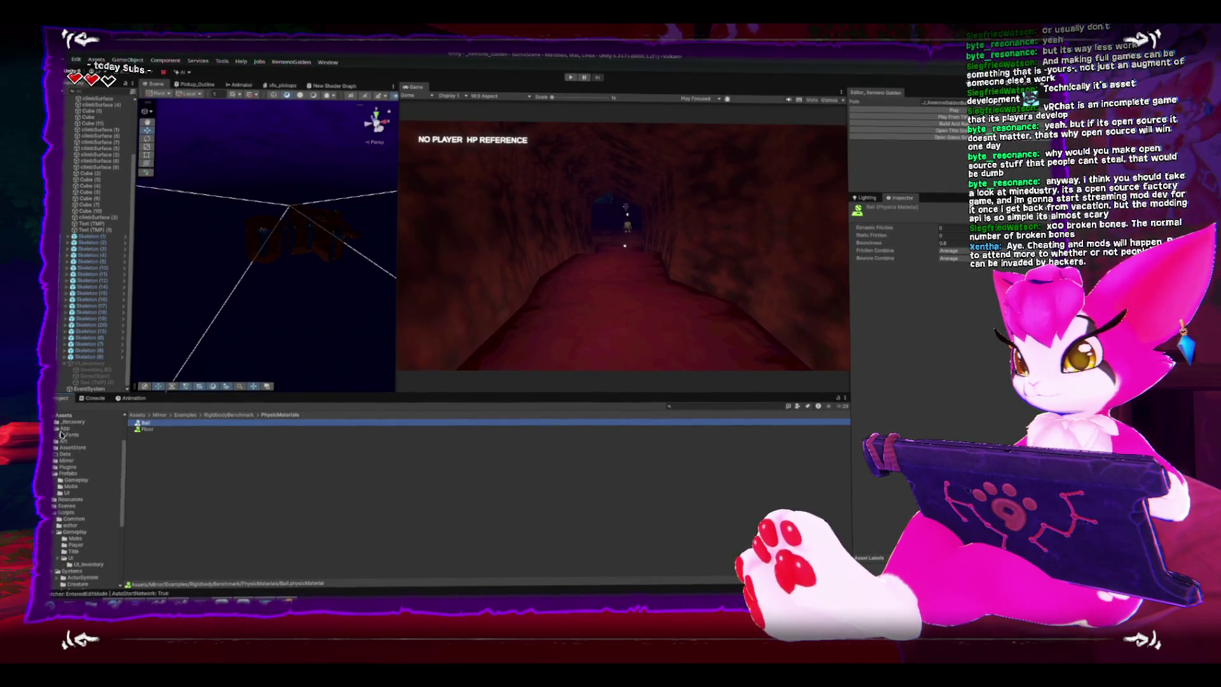
pyautogui.click(75, 505)
pyautogui.click(150, 431)
pyautogui.scroll(-2, 972, 416)
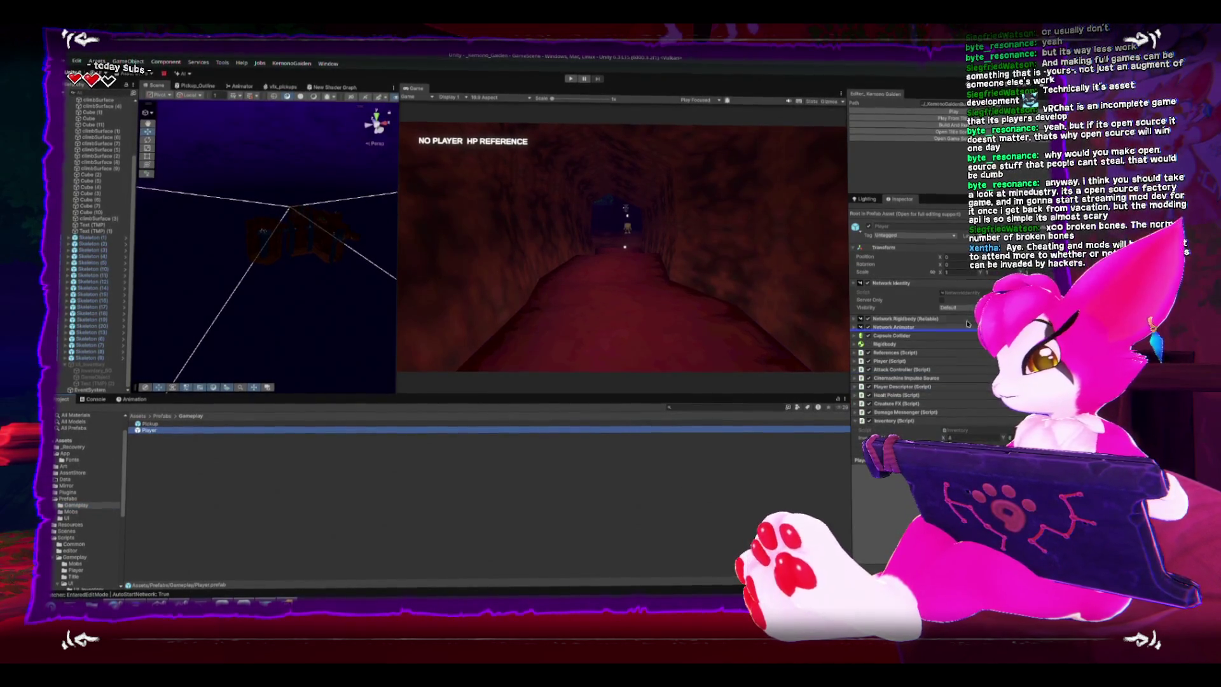
pyautogui.click(962, 435)
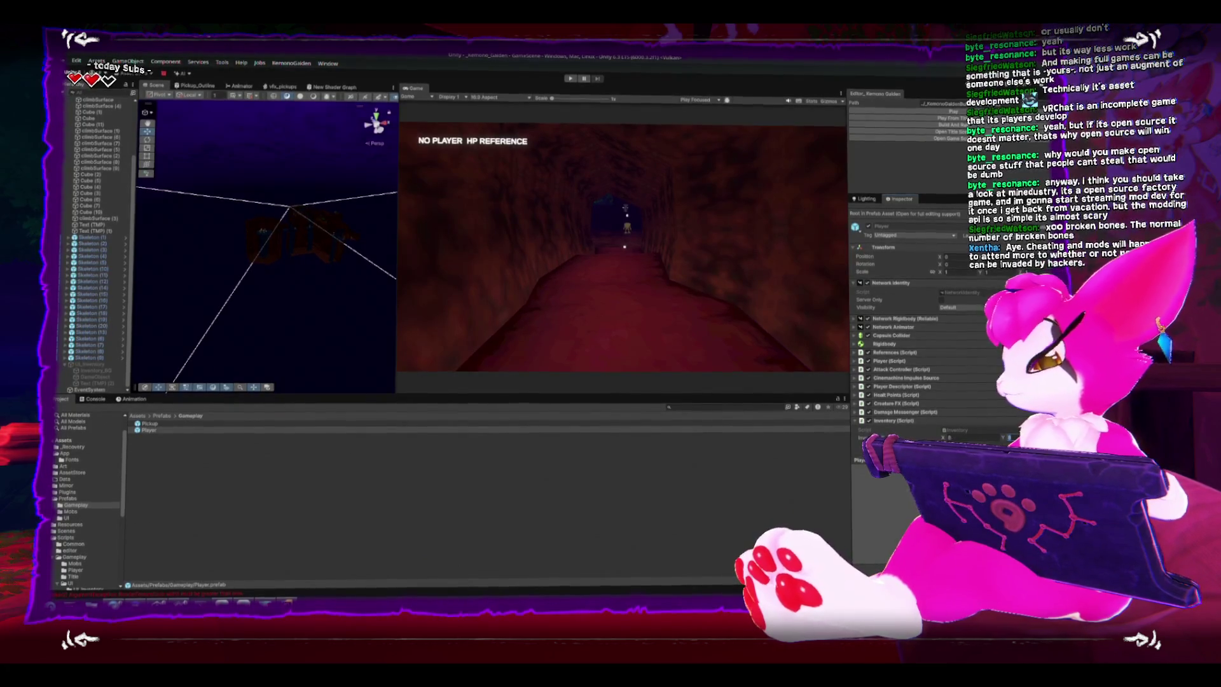
pyautogui.scroll(-3, 915, 318)
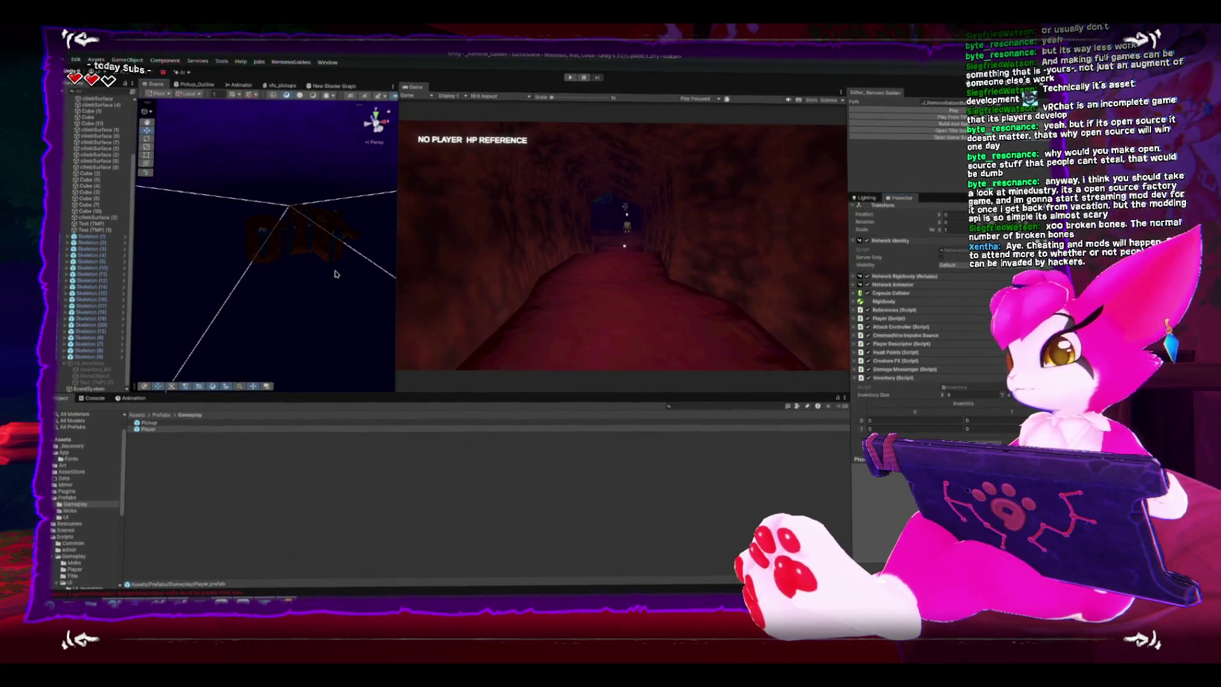
pyautogui.click(335, 274)
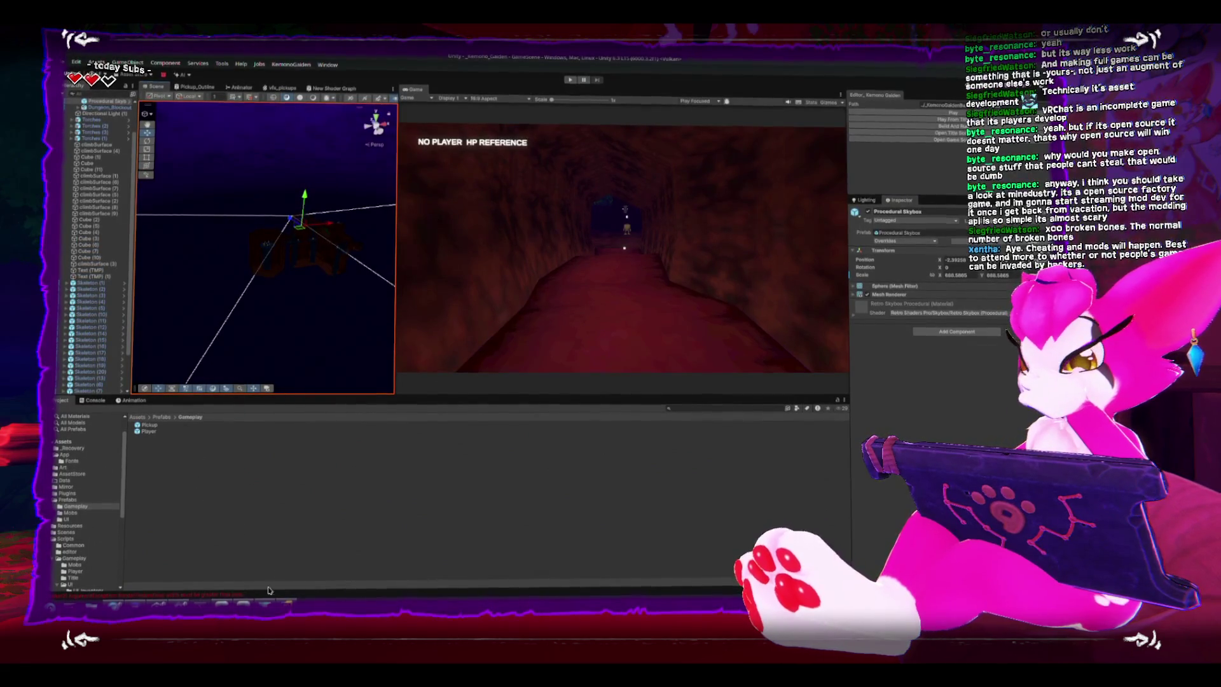
# - Add an empty Start() method after Awake in Inventory.cs, then switch to UI_InventoryMenu.cs
pyautogui.hotkey('alt', 'Tab')
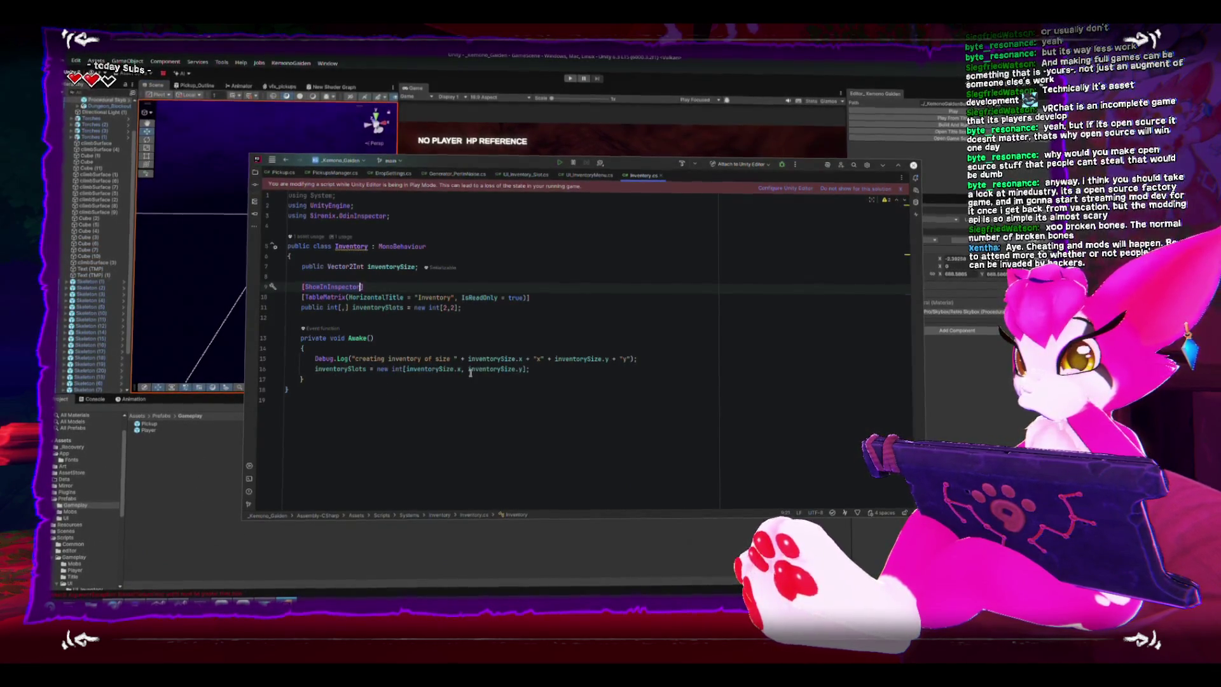
pyautogui.click(612, 377)
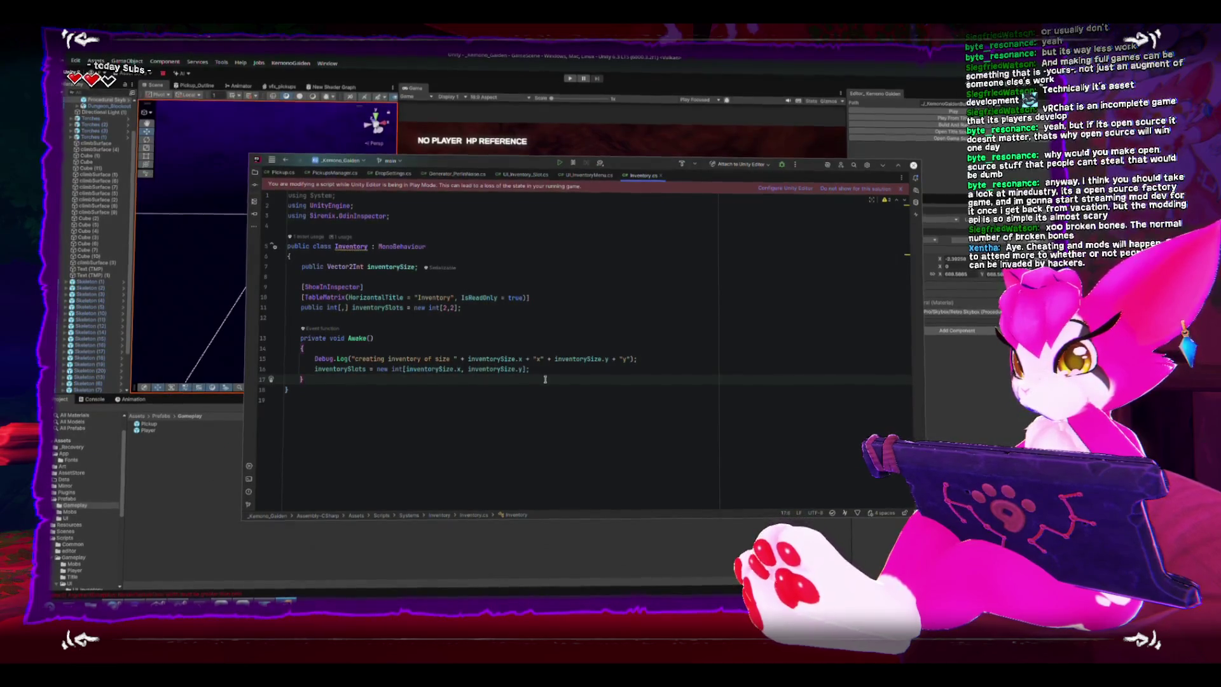
pyautogui.press('Return')
pyautogui.press('Return')
pyautogui.write('void Sta')
pyautogui.press('Tab')
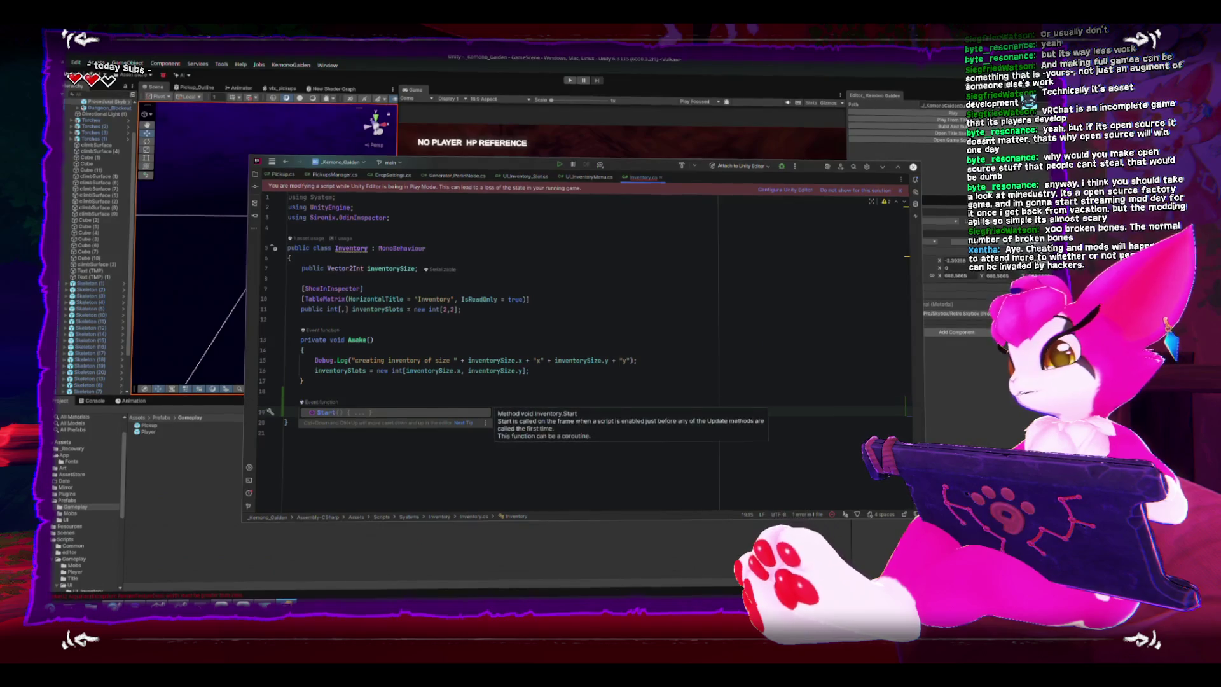
pyautogui.hotkey('ctrl', 'shift', 'Return')
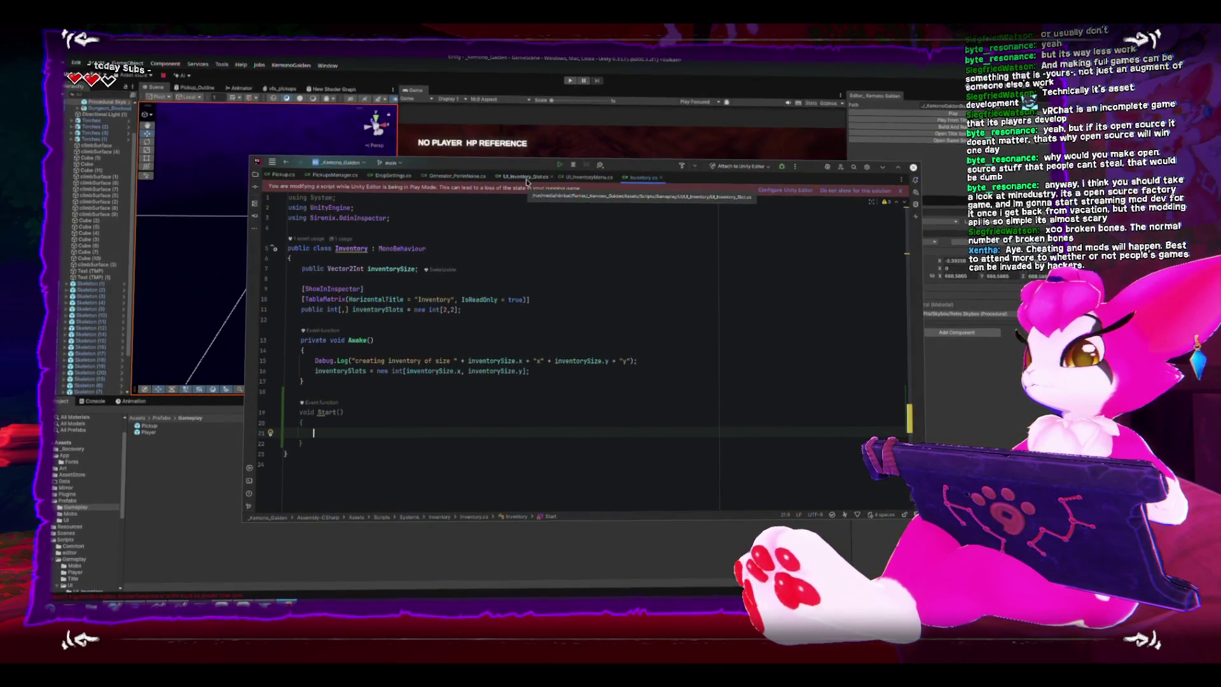
pyautogui.click(588, 177)
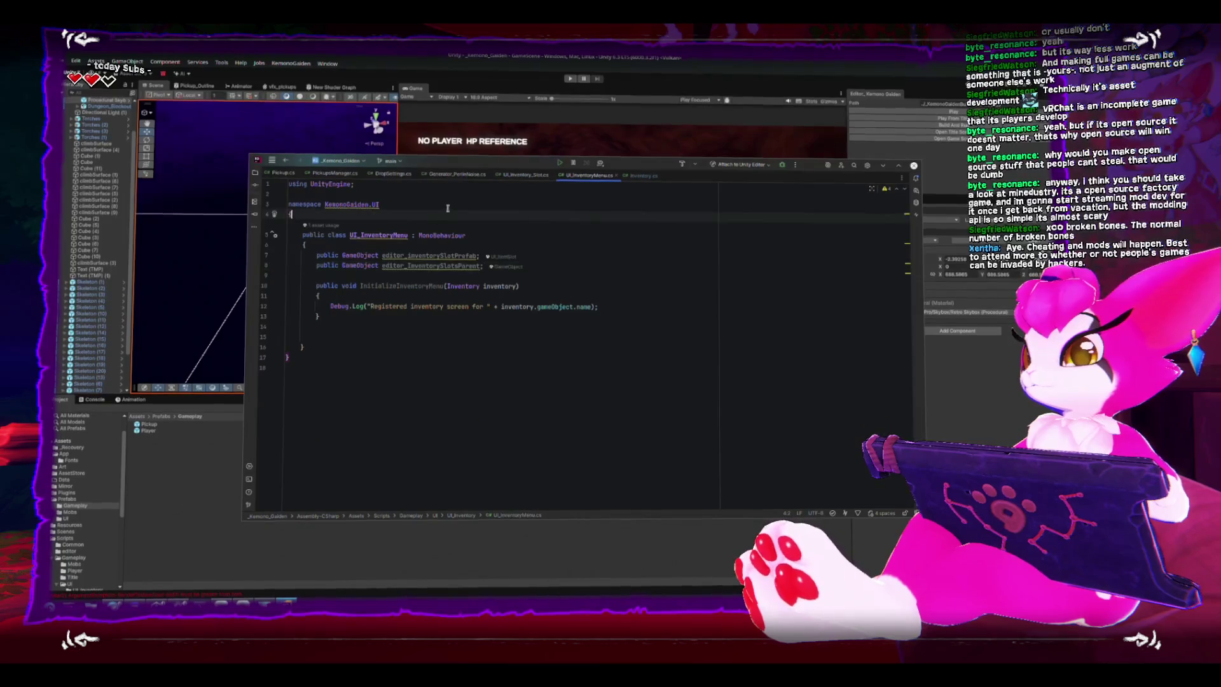
# - Add an empty Awake() method below InitializeInventoryMenu, removing the placeholder throw statement
pyautogui.press('Down')
pyautogui.press('Down')
pyautogui.press('Down')
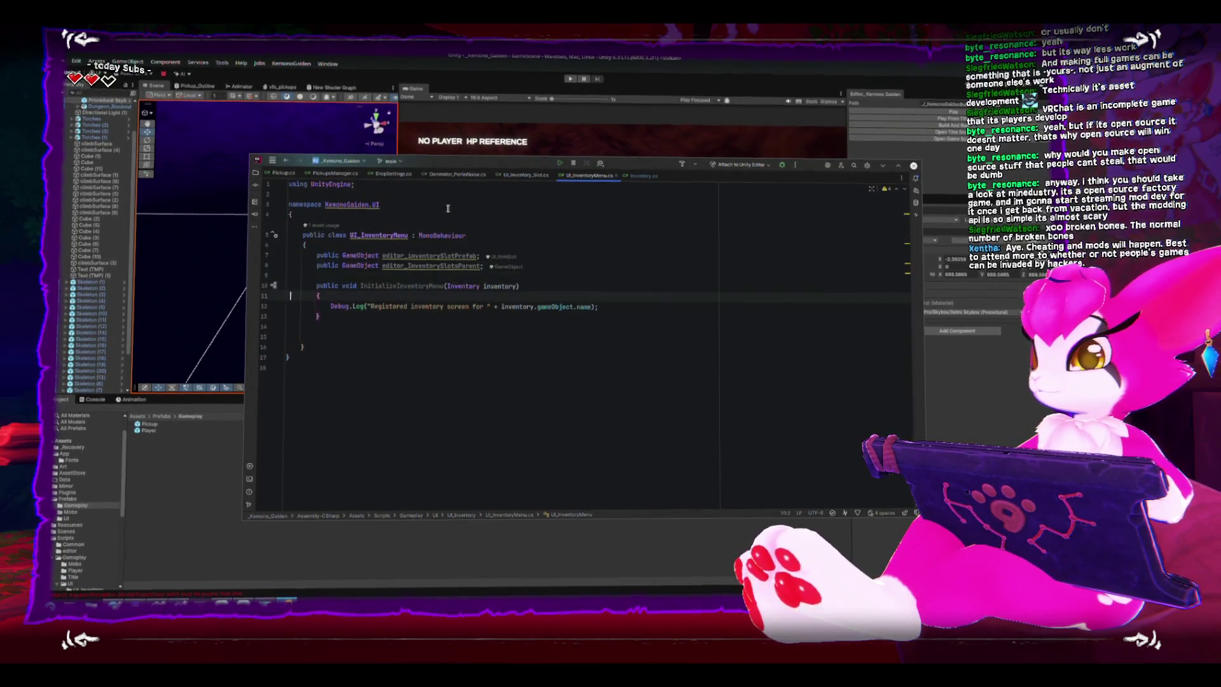
pyautogui.press('Down')
pyautogui.write('void awa')
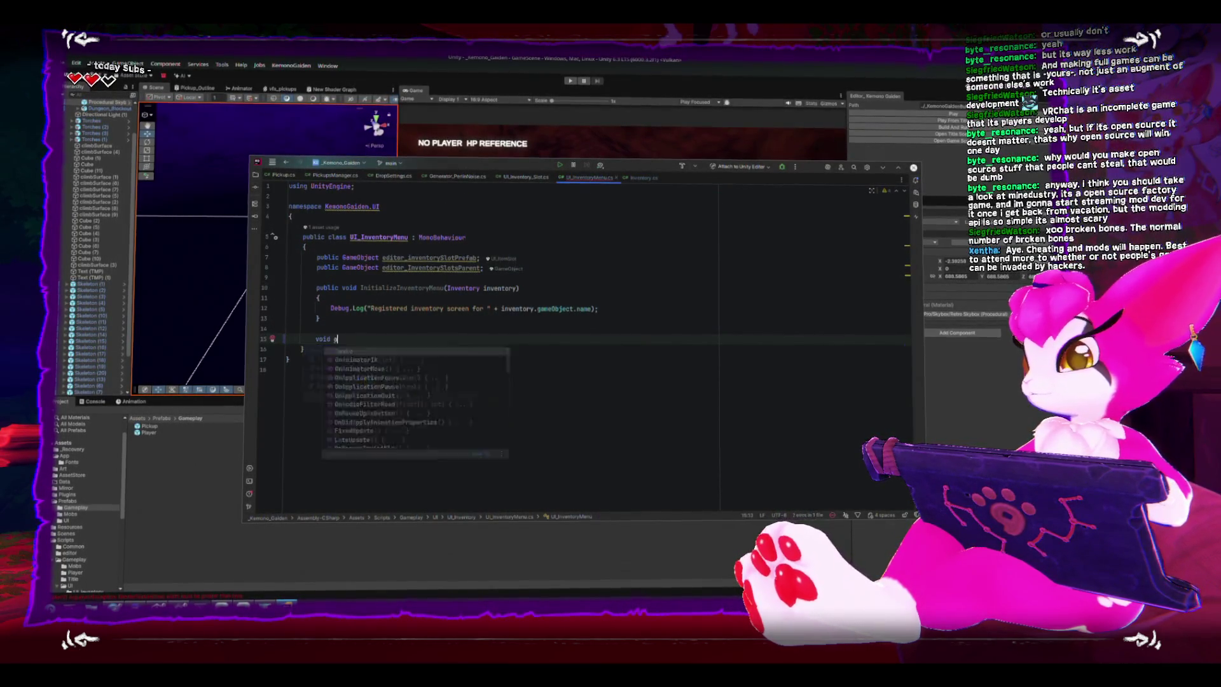
pyautogui.press('Return')
pyautogui.press('BackSpace')
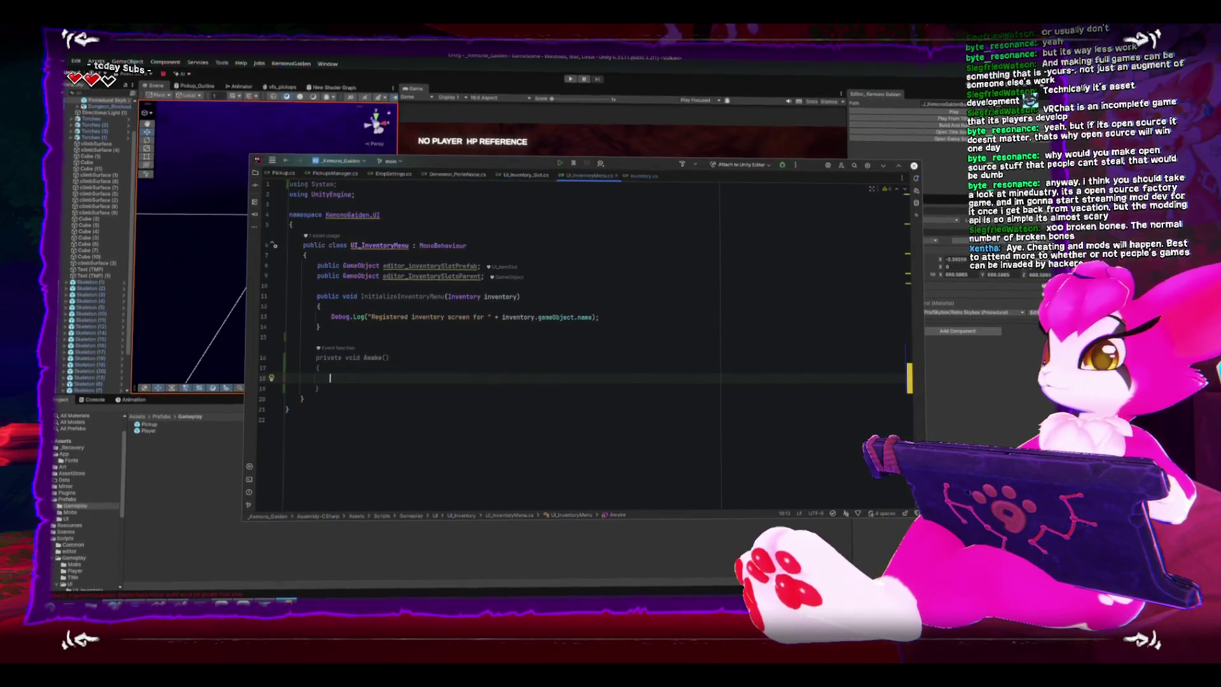
# - Change the end of the namespace name to UI.Player
pyautogui.press('Up')
pyautogui.press('Up')
pyautogui.press('Up')
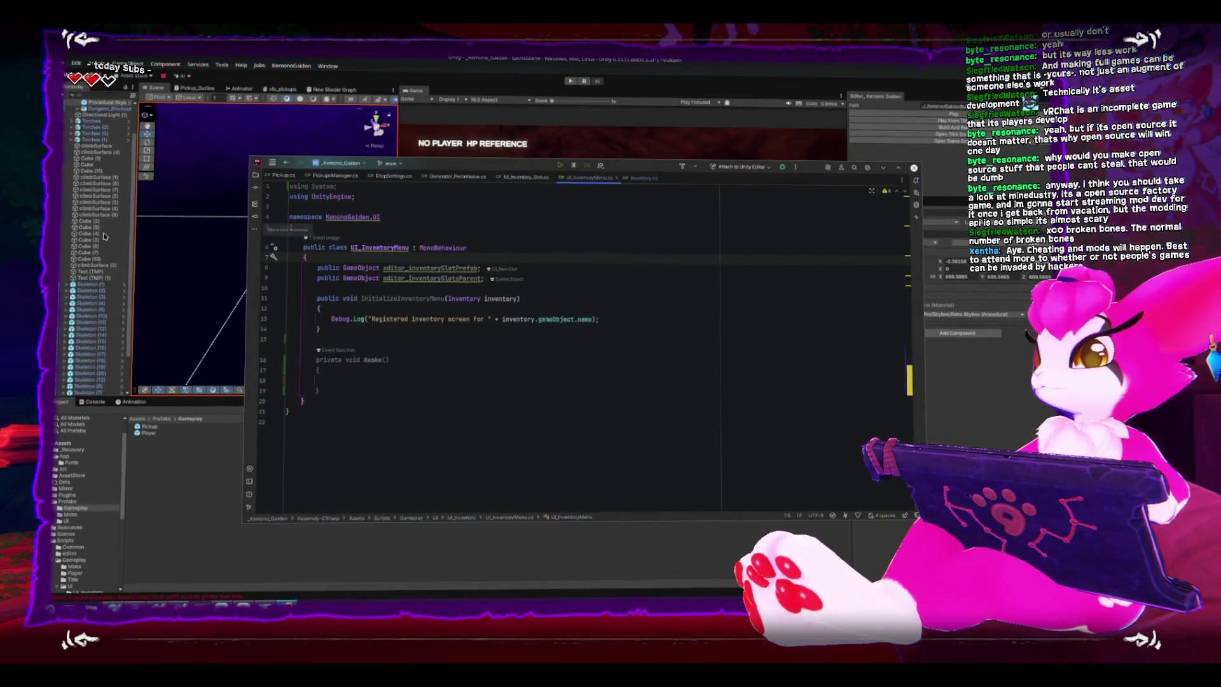
pyautogui.write('UI')
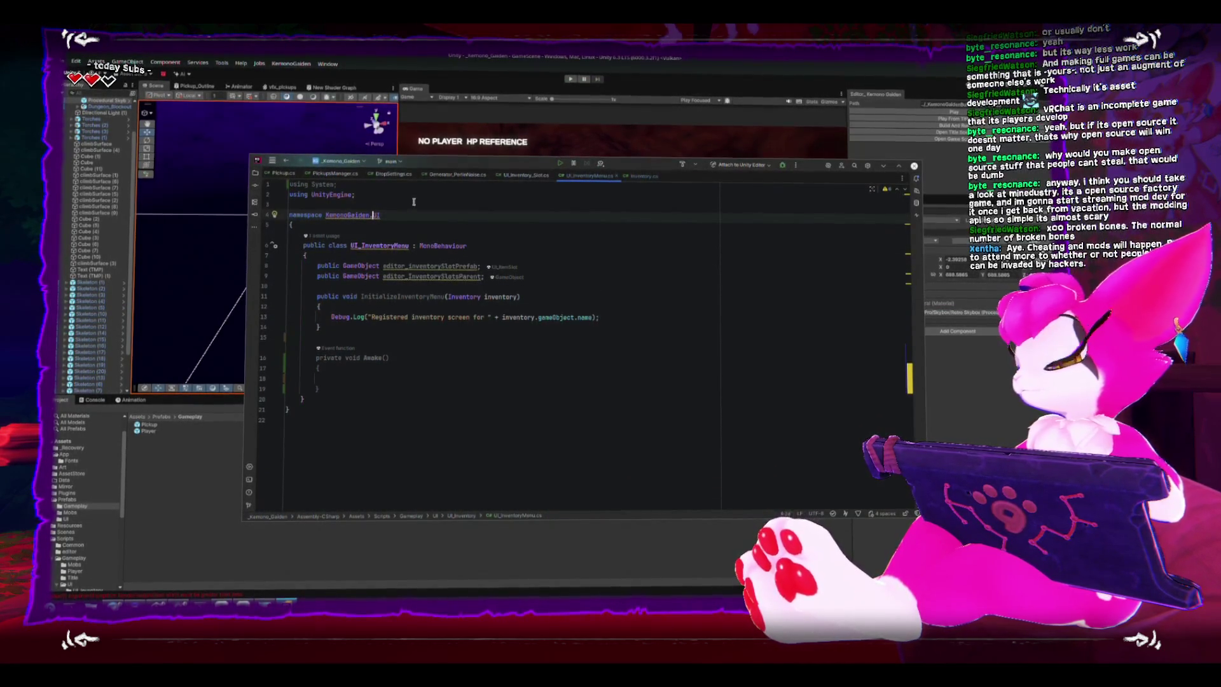
pyautogui.press('Left')
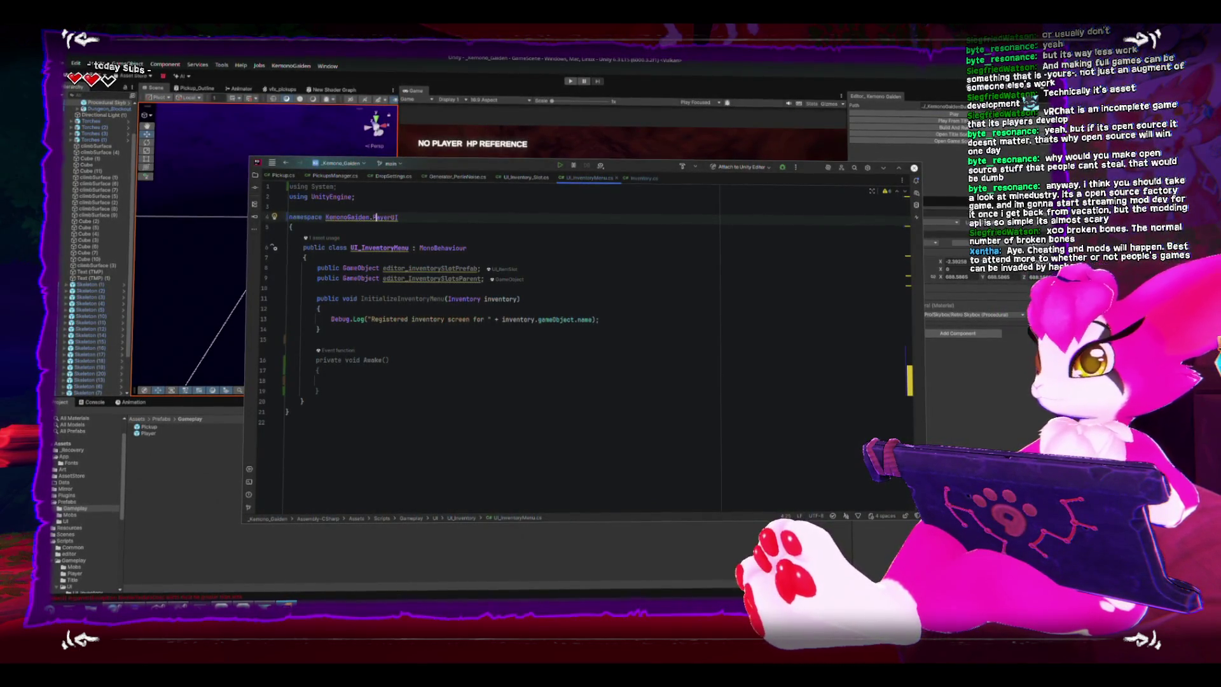
pyautogui.press('BackSpace')
pyautogui.press('Delete')
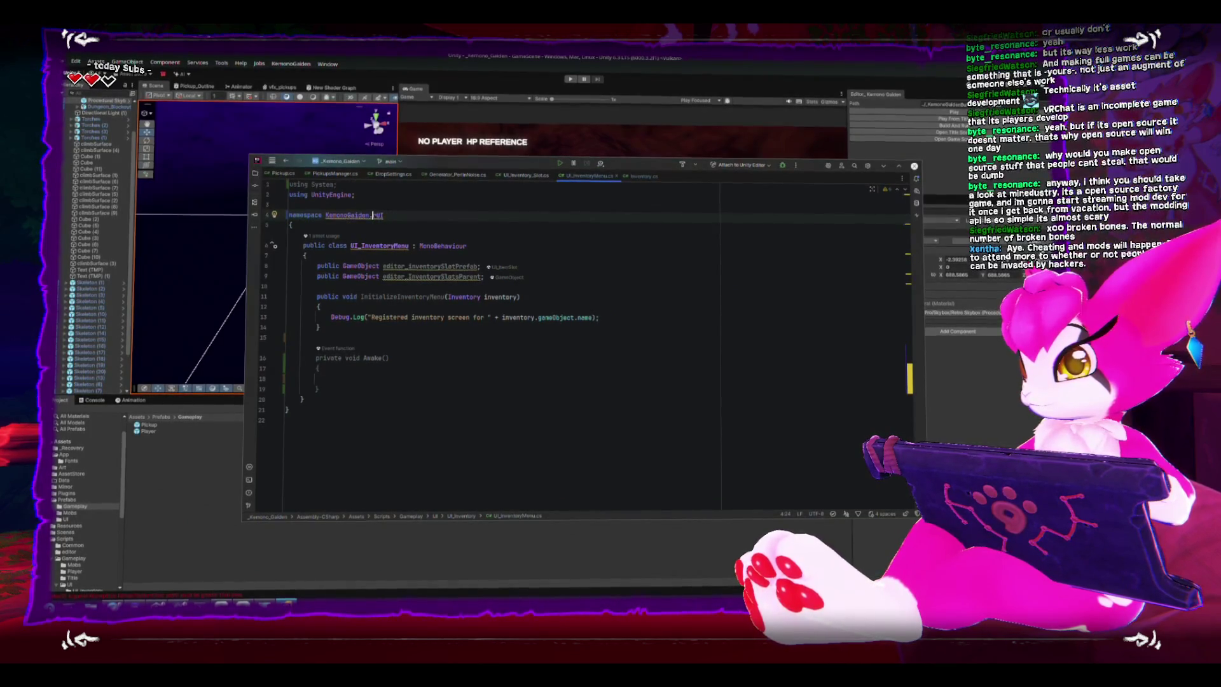
pyautogui.write('.Player')
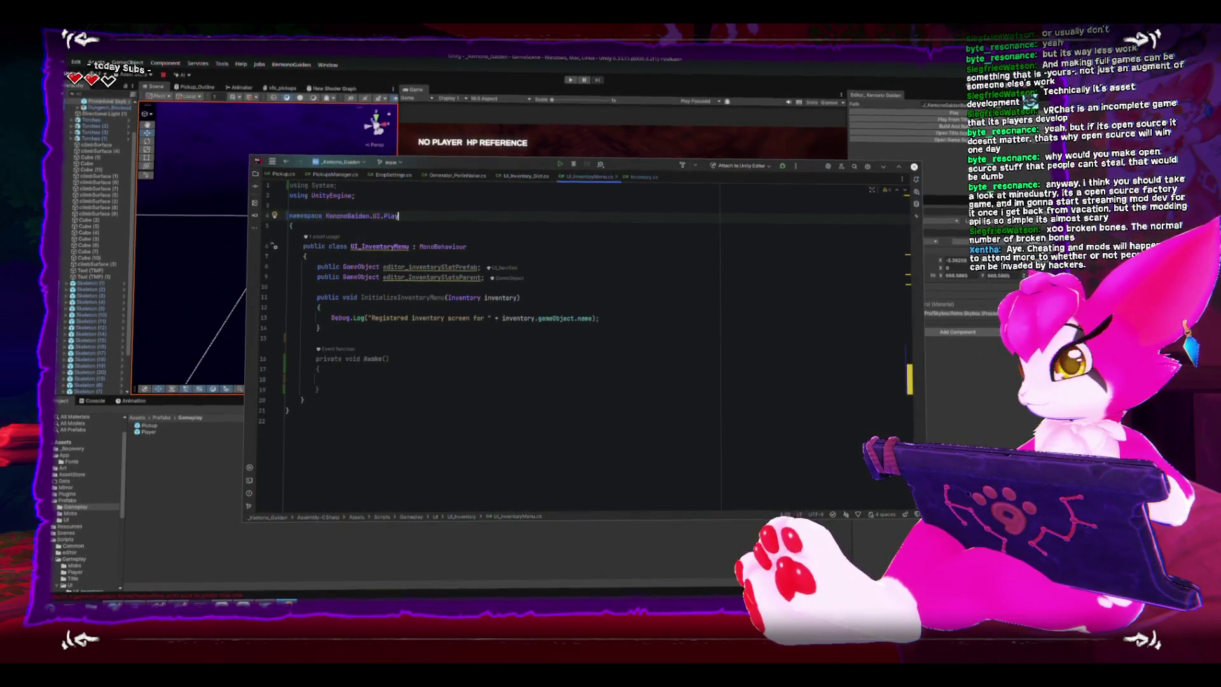
# - Add a comment above the namespace: ui.player holds game-wide menus showing local player information
pyautogui.click(410, 380)
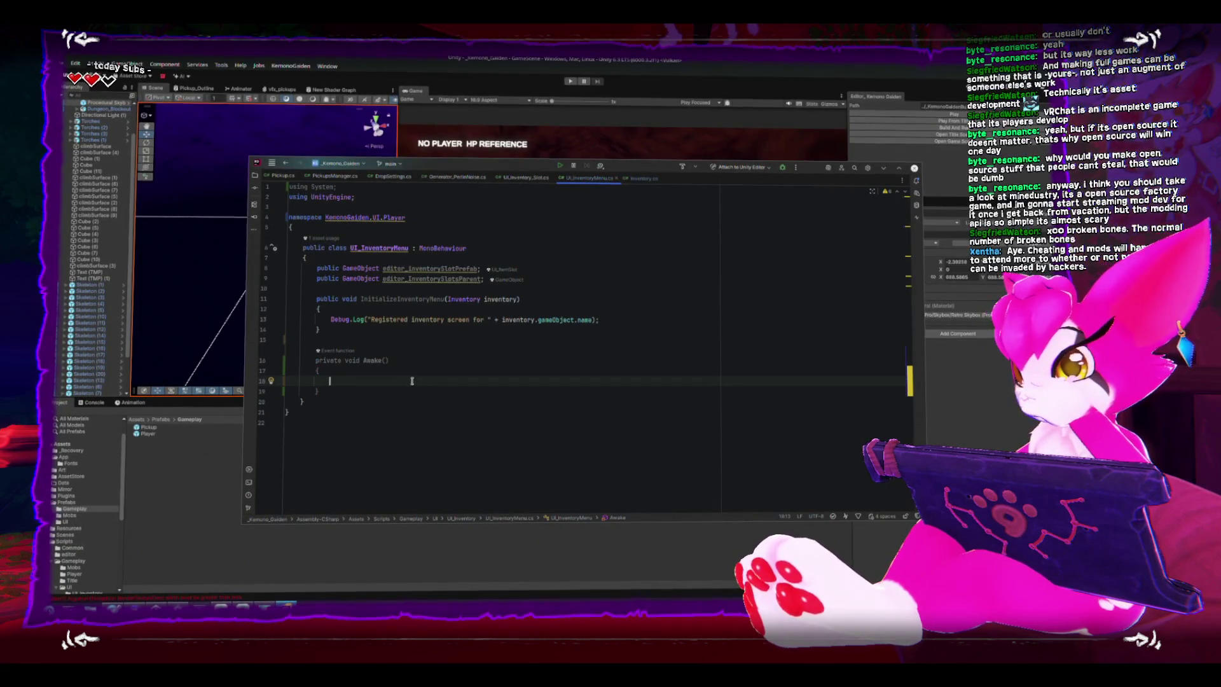
pyautogui.click(568, 265)
pyautogui.press('Down')
pyautogui.press('Up')
pyautogui.press('Up')
pyautogui.press('Up')
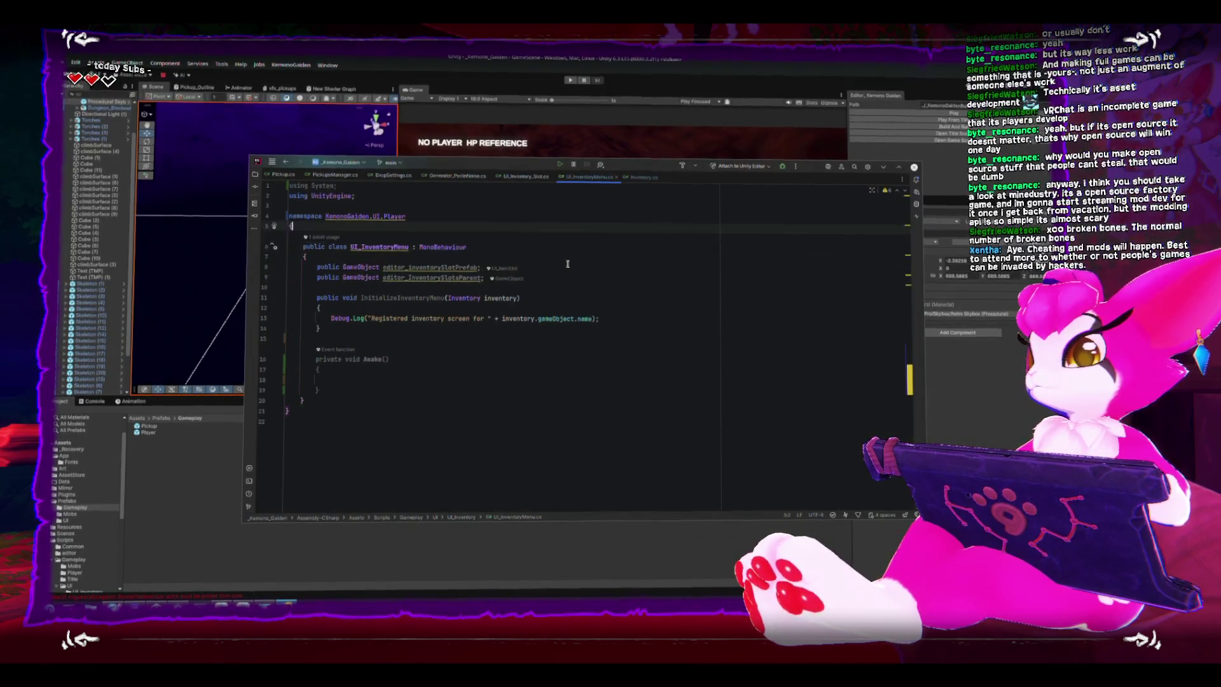
pyautogui.press('Return')
pyautogui.write('/ui')
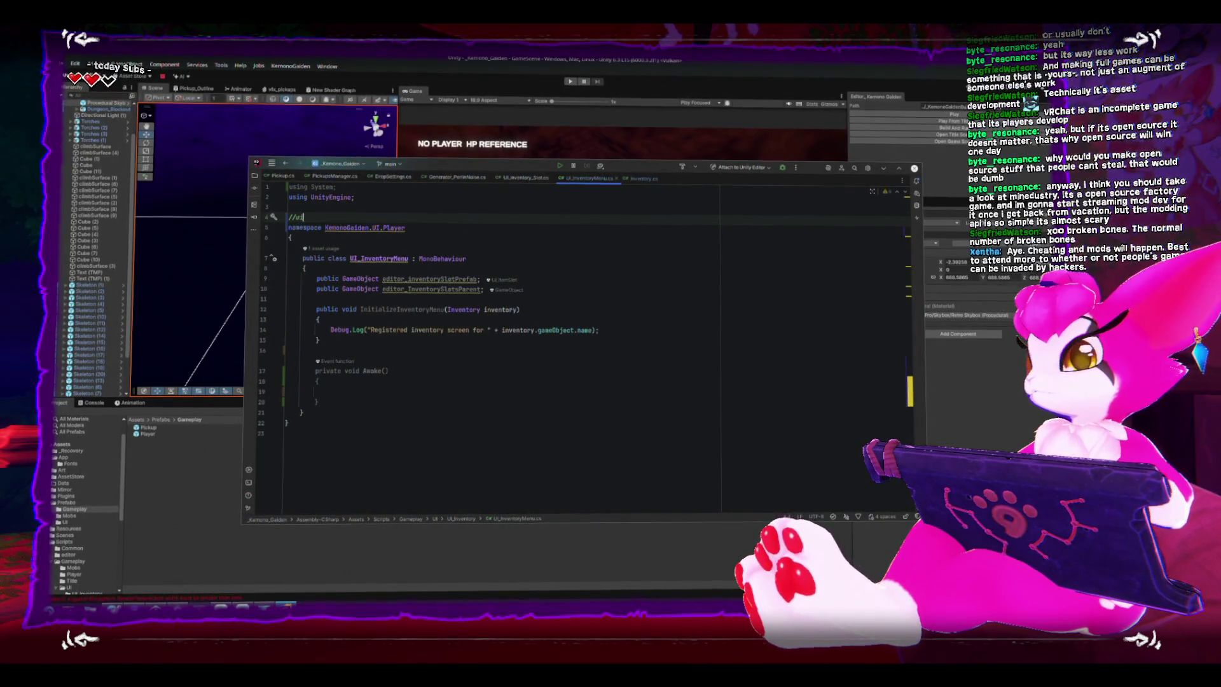
pyautogui.write('.player namesp')
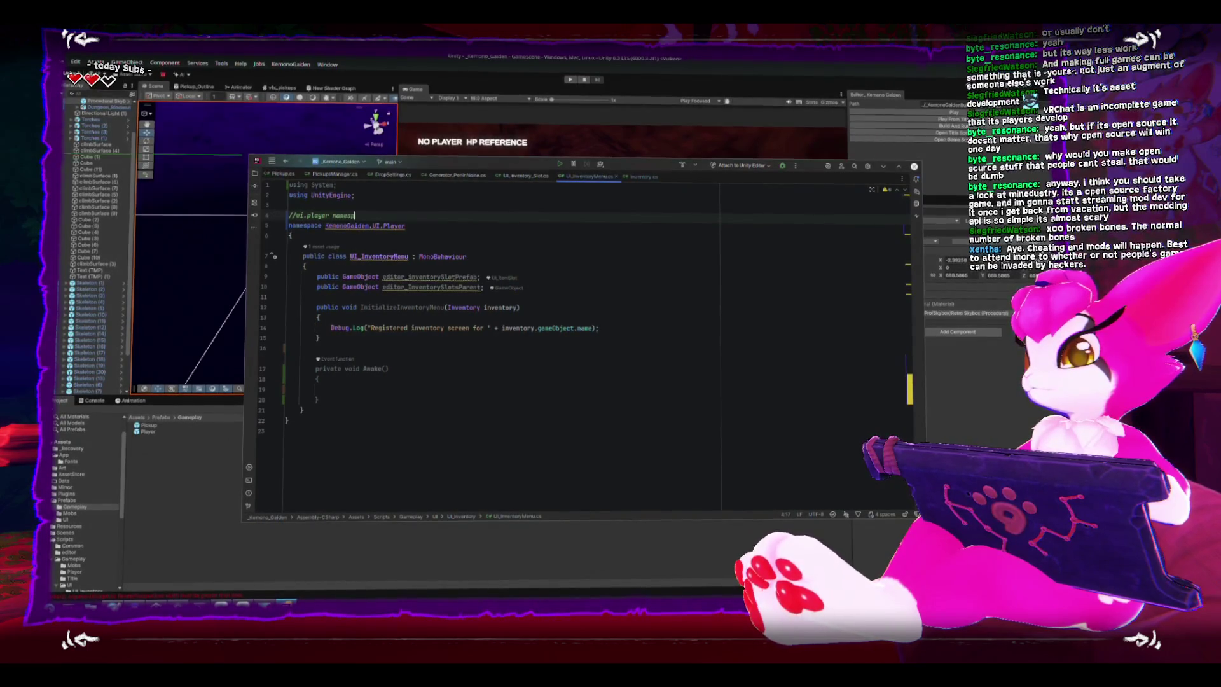
pyautogui.write('ace is for menus that t')
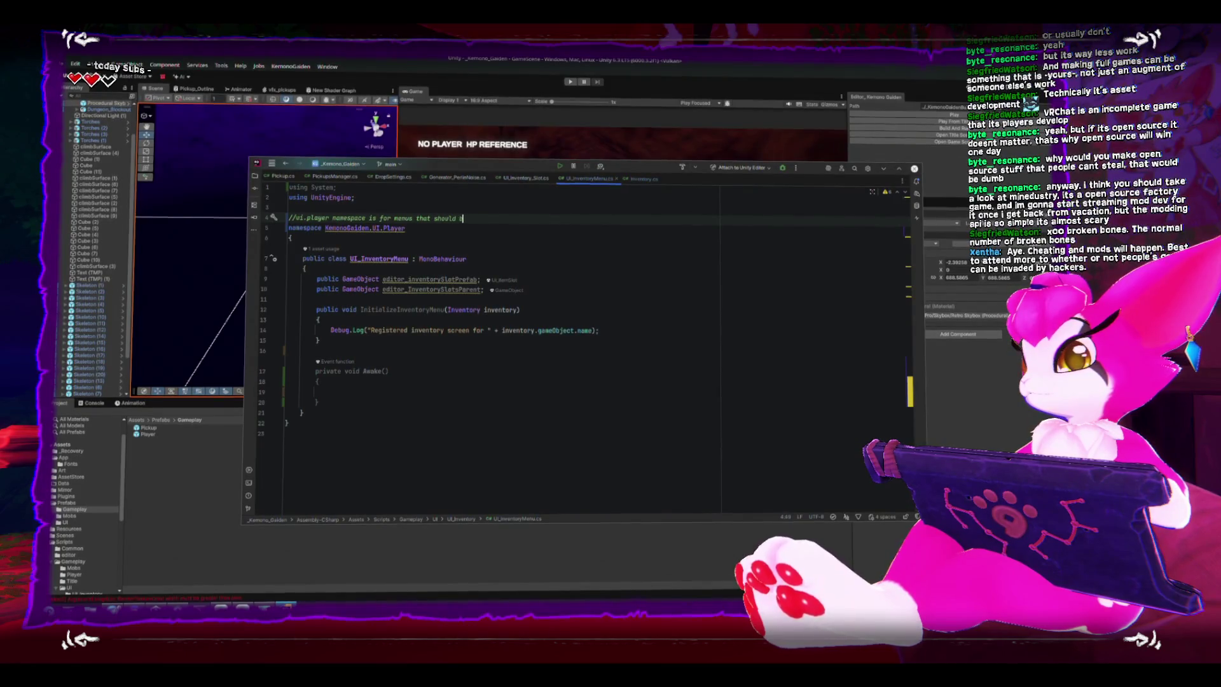
pyautogui.press('BackSpace')
pyautogui.press('BackSpace')
pyautogui.press('BackSpace')
pyautogui.write('will be pr')
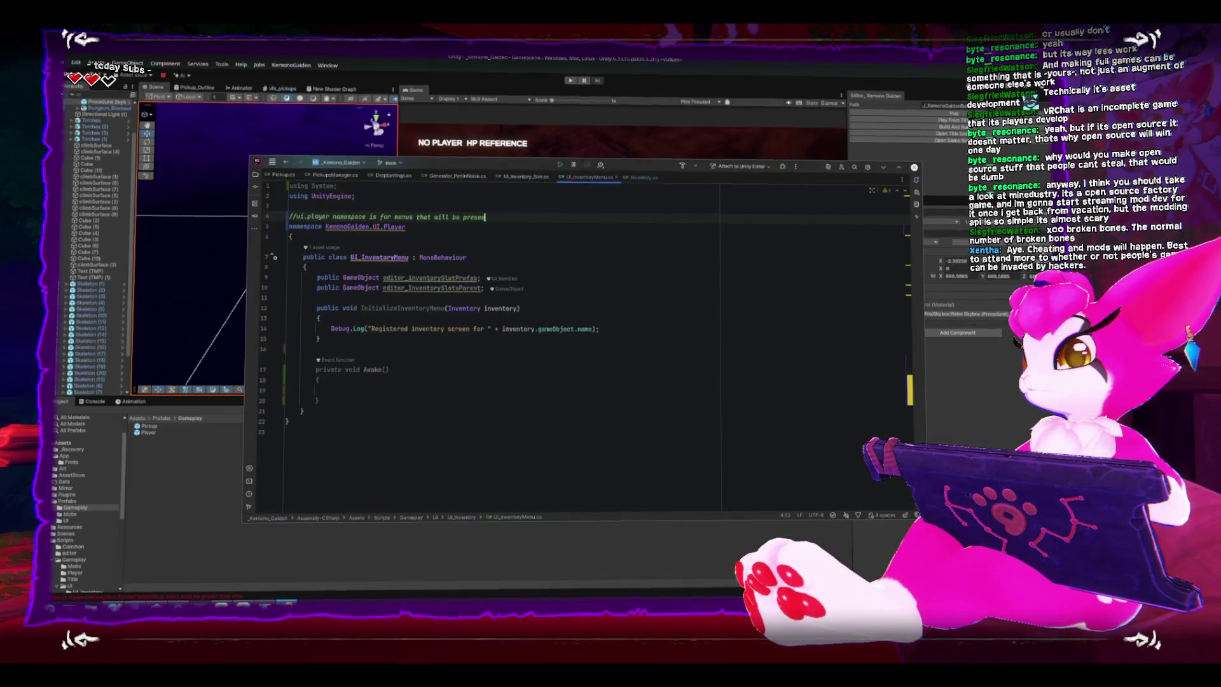
pyautogui.write('esent in the entir')
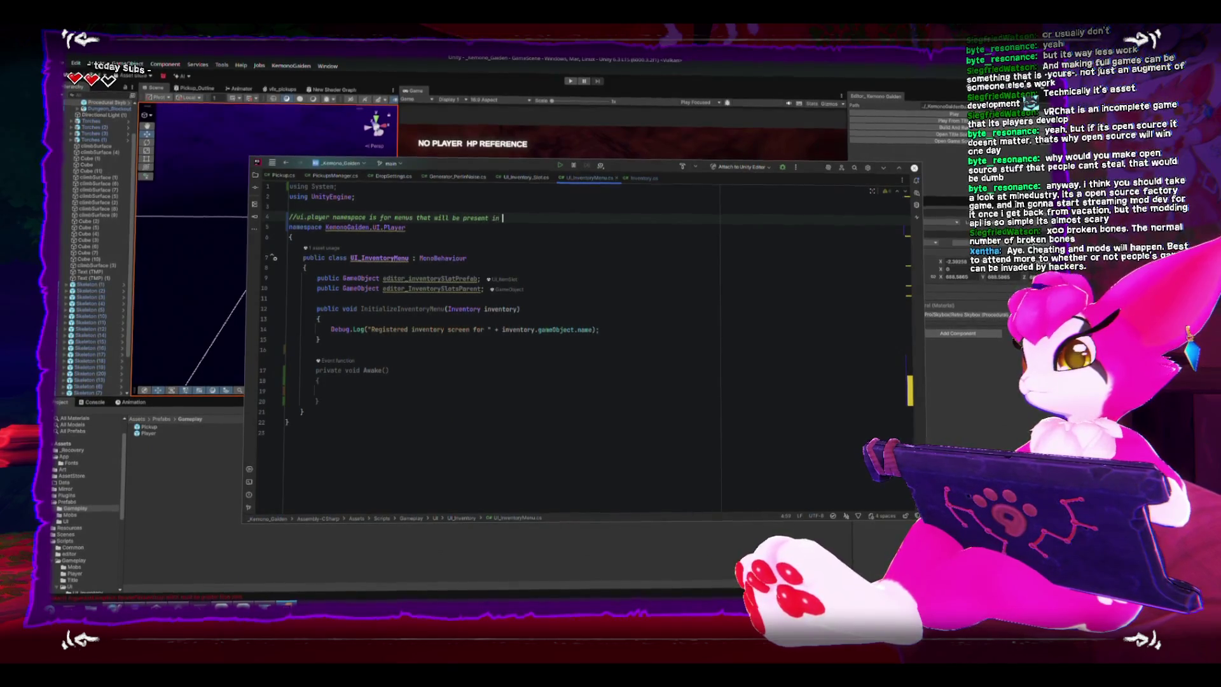
pyautogui.write('e game showing information about the local player')
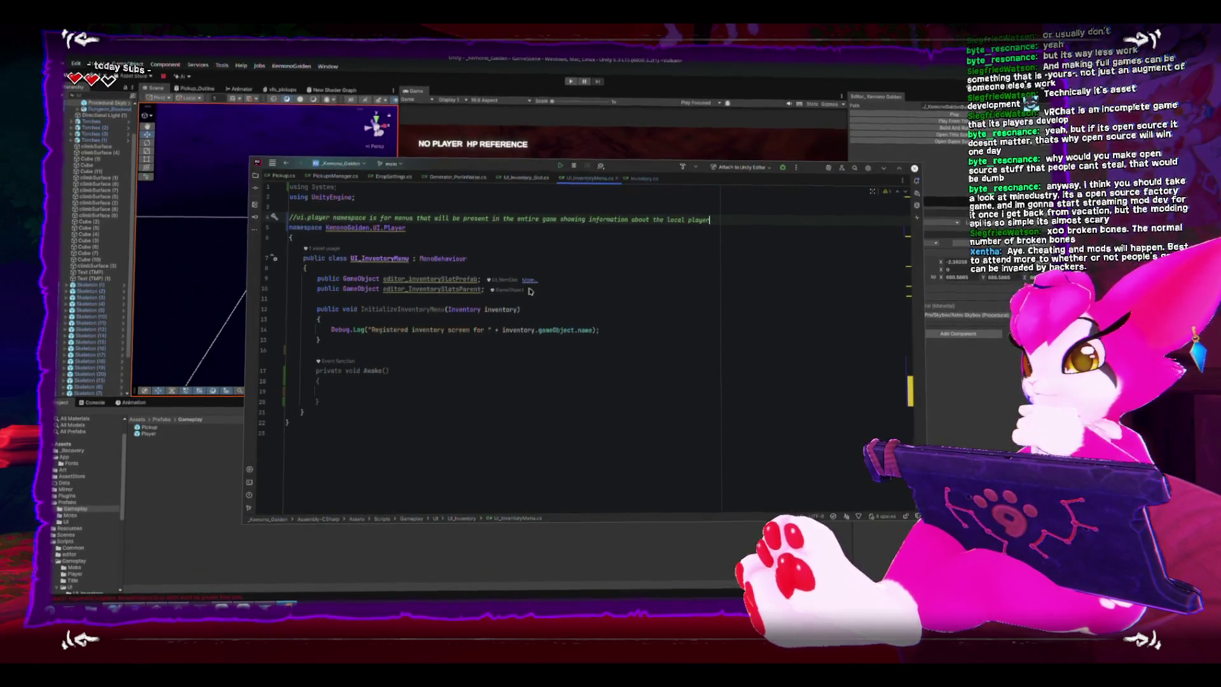
pyautogui.click(528, 392)
# - Declare 'private static UI_InventoryMenu instance;' under the class opening brace
pyautogui.click(559, 269)
pyautogui.press('Return')
pyautogui.press('Return')
pyautogui.press('Up')
pyautogui.write('UI')
pyautogui.press('Escape')
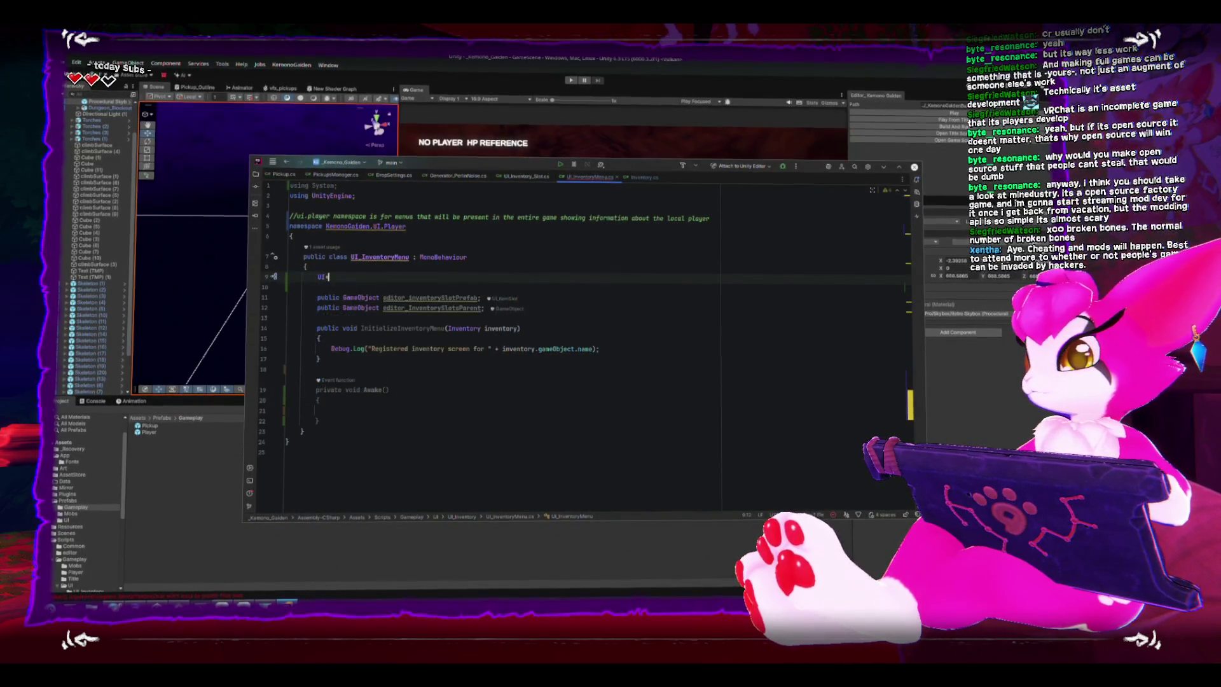
pyautogui.write('_I')
pyautogui.press('Return')
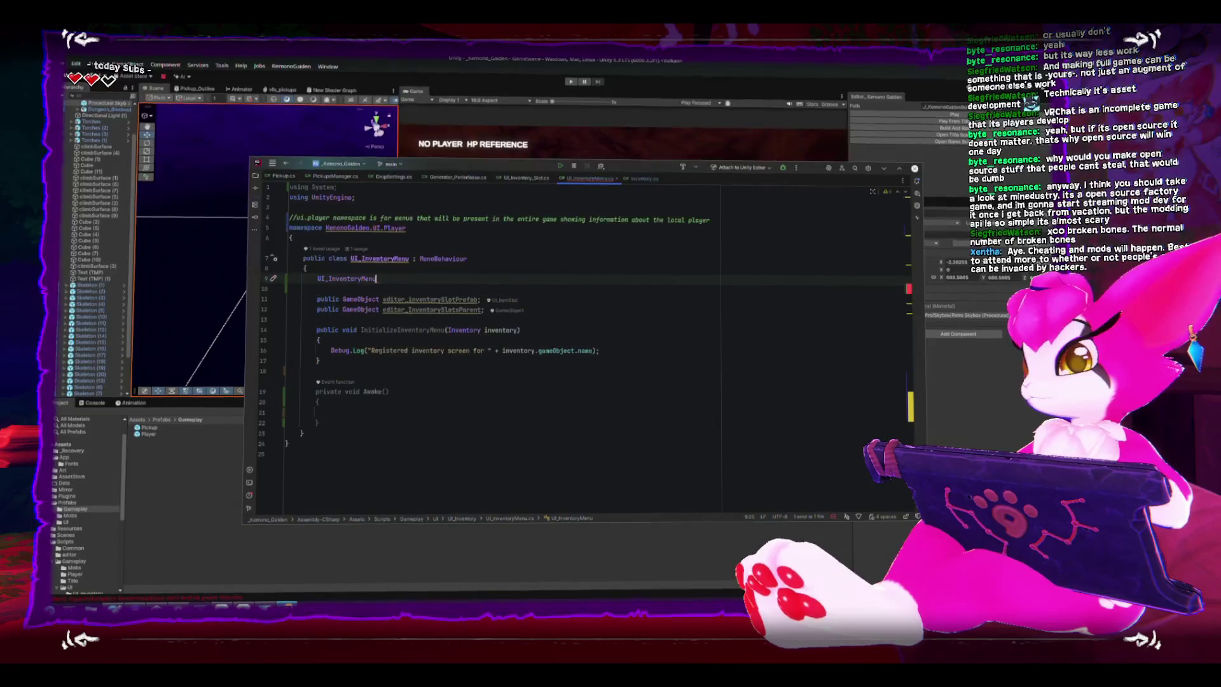
pyautogui.press('Home')
pyautogui.write('static')
pyautogui.press('End')
pyautogui.write('instance;')
pyautogui.press('Home')
pyautogui.write('private')
pyautogui.press('End')
# - Write 'instance = this;' inside Awake() and open a new line below the method
pyautogui.click(421, 415)
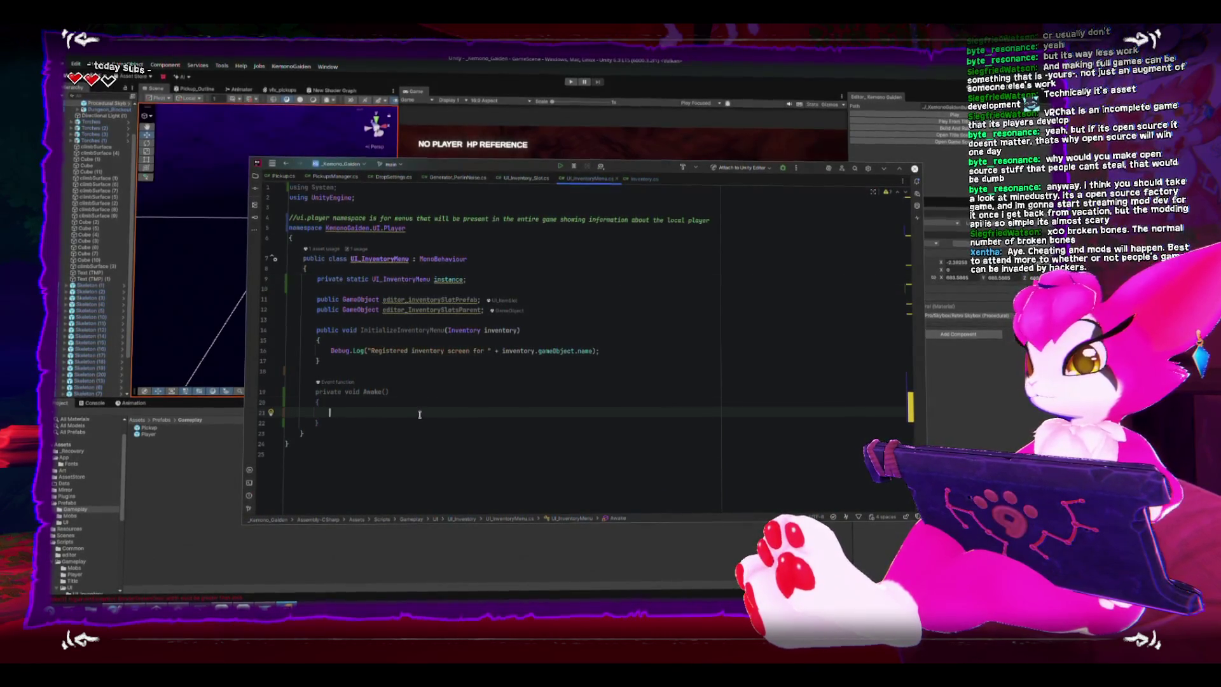
pyautogui.write('instance = this;')
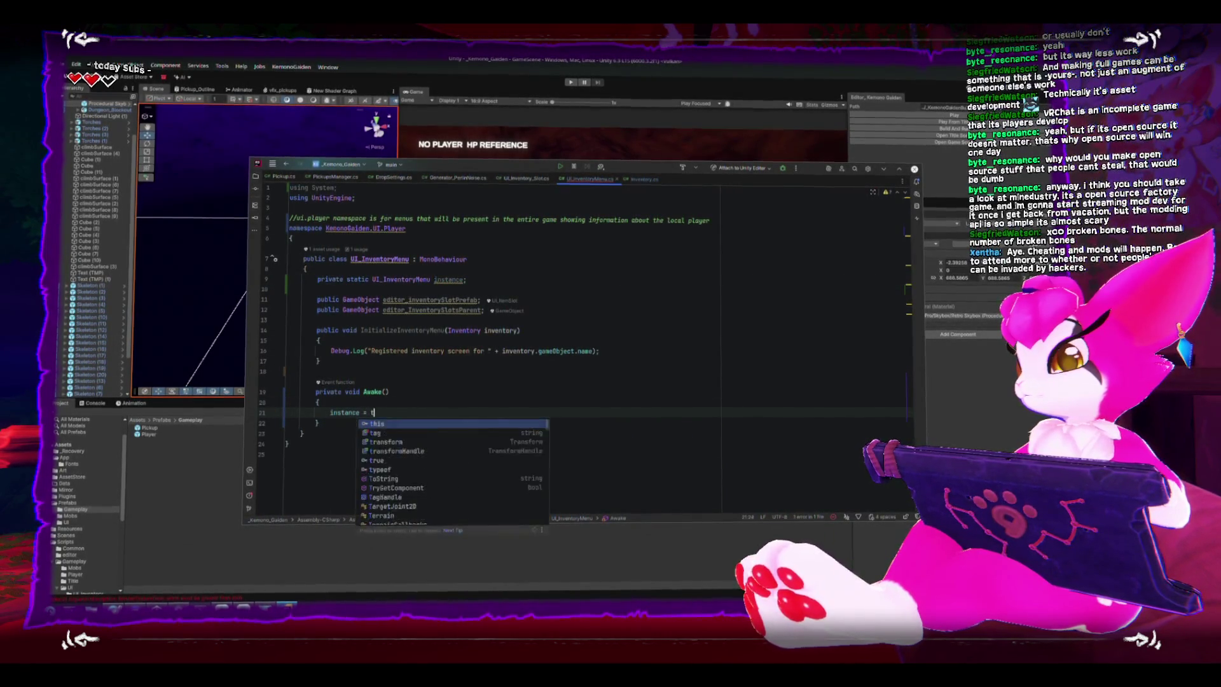
pyautogui.press('Down')
pyautogui.press('Return')
pyautogui.press('Return')
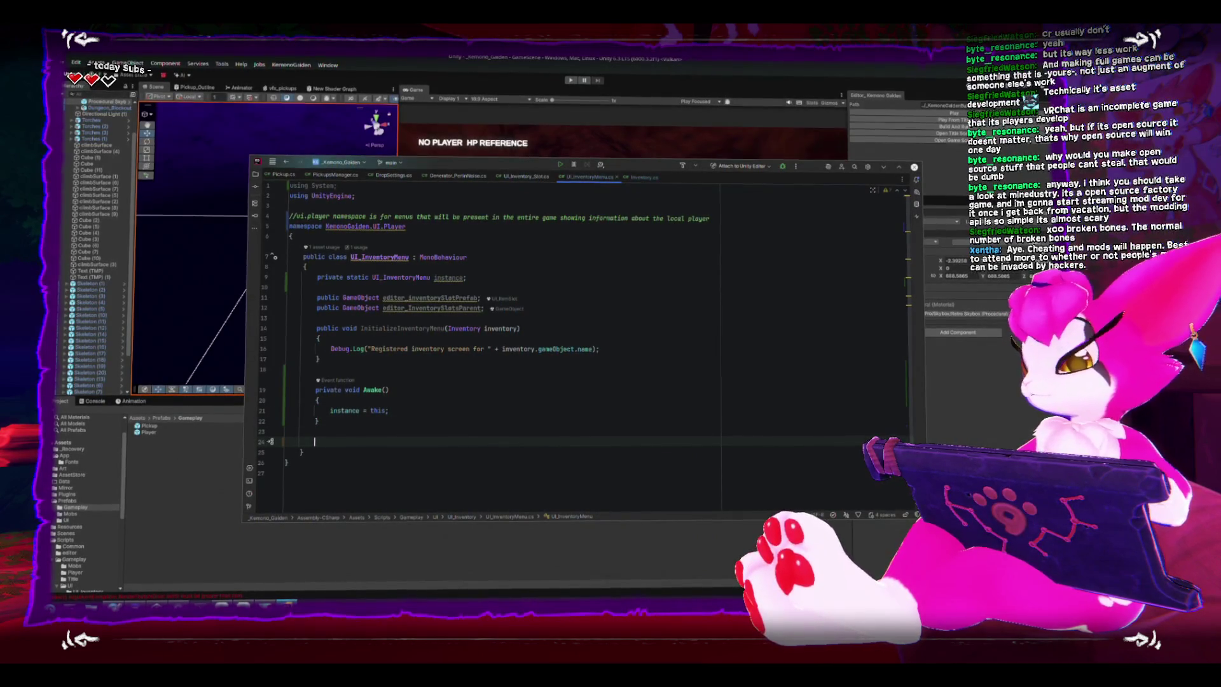
pyautogui.write('static ')
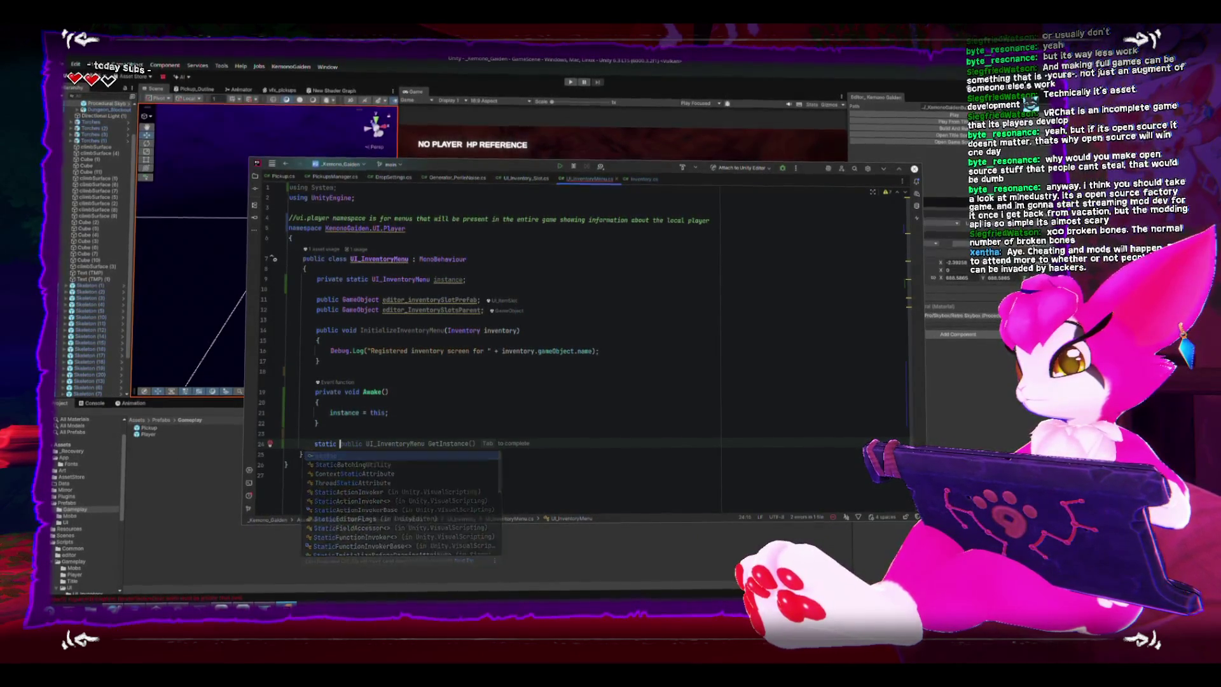
pyautogui.write('public void')
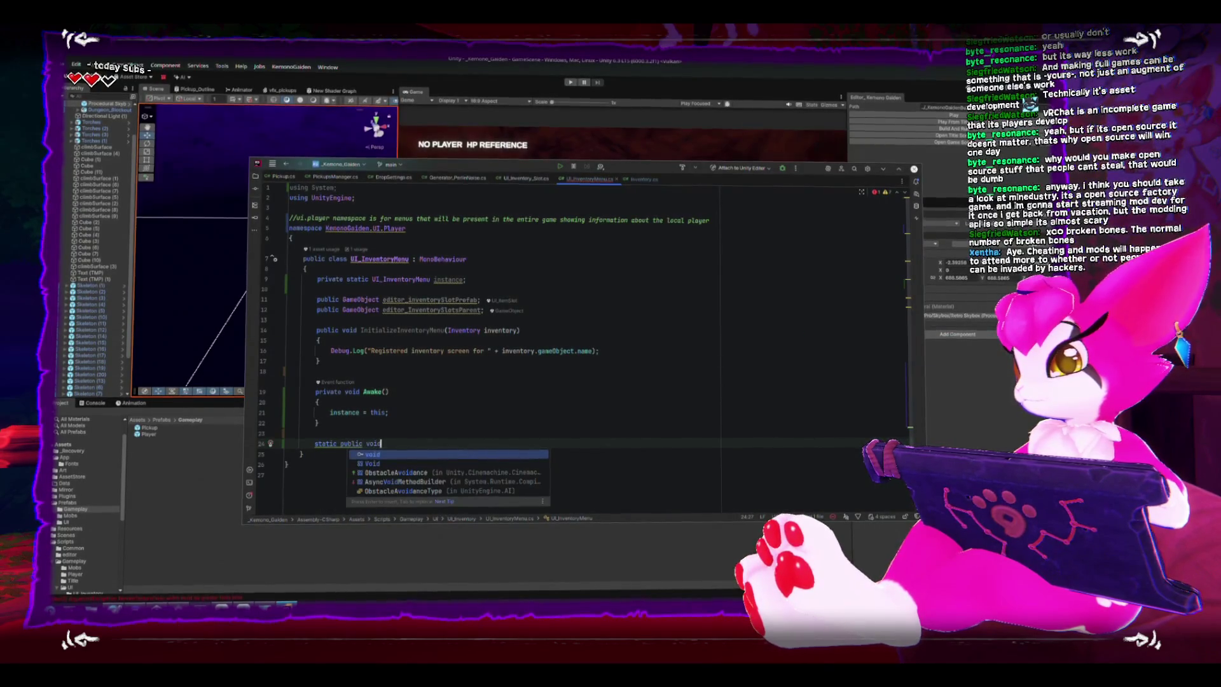
pyautogui.press('BackSpace')
# - Insert 'static' after 'public' in the InitializeInventoryMenu declaration
pyautogui.click(319, 329)
pyautogui.write('static')
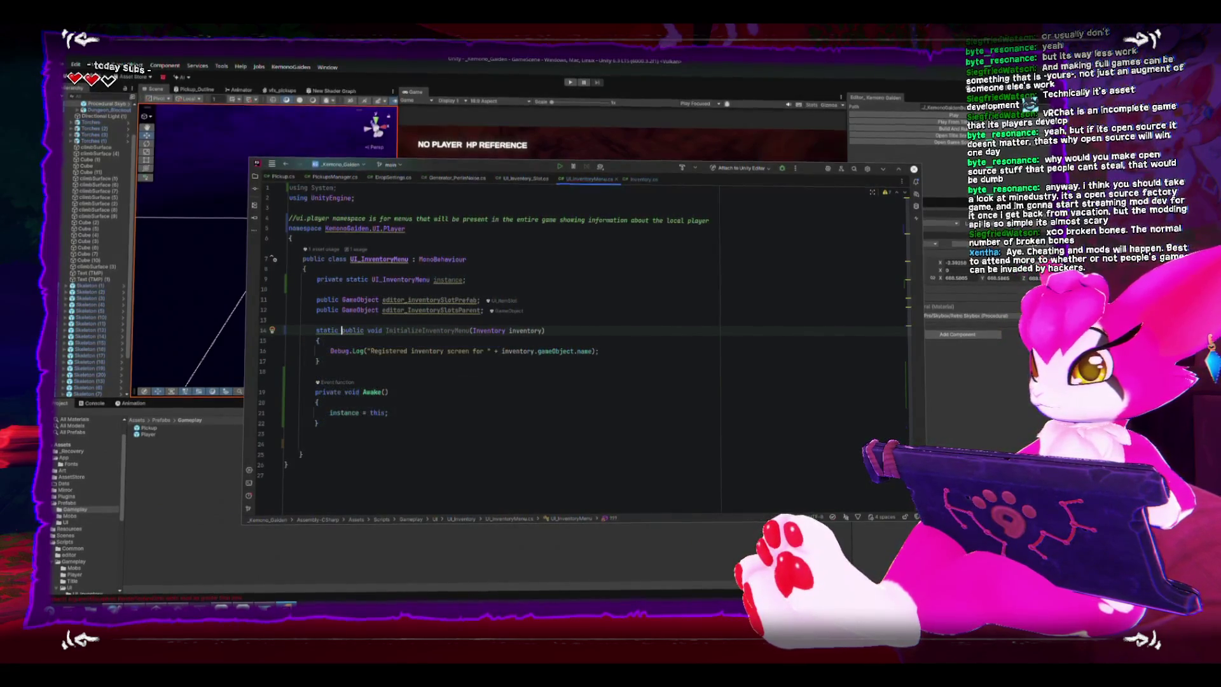
pyautogui.click(340, 330)
pyautogui.write('static')
# - Open blank lines inside InitializeInventoryMenu and above it, beginning a new 'public' declaration
pyautogui.press('Down')
pyautogui.press('Down')
pyautogui.press('End')
pyautogui.press('Return')
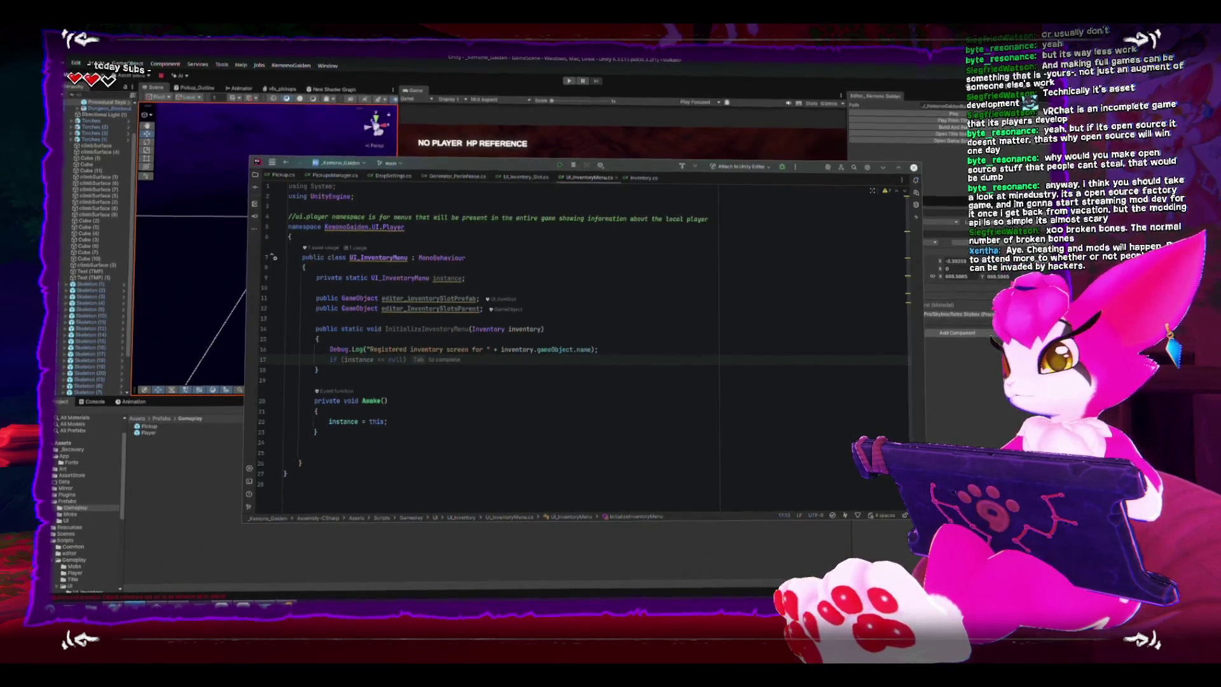
pyautogui.press('Escape')
pyautogui.click(611, 341)
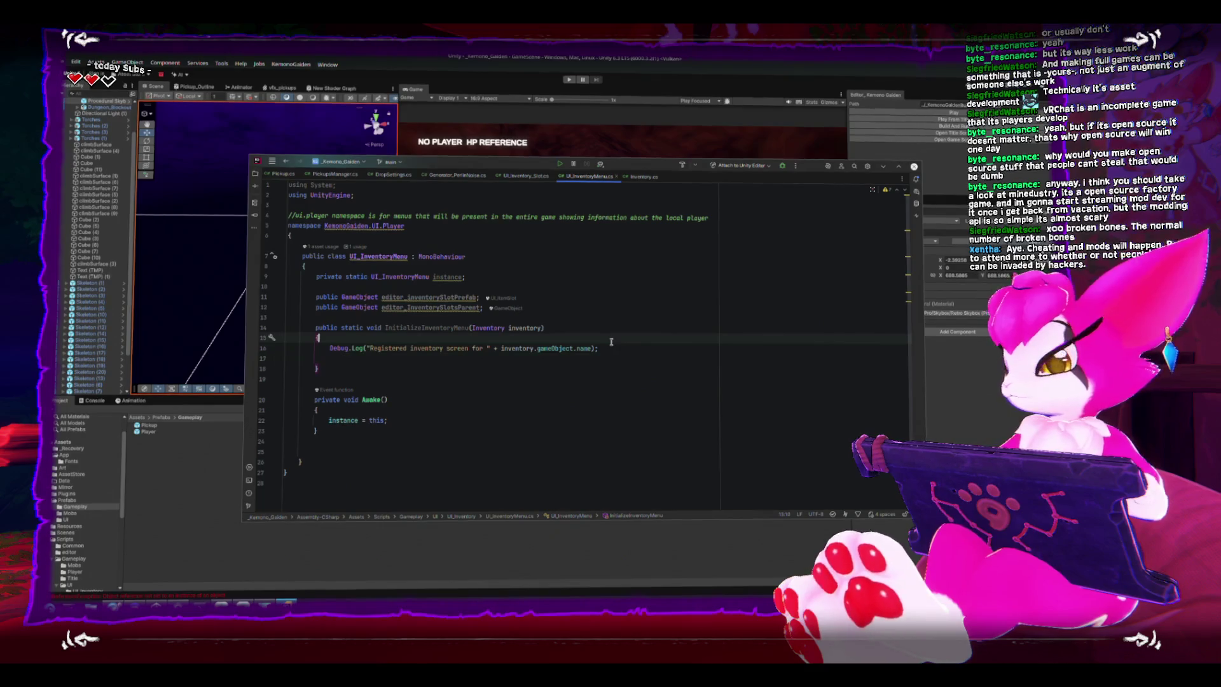
pyautogui.press('Return')
pyautogui.press('Return')
pyautogui.press('Up')
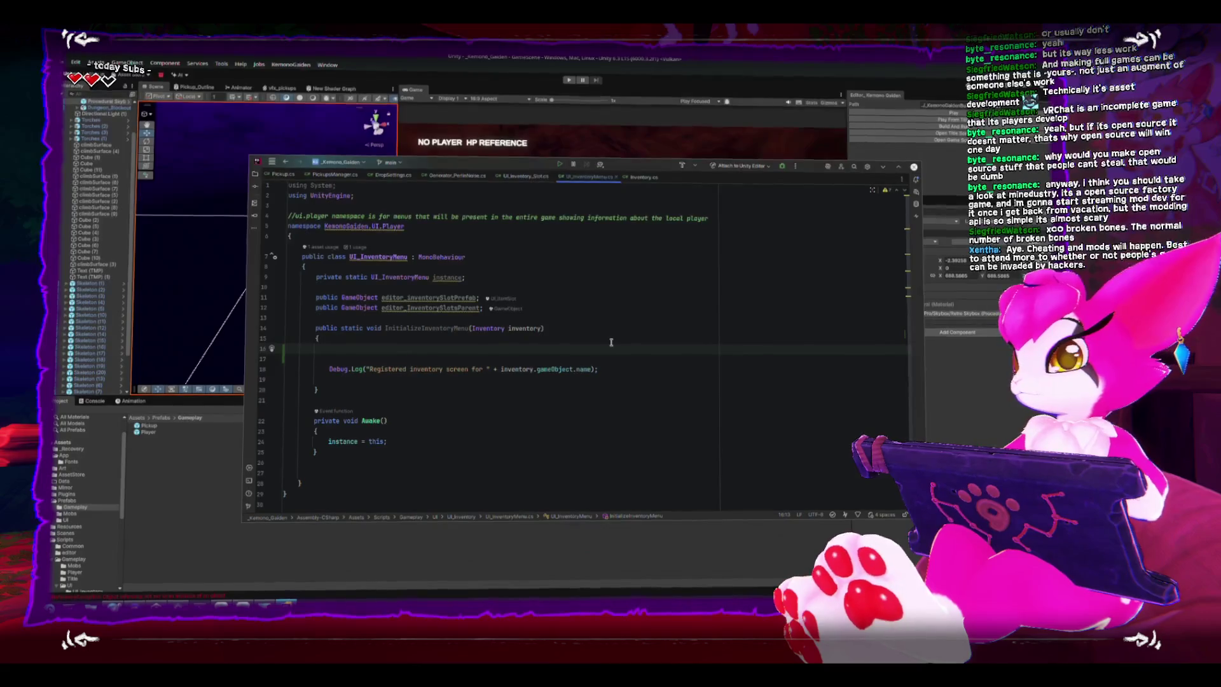
pyautogui.press('Up')
pyautogui.press('Up')
pyautogui.press('Up')
pyautogui.press('Return')
pyautogui.press('Return')
pyautogui.press('Up')
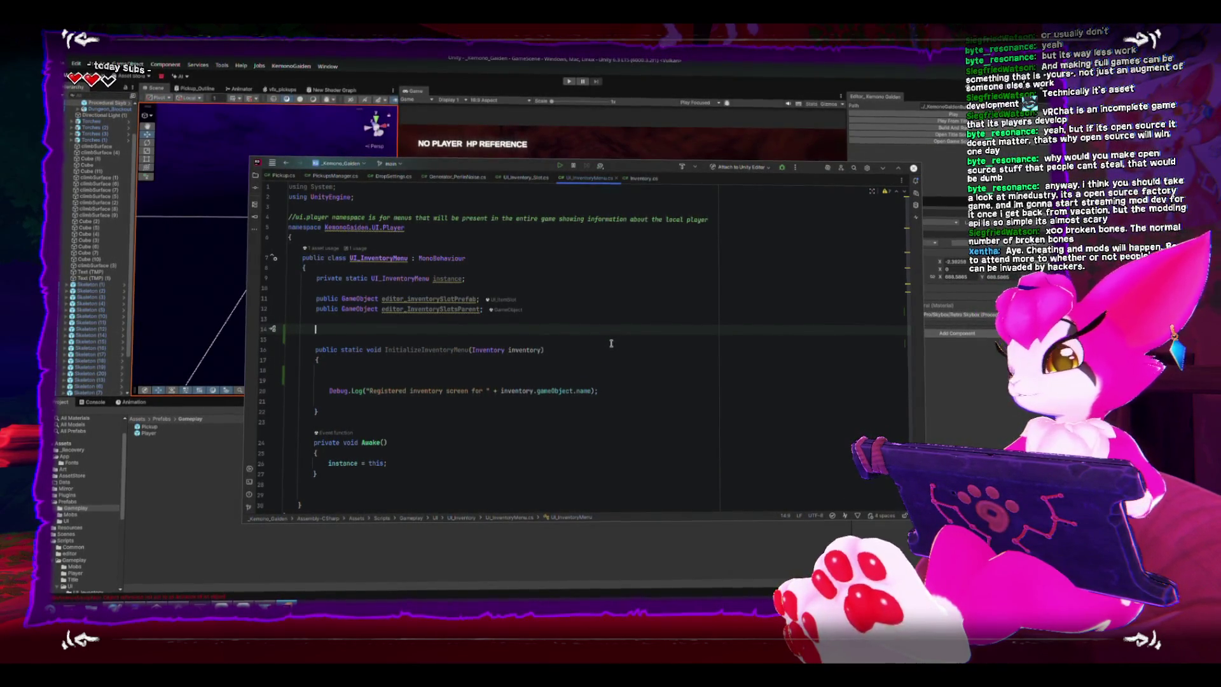
pyautogui.write('public')
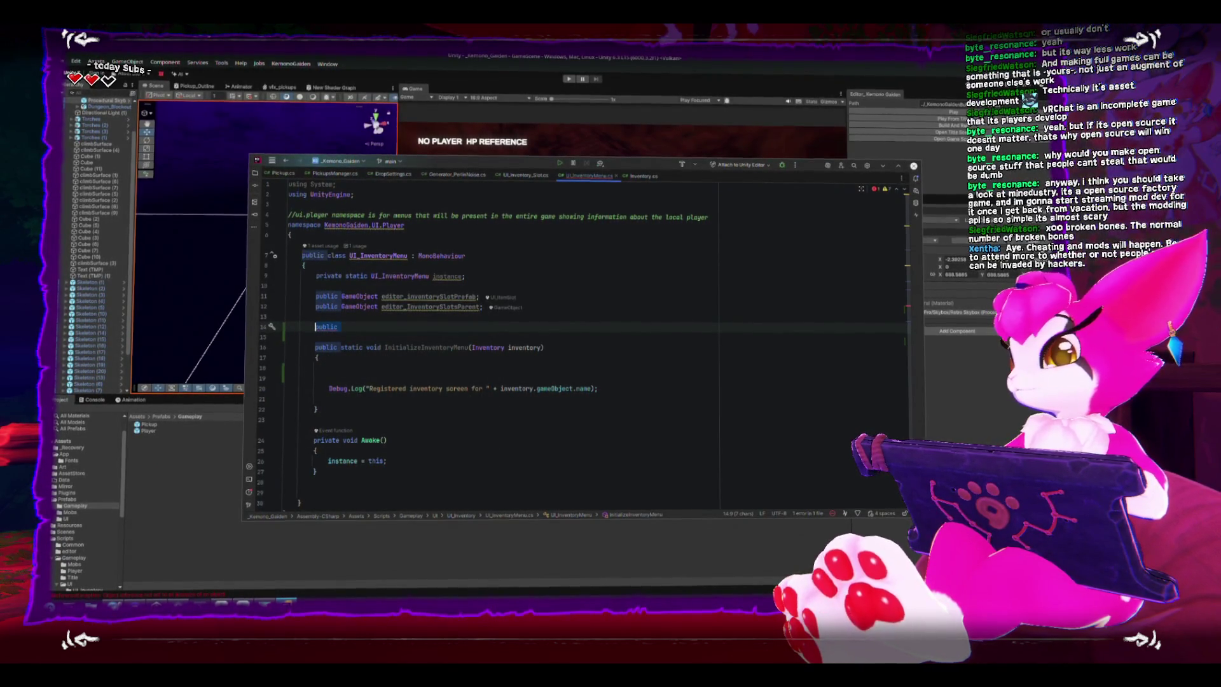
# - Declare a [ShowInInspector] private Inventory playerInventory field, importing Sirenix.OdinInspector
pyautogui.press('BackSpace')
pyautogui.press('BackSpace')
pyautogui.press('BackSpace')
pyautogui.write('Inventory ')
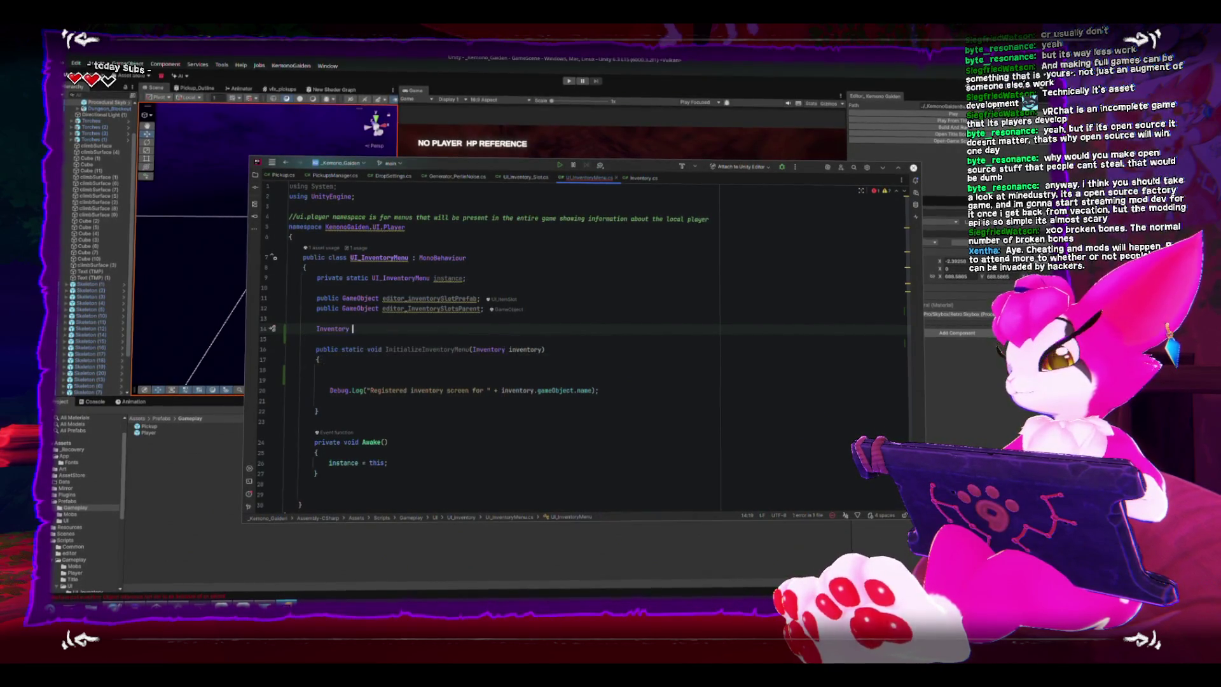
pyautogui.write('playerIntentor')
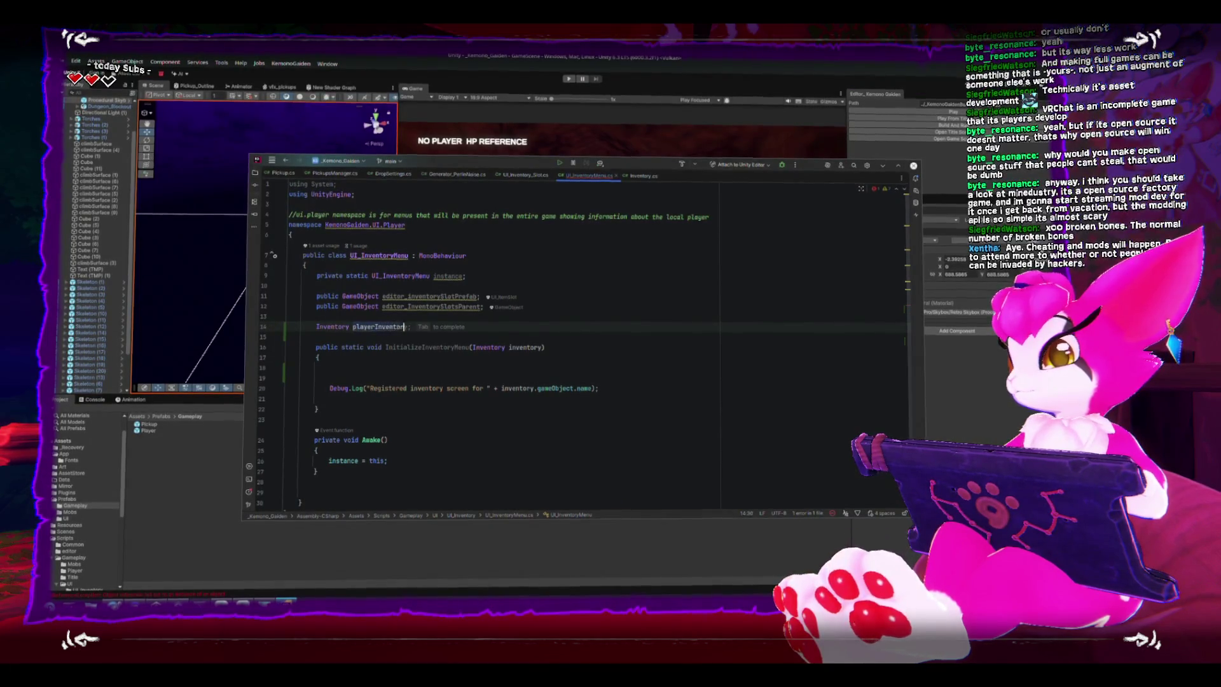
pyautogui.press('Tab')
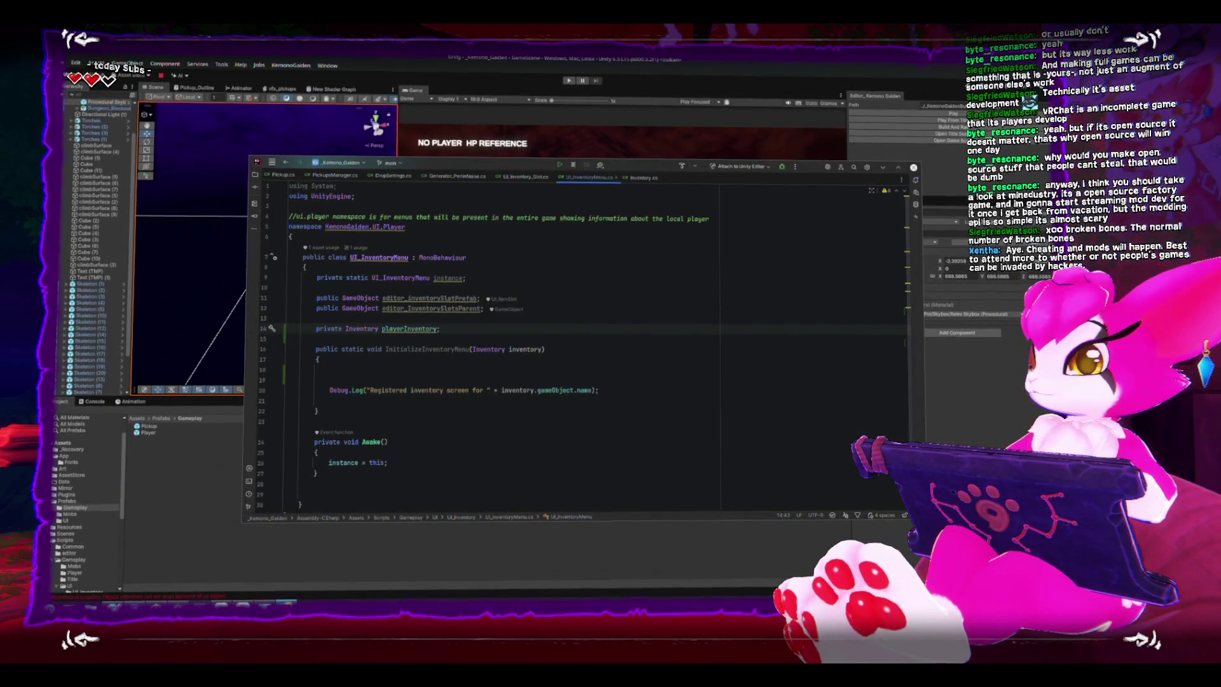
pyautogui.press('Return')
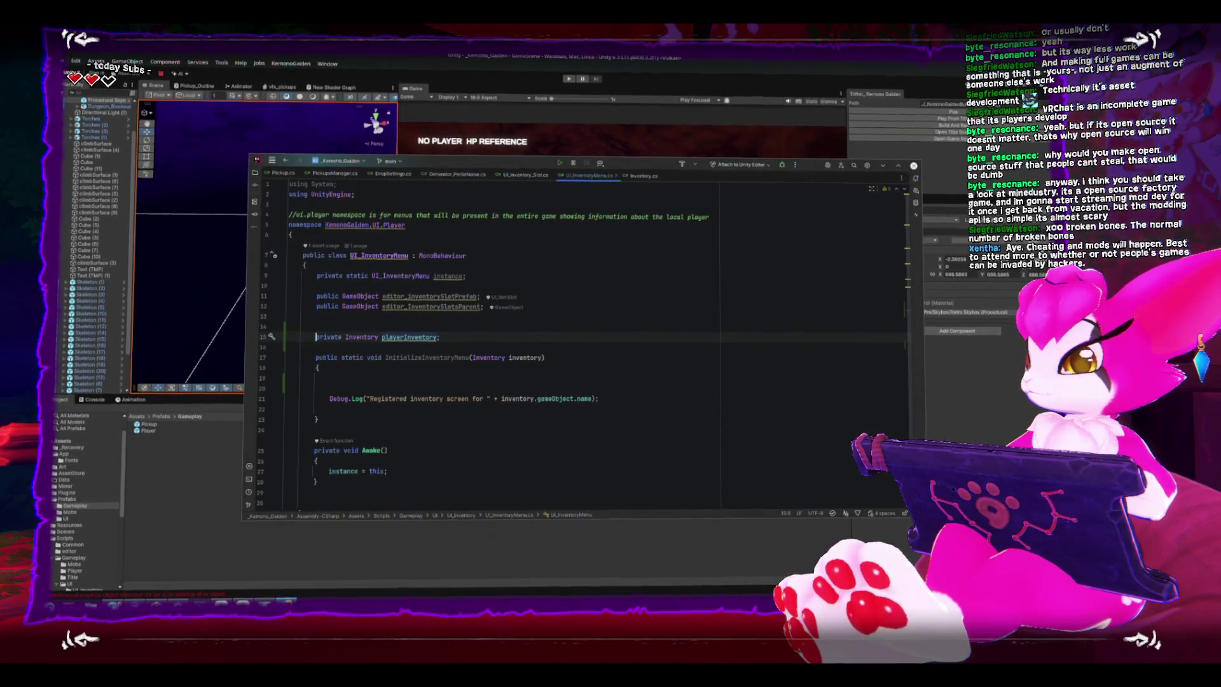
pyautogui.write('[show')
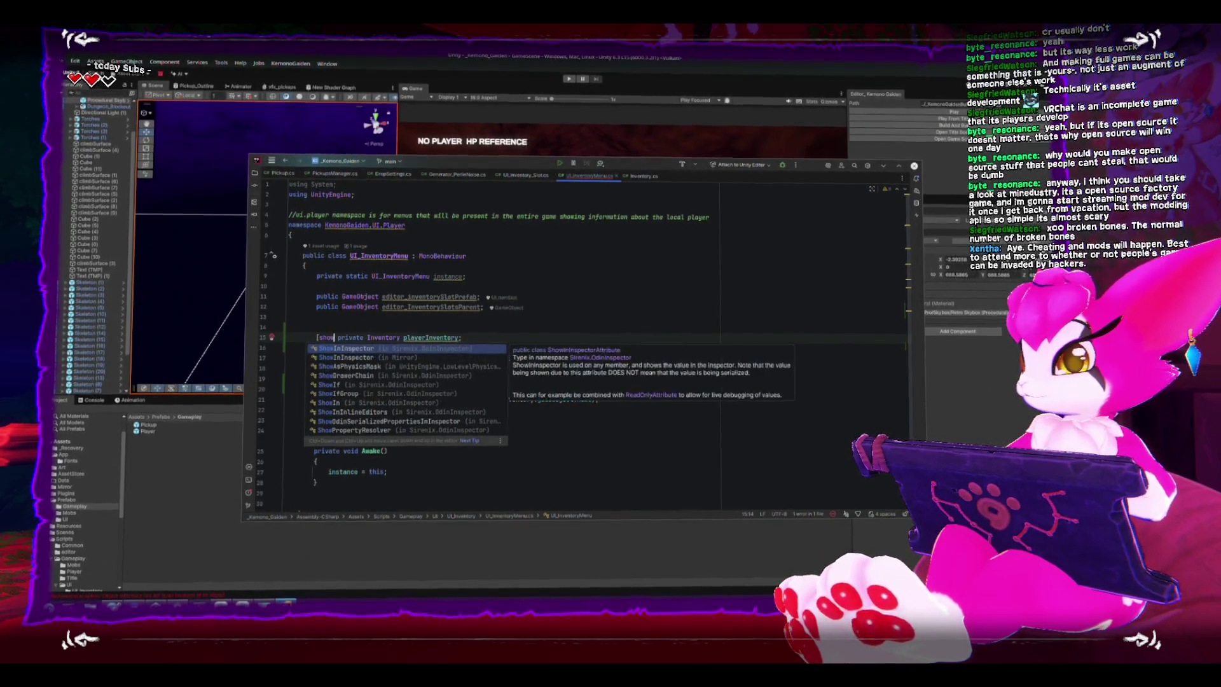
pyautogui.press('Return')
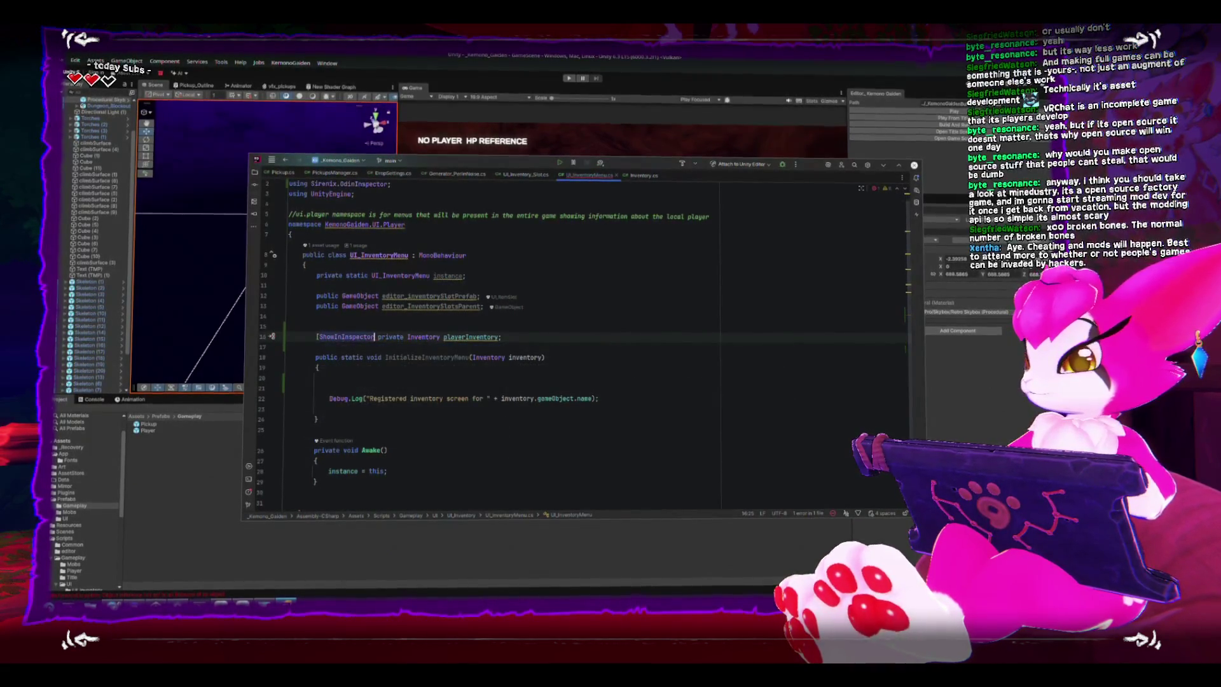
pyautogui.write(']')
# - Tidy blank lines around Debug.Log and begin a void InitializeLocal() method after InitializeInventoryMenu
pyautogui.click(634, 399)
pyautogui.press('Home')
pyautogui.press('BackSpace')
pyautogui.press('BackSpace')
pyautogui.press('Up')
pyautogui.press('Down')
pyautogui.press('Down')
pyautogui.press('Tab')
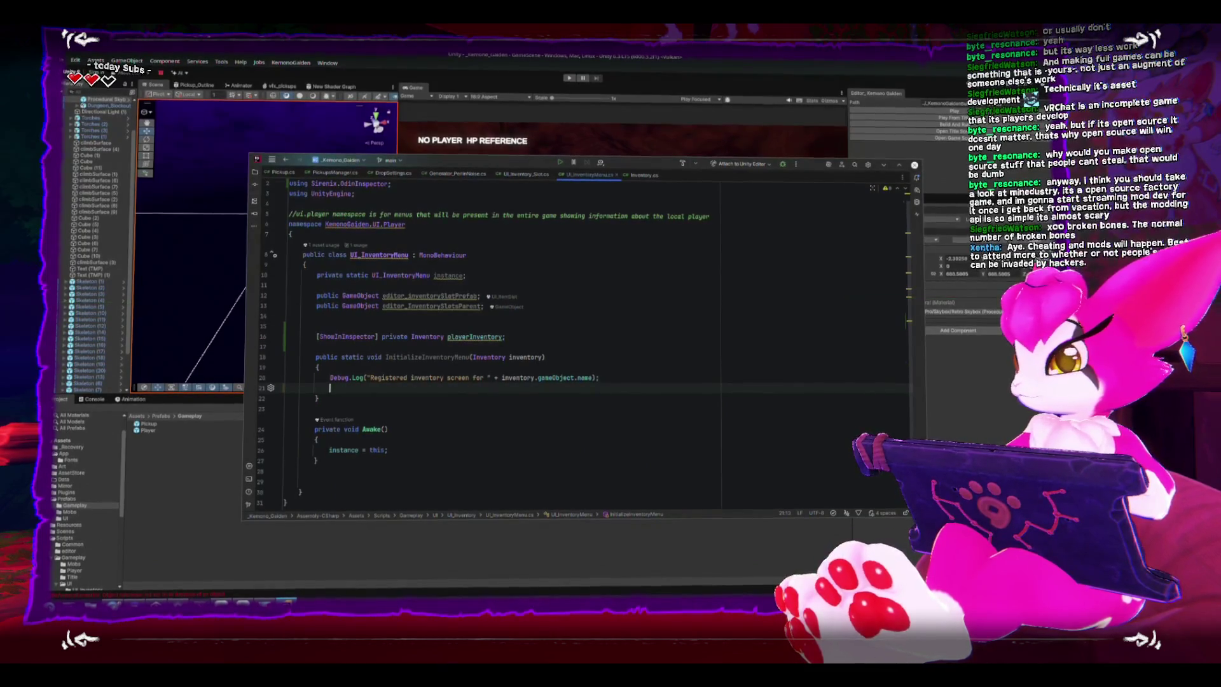
pyautogui.press('BackSpace')
pyautogui.press('Down')
pyautogui.press('End')
pyautogui.press('Return')
pyautogui.press('Return')
pyautogui.write('void Initialize')
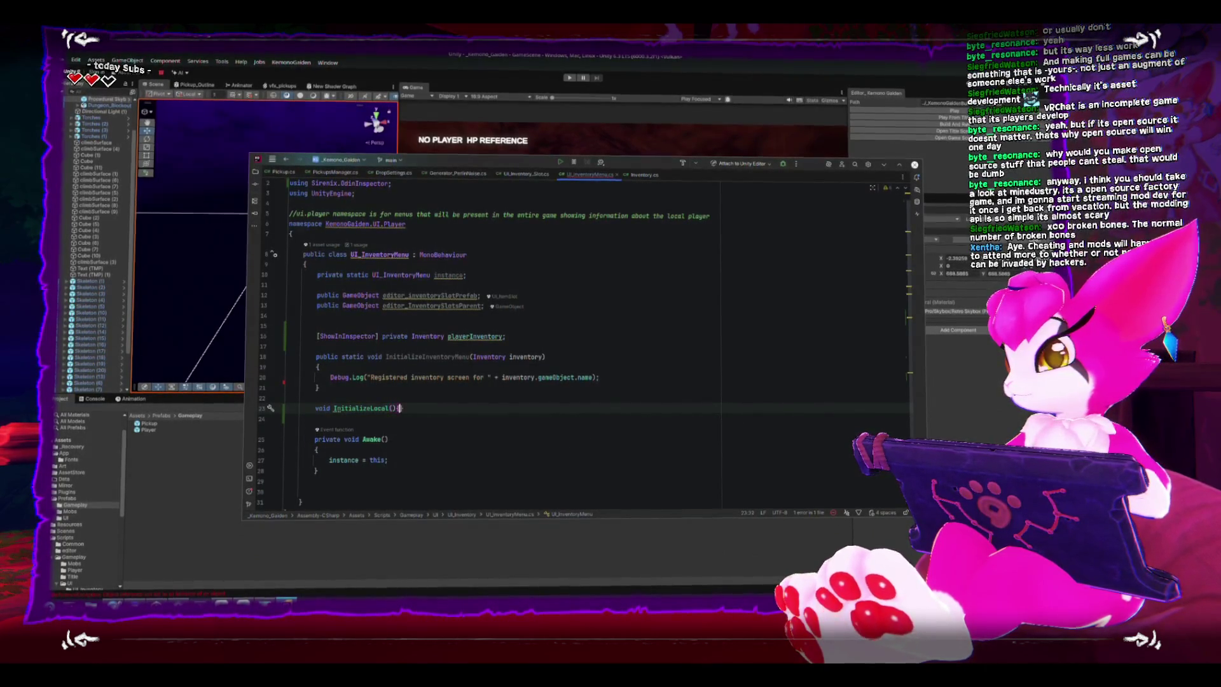
# - Give InitializeLocal a body and call instance.InitializeLocal(inventory) from InitializeInventoryMenu
pyautogui.press('End')
pyautogui.press('Return')
pyautogui.write('{')
pyautogui.press('Return')
pyautogui.press('Up')
pyautogui.press('Up')
pyautogui.press('Up')
pyautogui.press('End')
pyautogui.press('Return')
pyautogui.write('instance.init')
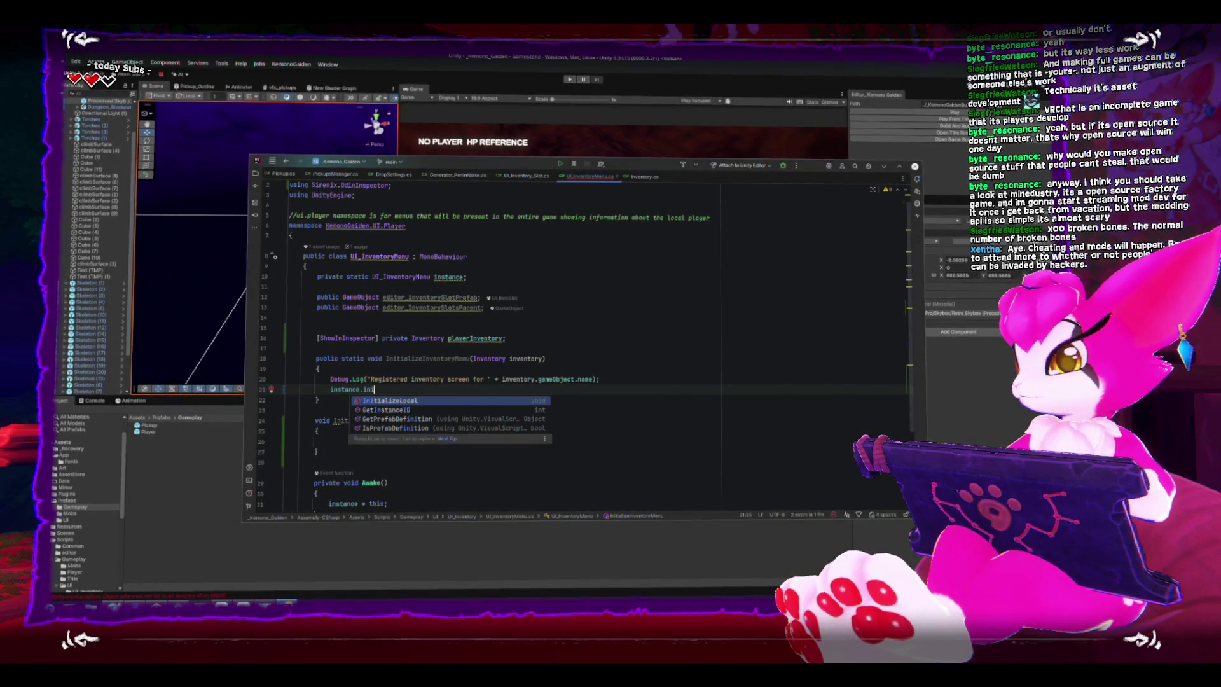
pyautogui.press('Return')
pyautogui.write('inventor);')
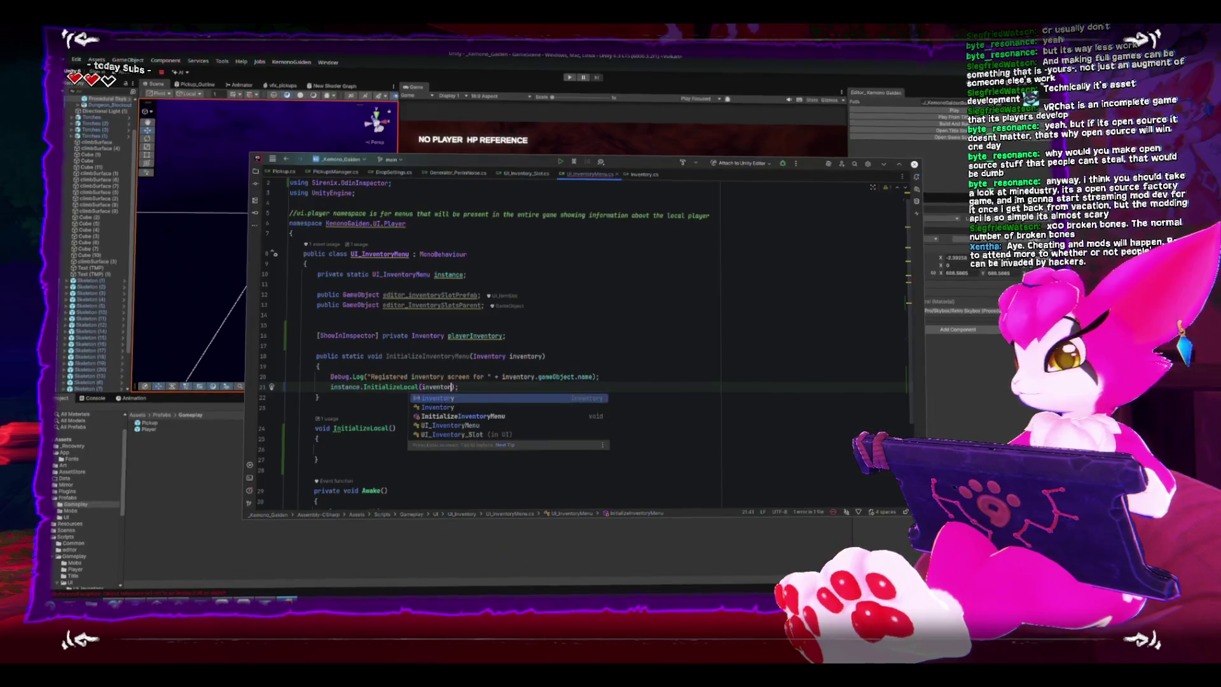
pyautogui.press('Return')
# - Add an Inventory inventory parameter to InitializeLocal and assign playerInventory = inventory;
pyautogui.click(407, 438)
pyautogui.click(392, 430)
pyautogui.write('Inventory inventory')
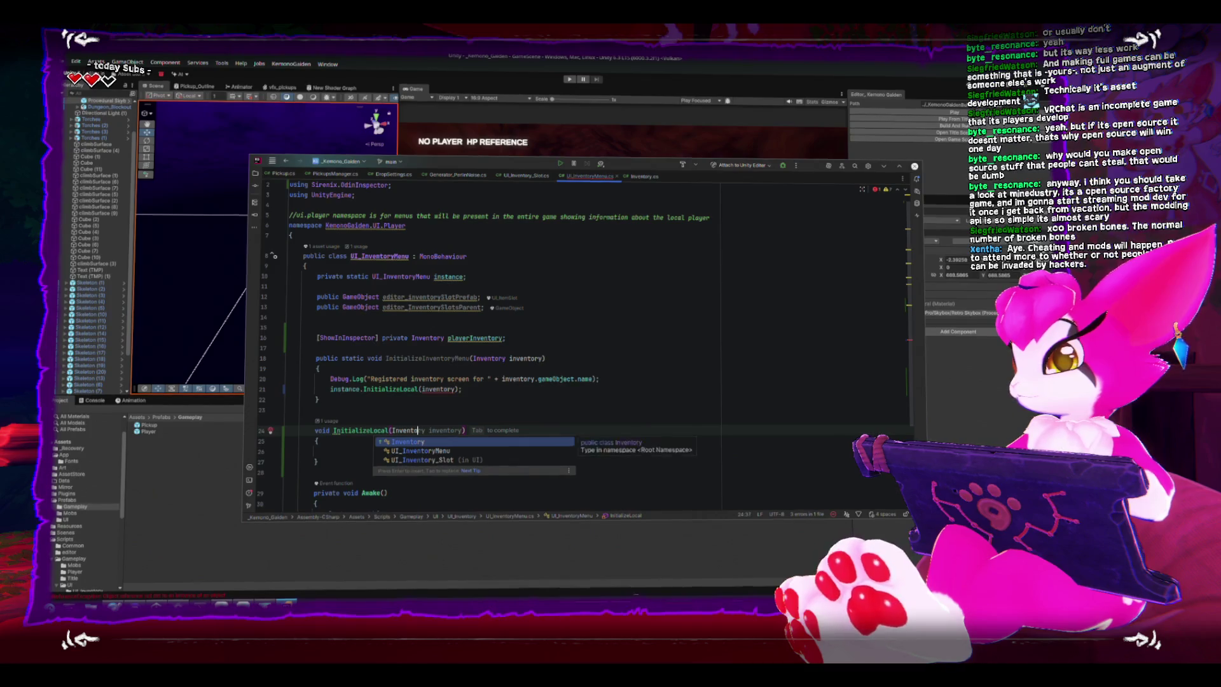
pyautogui.press('Down')
pyautogui.press('Down')
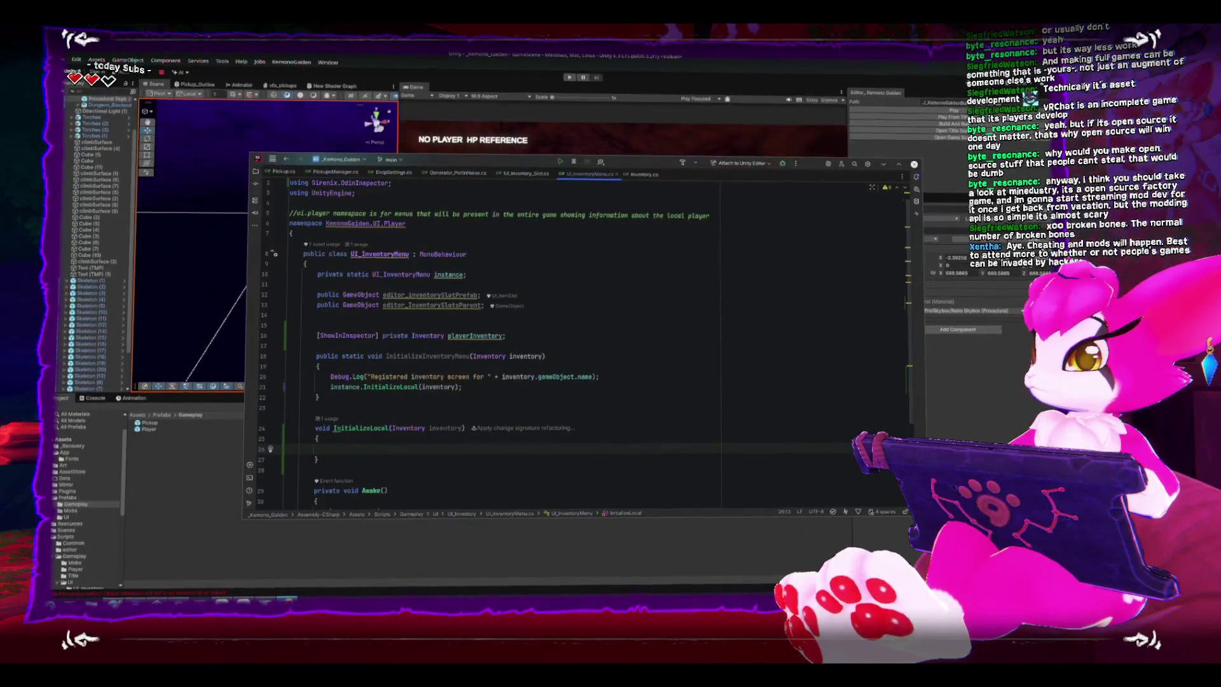
pyautogui.write('playerInventory = th')
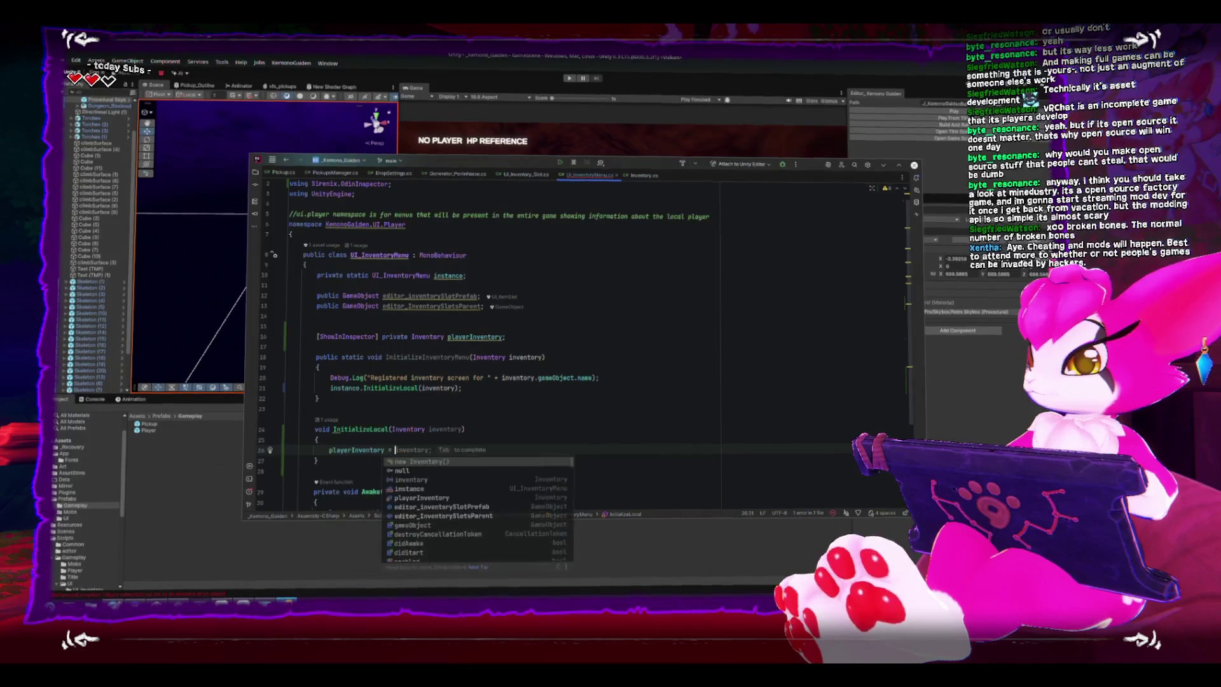
pyautogui.press('BackSpace')
pyautogui.press('BackSpace')
pyautogui.write('inventory;')
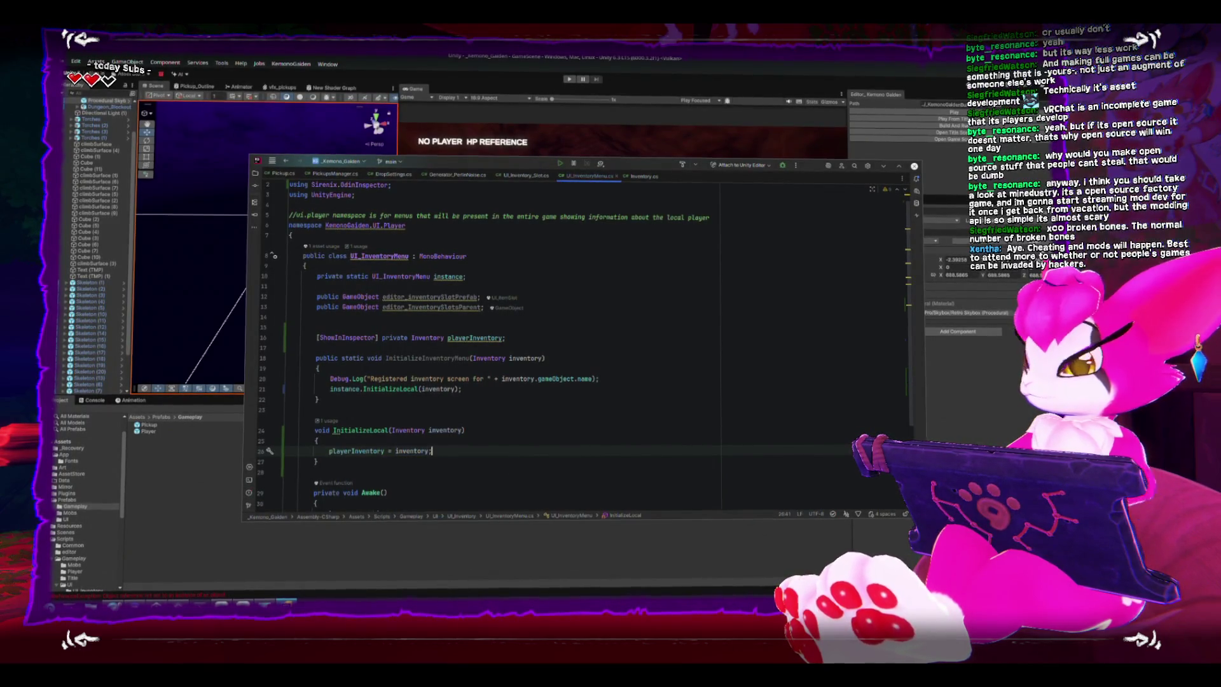
# - Move the Debug.Log call from InitializeInventoryMenu into InitializeLocal above the playerInventory assignment
pyautogui.scroll(-3, 450, 410)
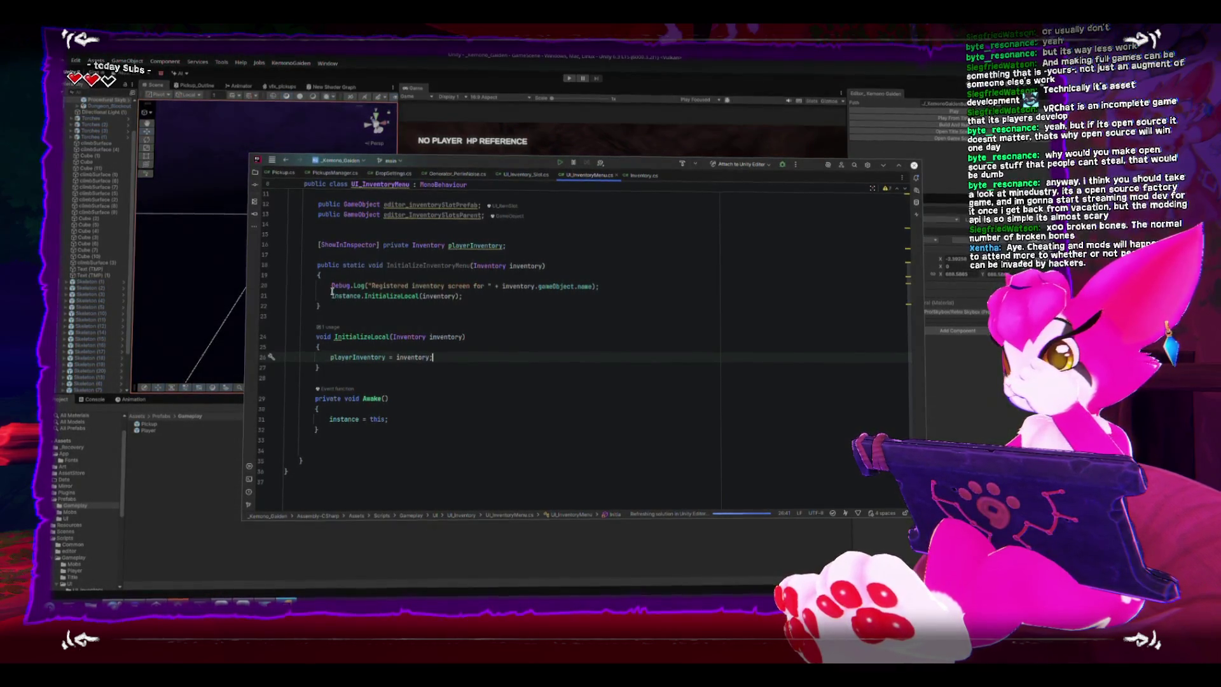
pyautogui.moveTo(329, 286); pyautogui.dragTo(599, 286)
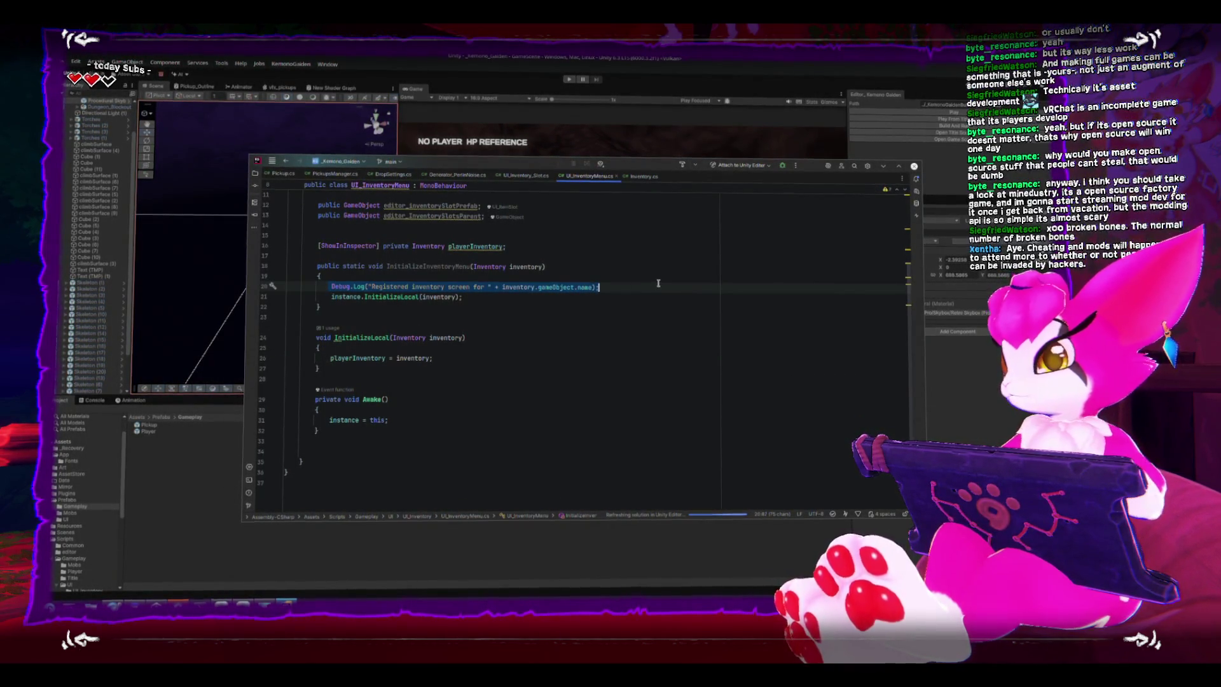
pyautogui.hotkey('ctrl', 'x')
pyautogui.click(506, 347)
pyautogui.press('Return')
pyautogui.hotkey('ctrl', 'v')
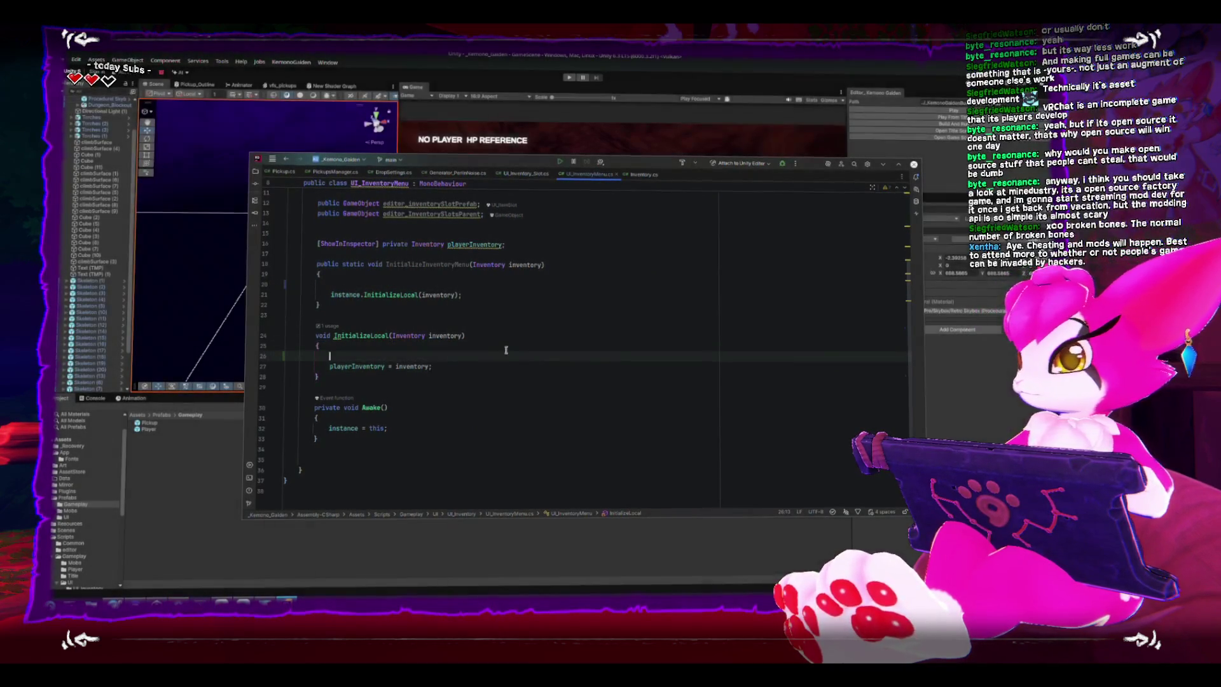
pyautogui.doubleClick(457, 356)
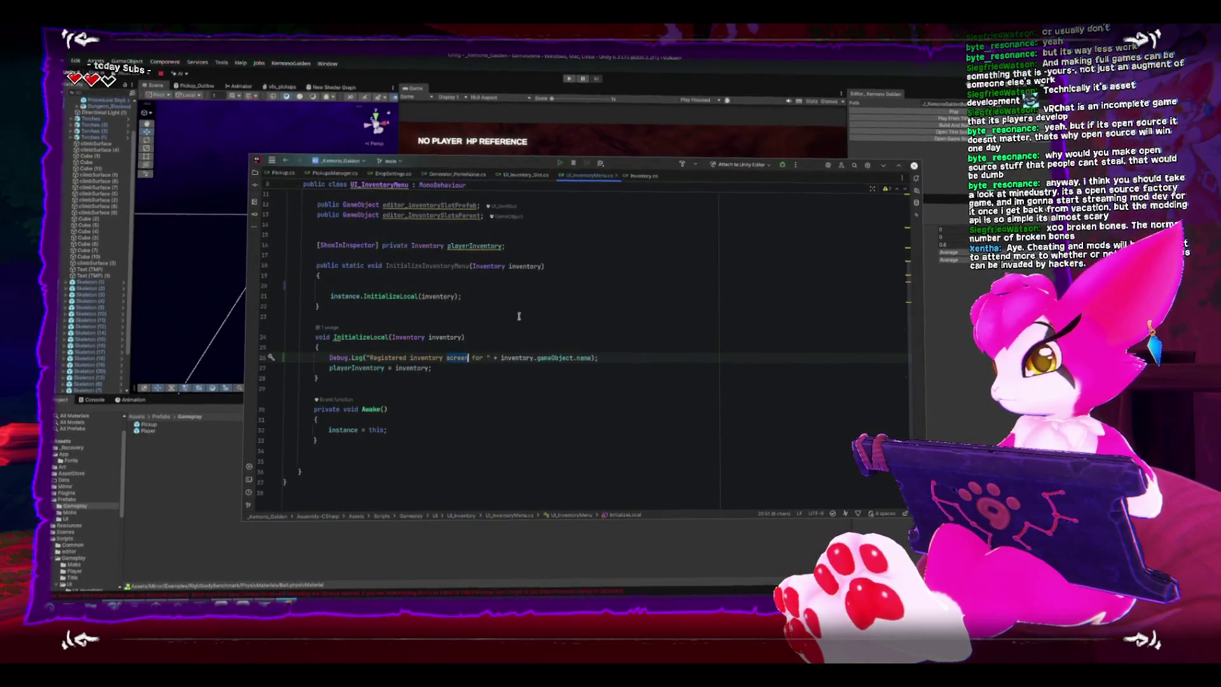
# - Delete 'screen' and stray characters so the log reads "Registered inventory for " + inventory.gameObject.name
pyautogui.press('BackSpace')
pyautogui.press('BackSpace')
pyautogui.press('Right')
pyautogui.press('Right')
pyautogui.press('Right')
pyautogui.write('{')
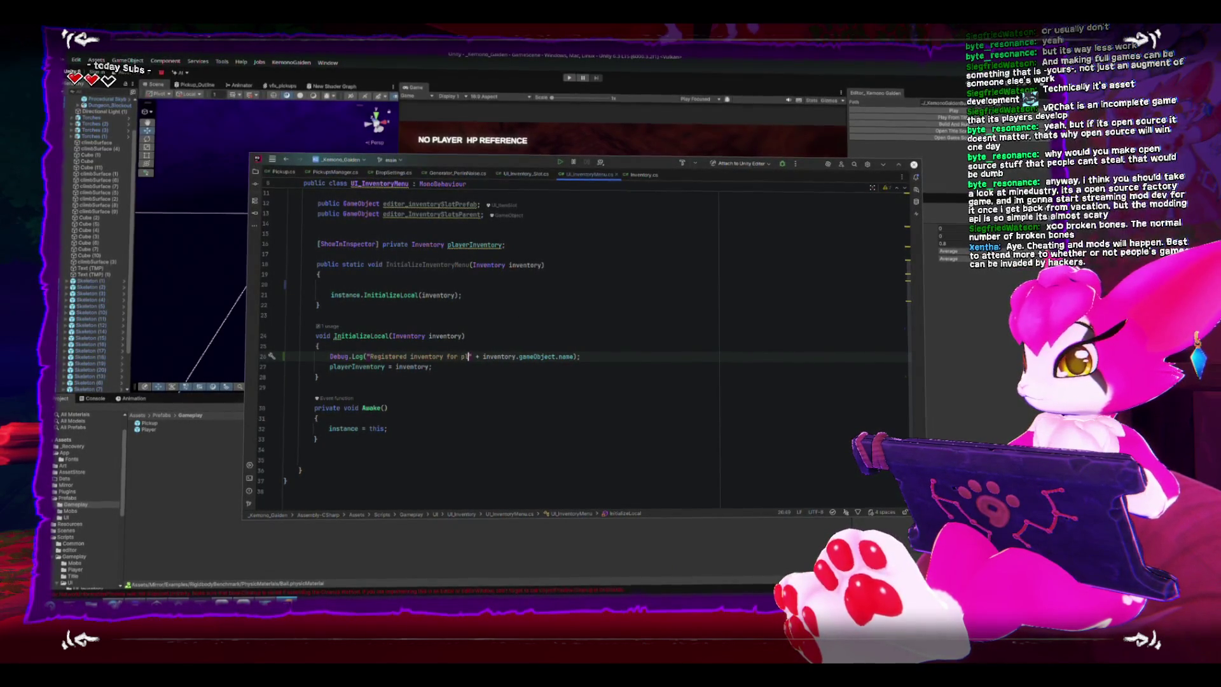
pyautogui.press('BackSpace')
pyautogui.press('BackSpace')
pyautogui.press('BackSpace')
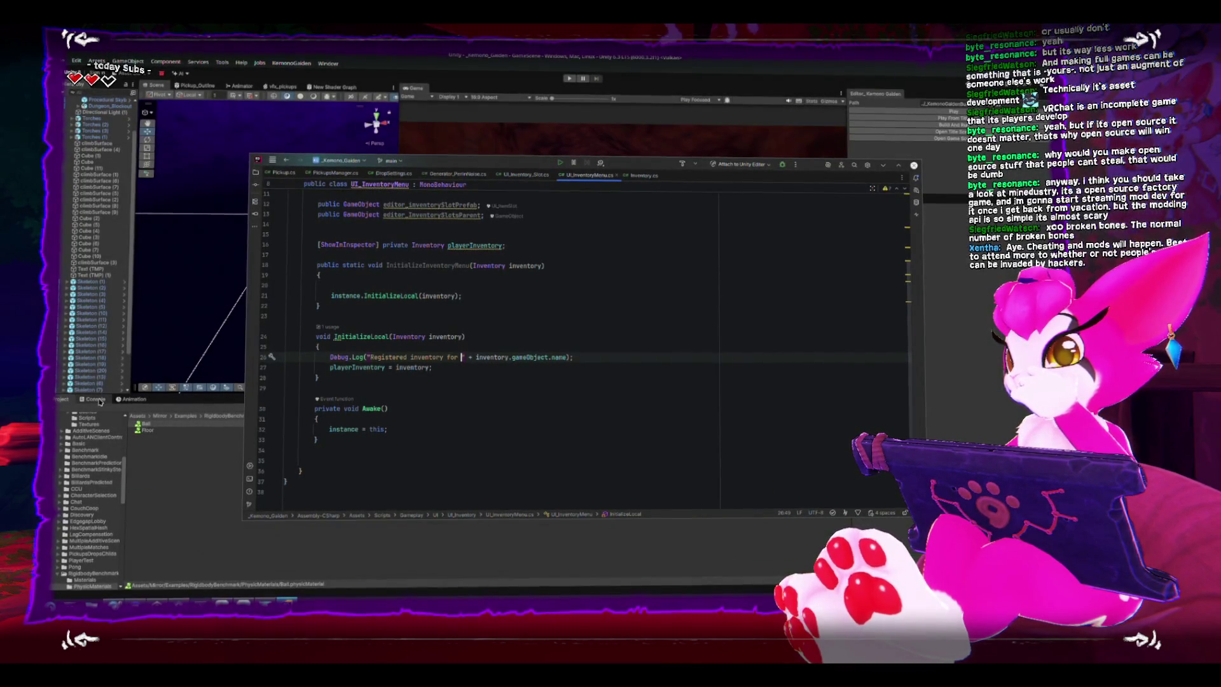
# - Check the Unity console log, then go back to the code editor
pyautogui.click(222, 311)
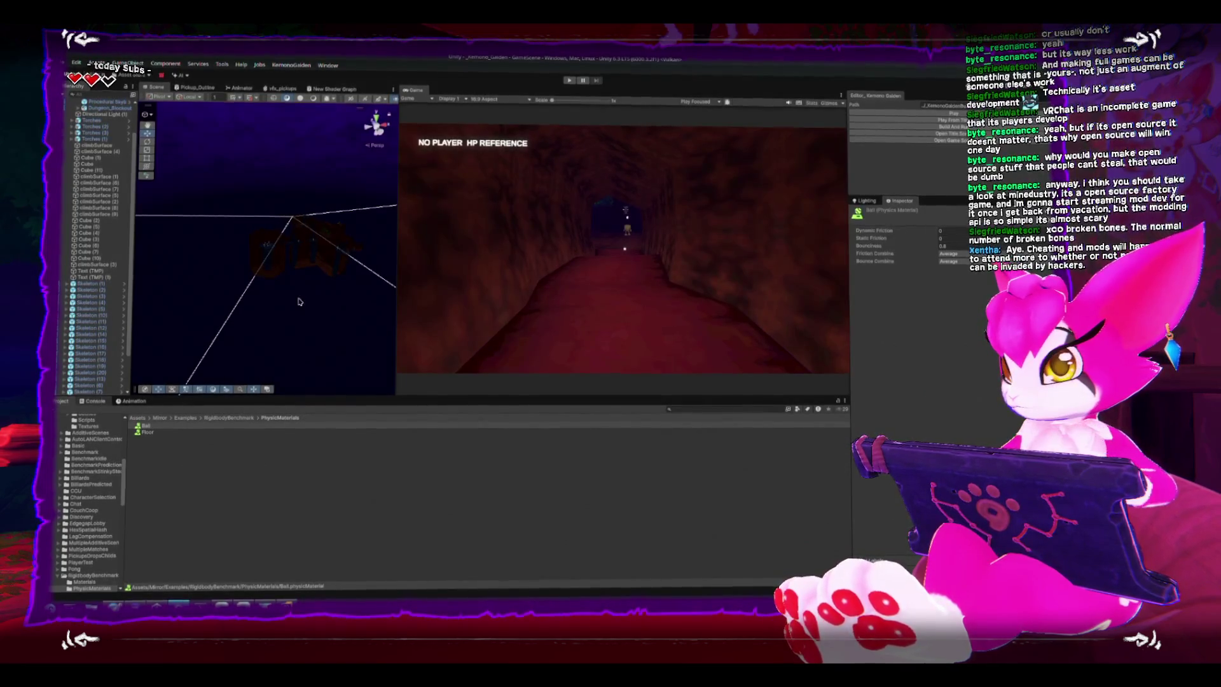
pyautogui.hotkey('ctrl', 'shift', 'c')
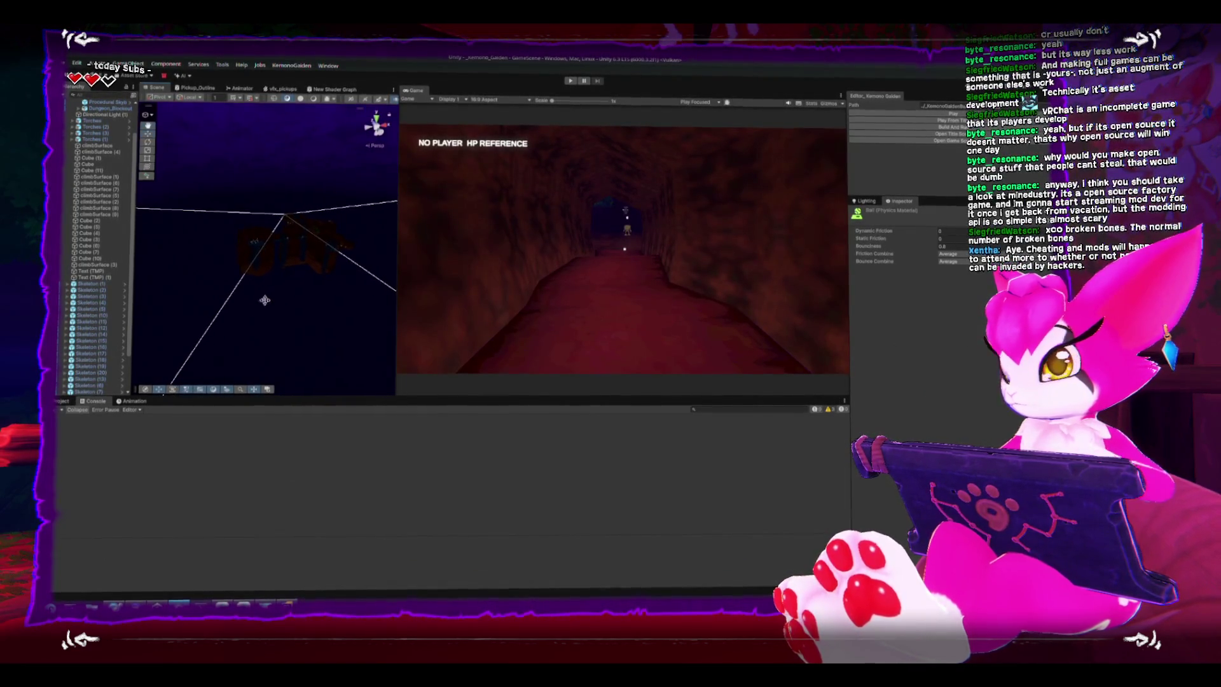
pyautogui.click(287, 601)
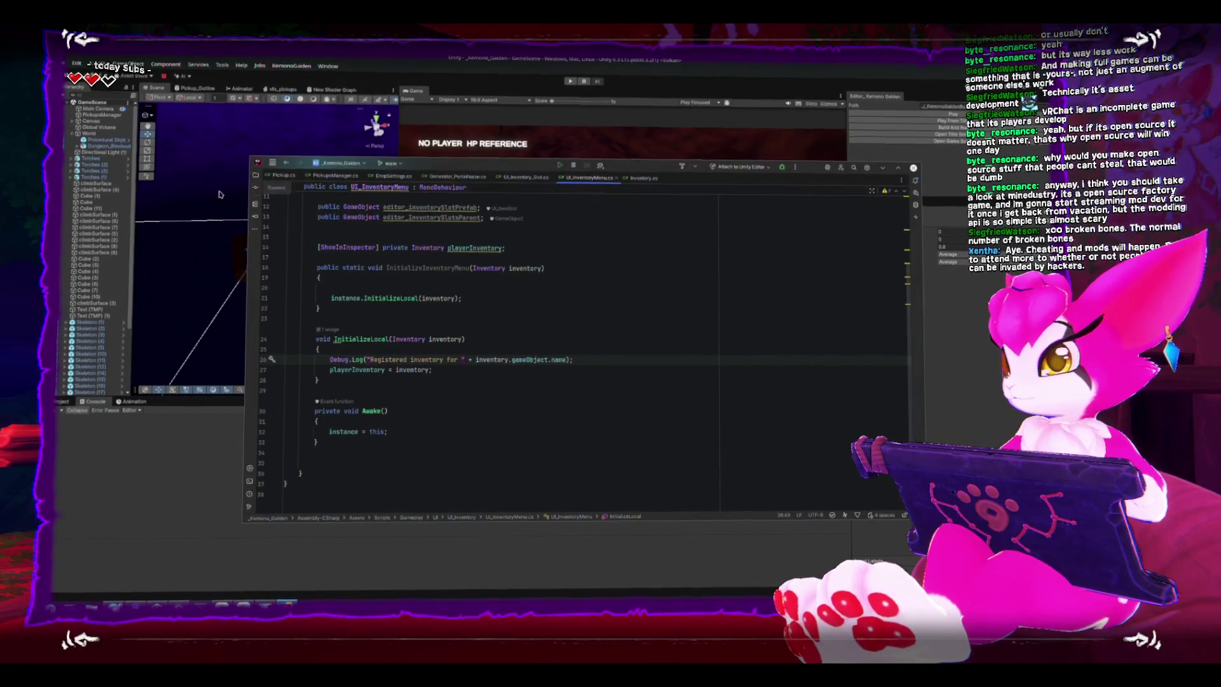
# - Open PlayerDescriptor from Scripts > Gameplay > Player in the Project window
pyautogui.click(134, 192)
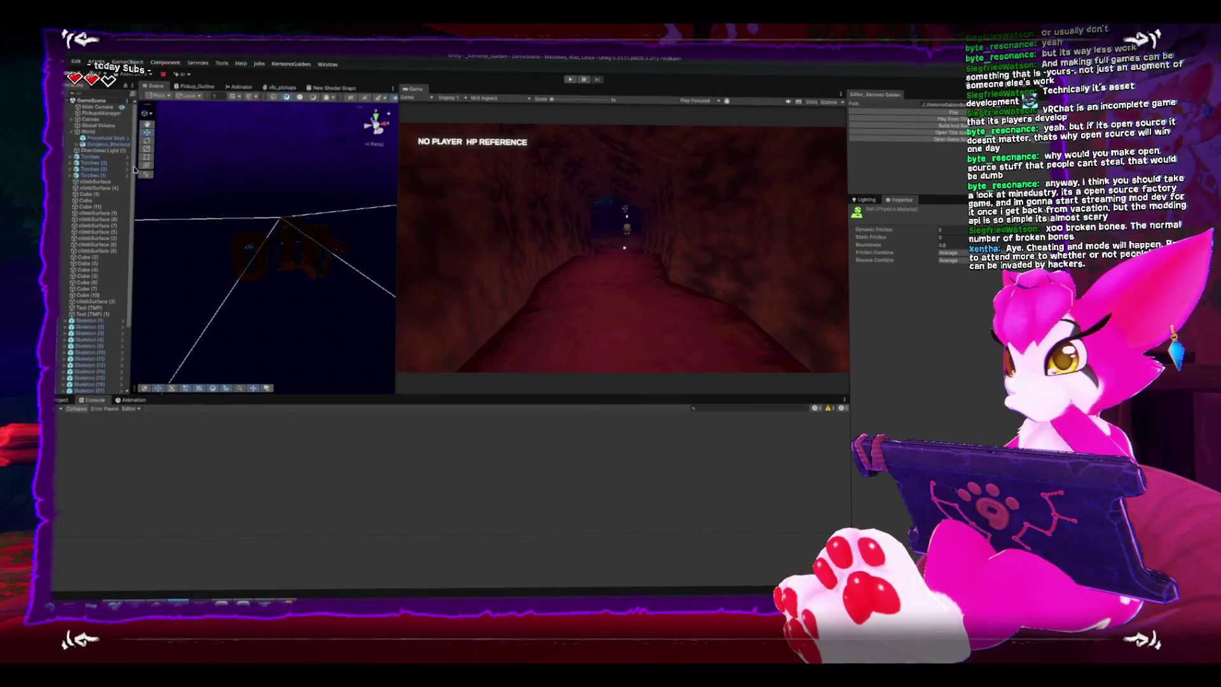
pyautogui.click(61, 402)
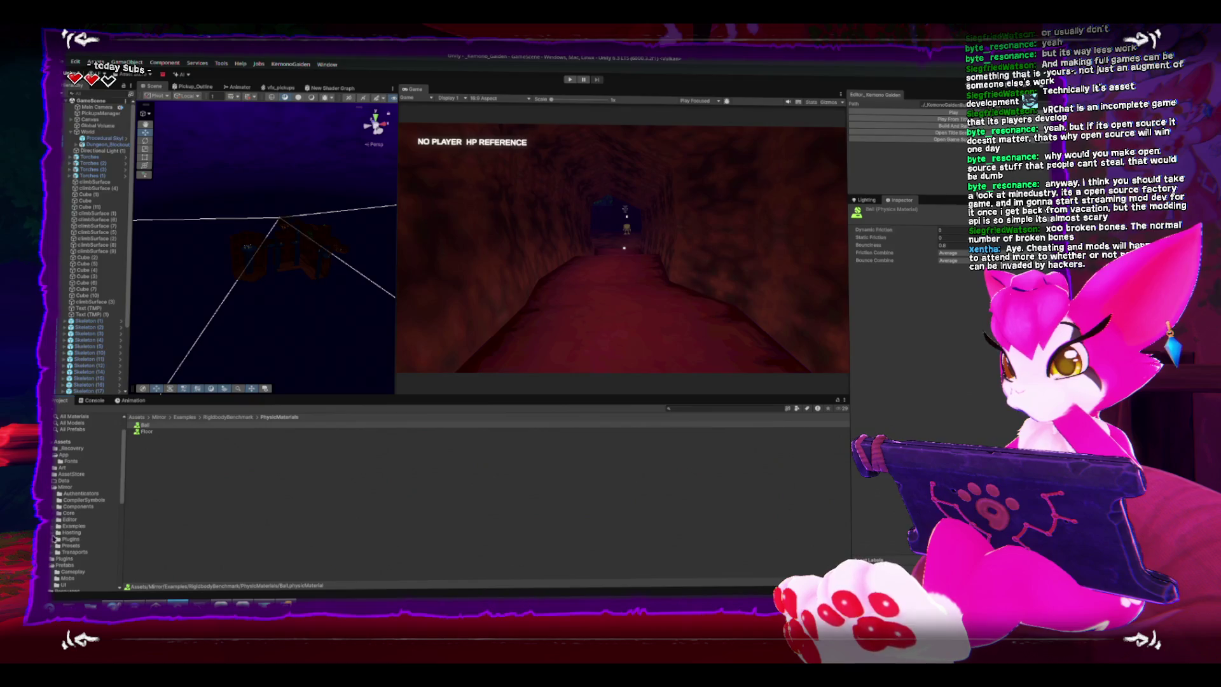
pyautogui.scroll(-3, 61, 521)
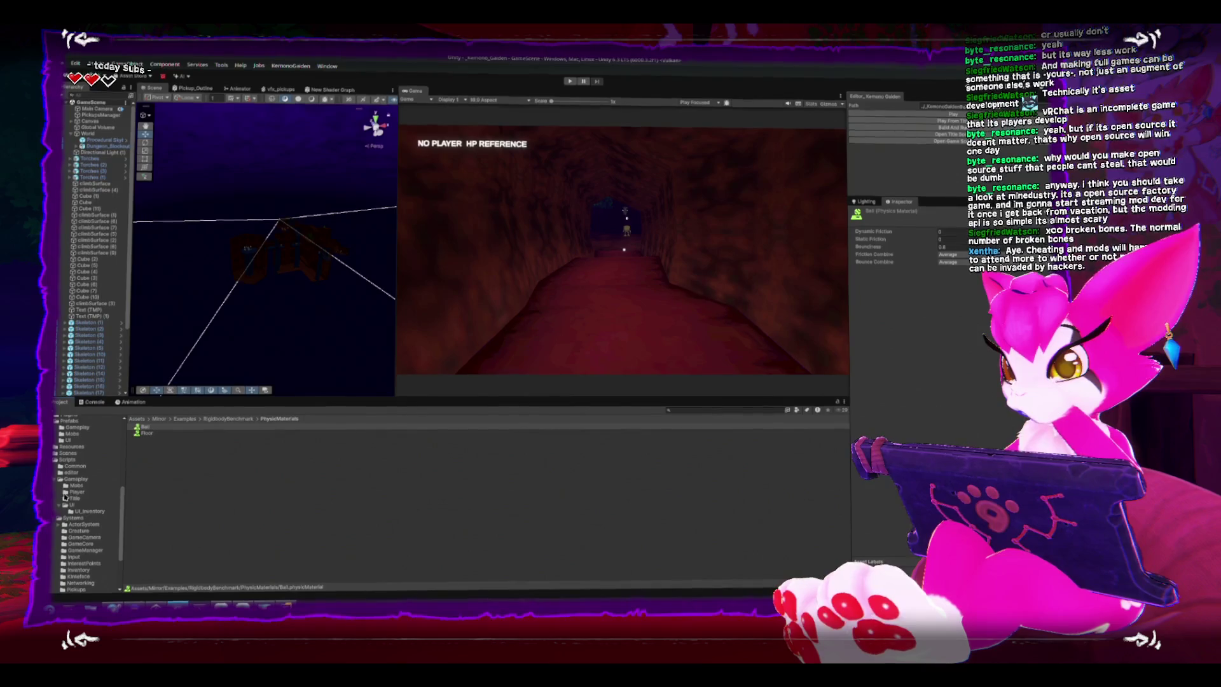
pyautogui.click(70, 492)
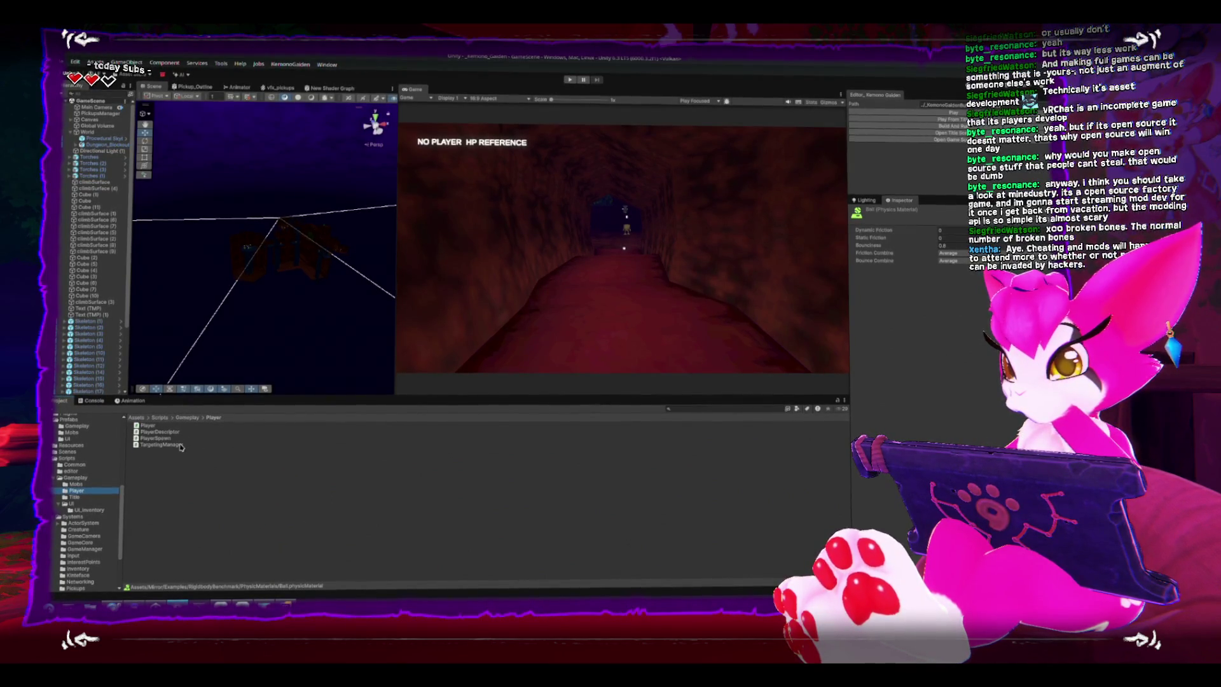
pyautogui.doubleClick(136, 433)
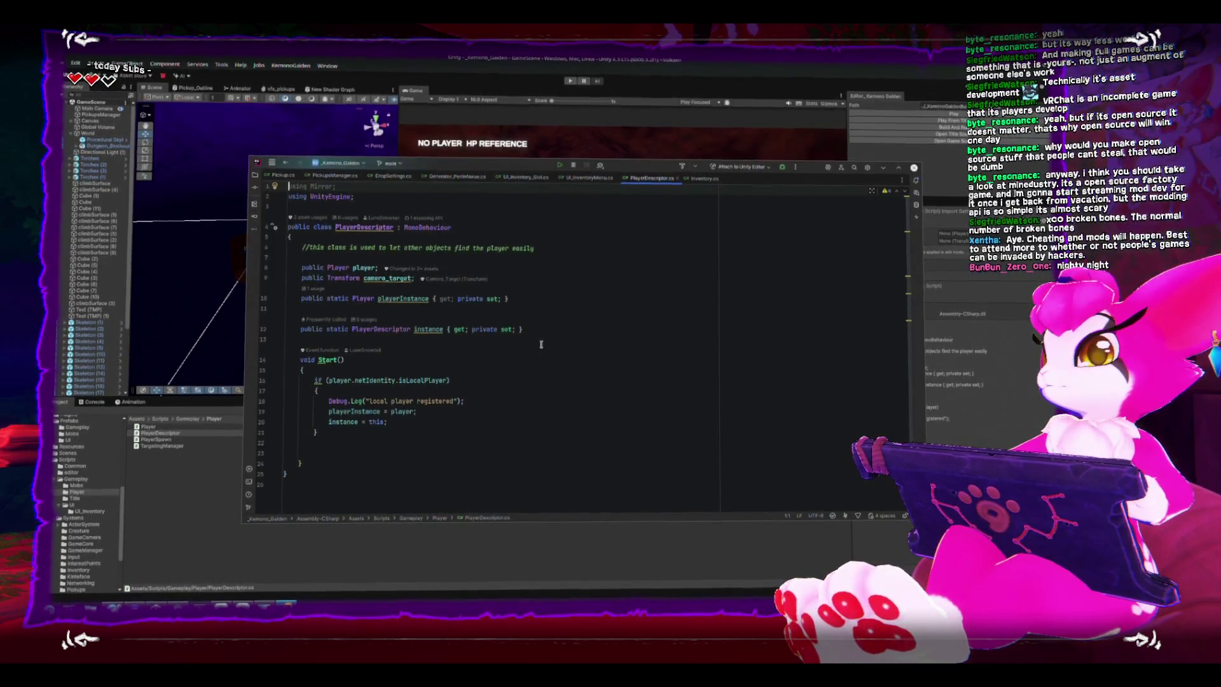
# - Remove the blank line above the instance property and add one after it
pyautogui.click(514, 312)
pyautogui.hotkey('alt', 'shift', 'Down')
pyautogui.press('Return')
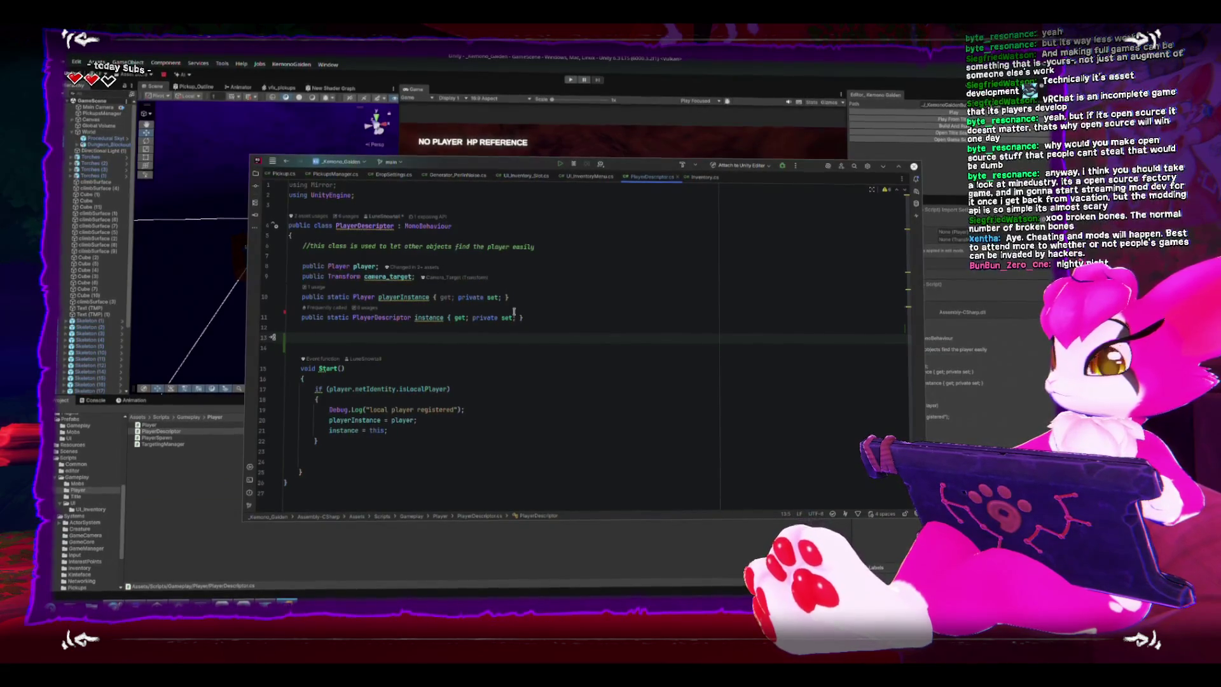
# - Add blank lines after the PlayerDescriptor class's opening brace
pyautogui.click(566, 235)
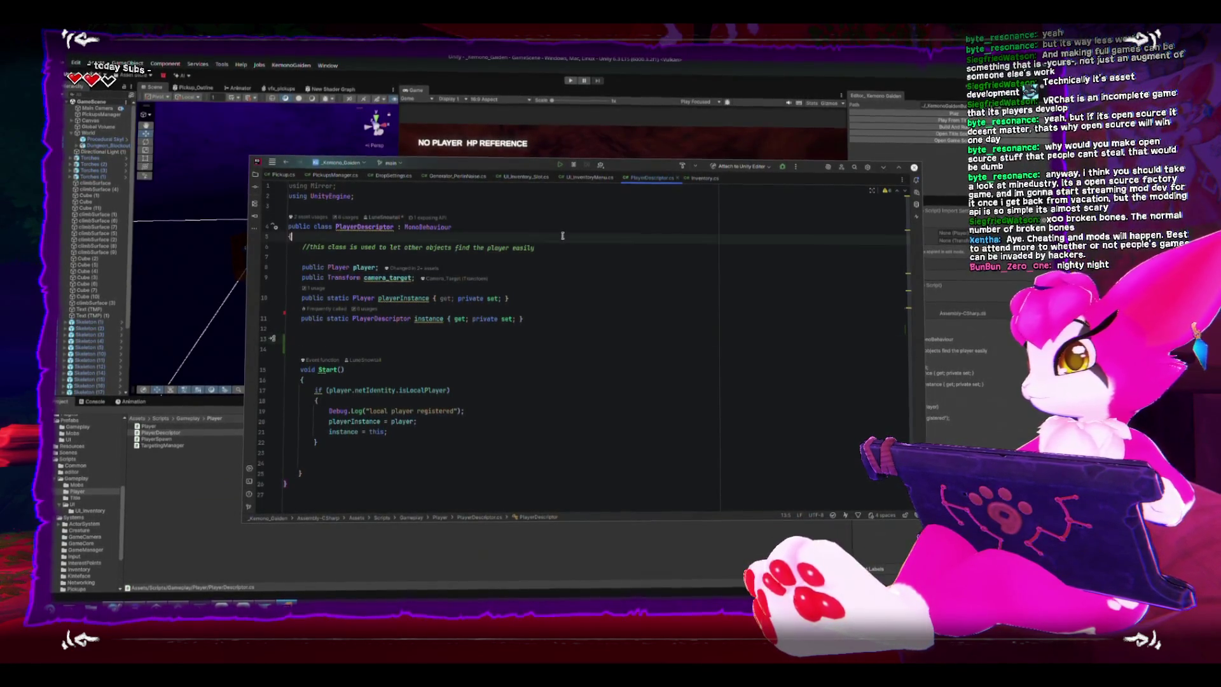
pyautogui.press('Return')
pyautogui.press('Return')
pyautogui.press('Up')
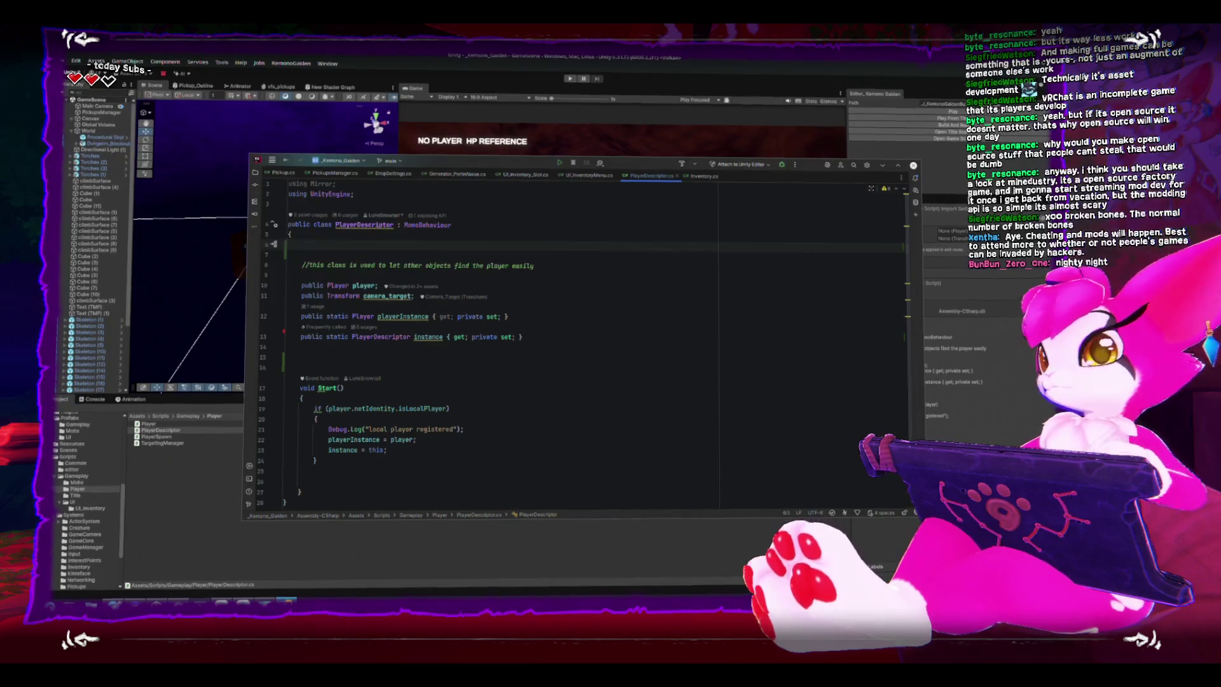
# - Delete both blank lines after the class brace and return to UI_InventoryMenu.cs
pyautogui.press('Delete')
pyautogui.press('BackSpace')
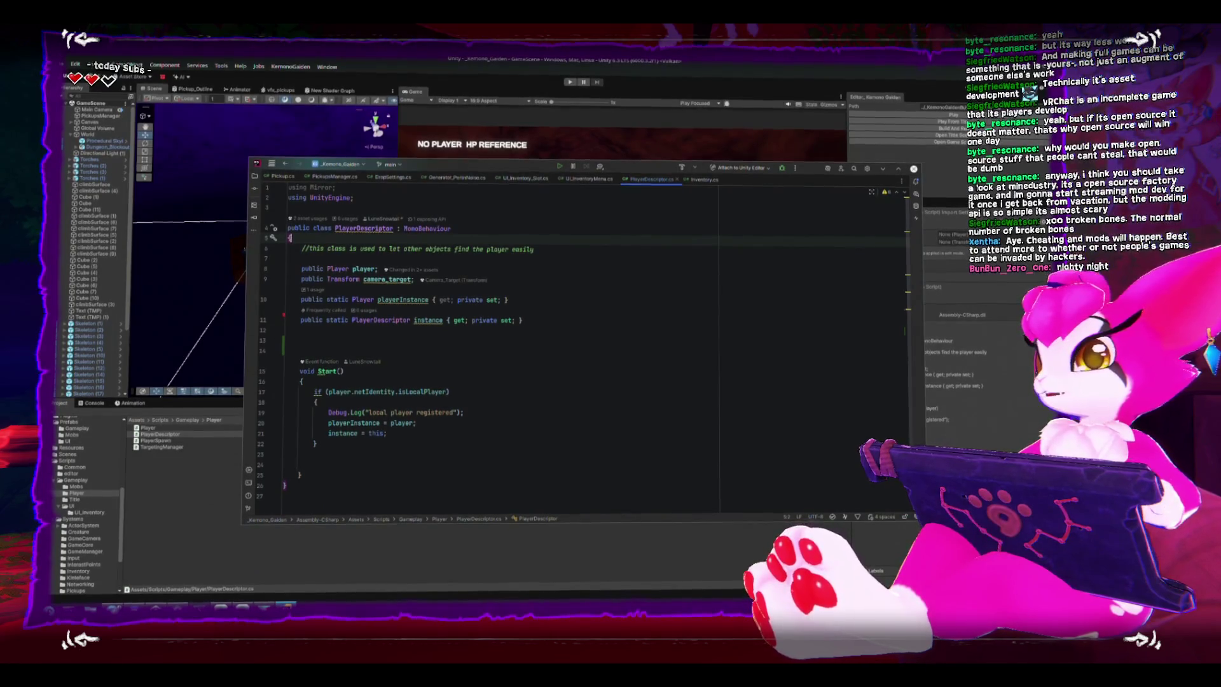
pyautogui.hotkey('ctrl', 'Tab')
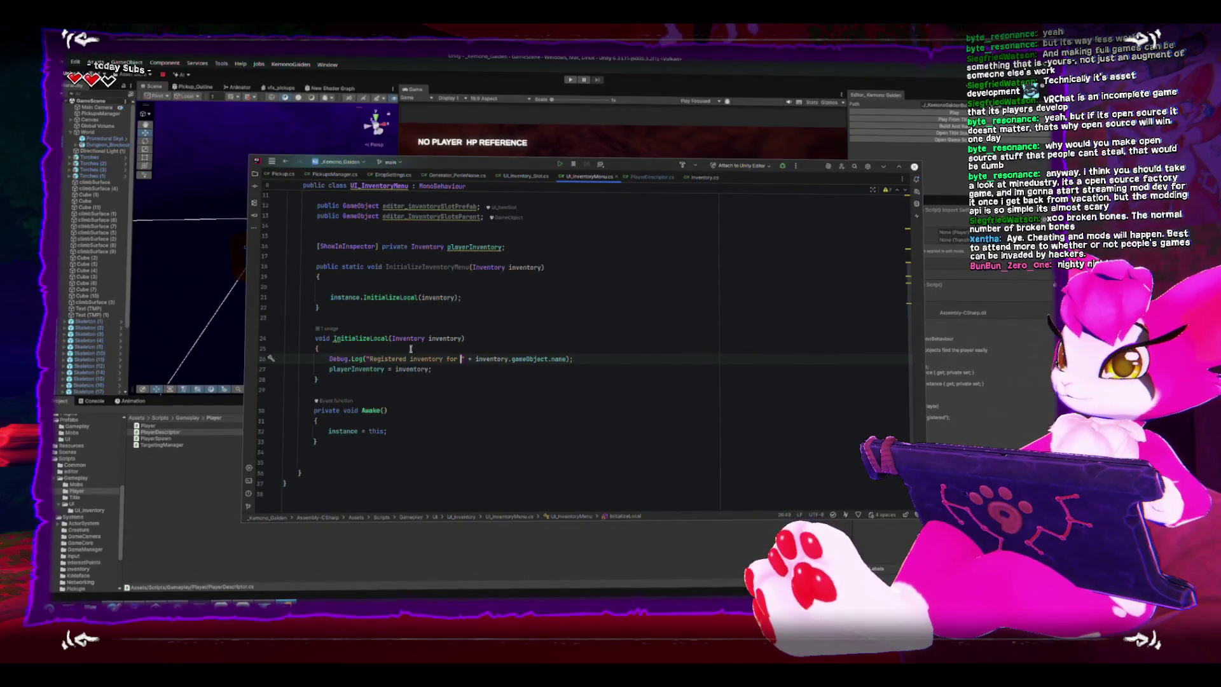
# - Delete the empty line in InitializeInventoryMenu, then bring up playerInstance's actions in PlayerDescriptor.cs
pyautogui.click(487, 287)
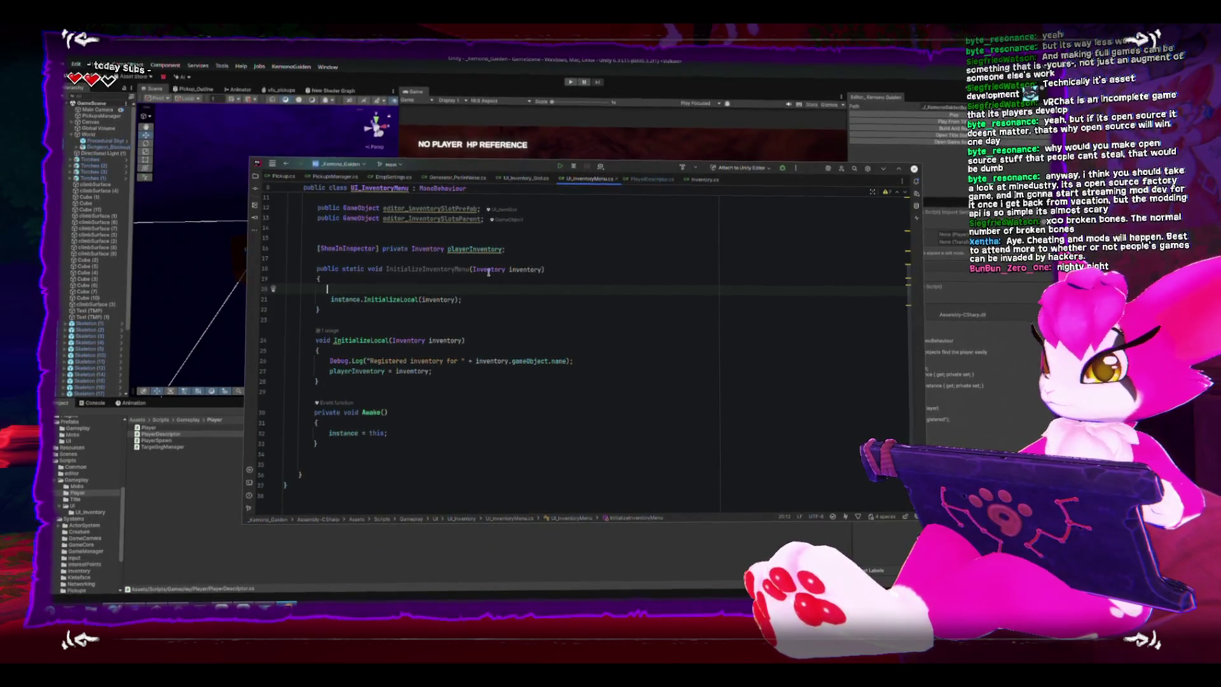
pyautogui.press('BackSpace')
pyautogui.scroll(3, 382, 350)
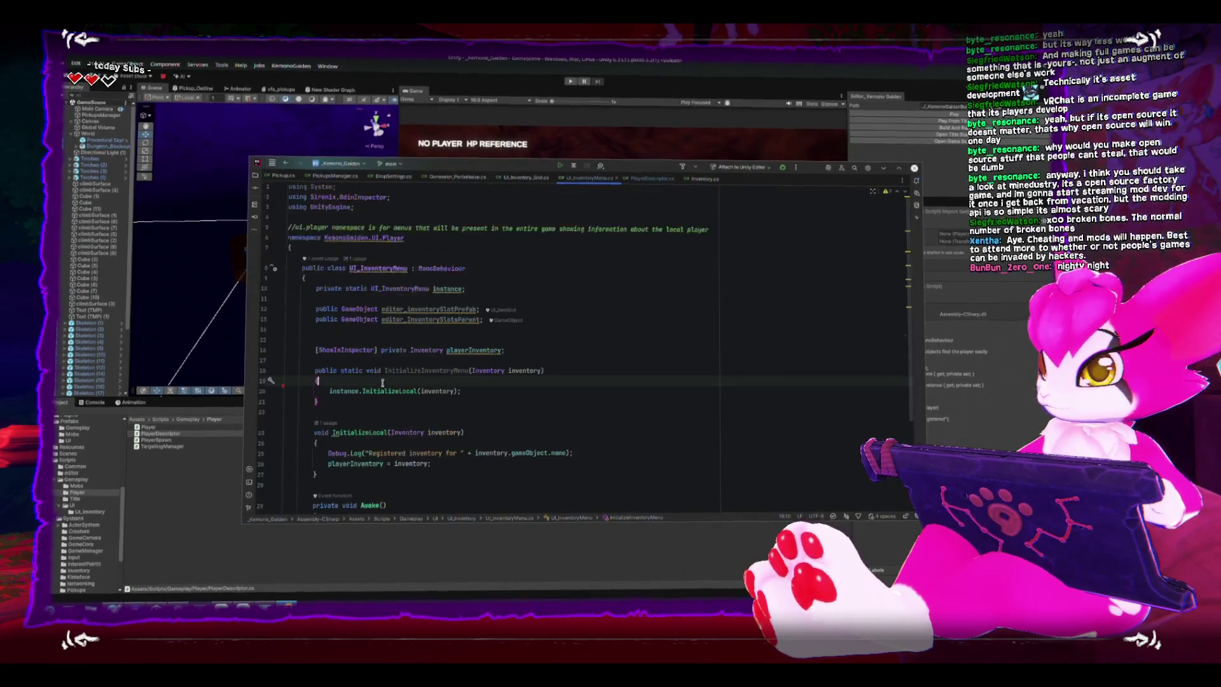
pyautogui.click(500, 358)
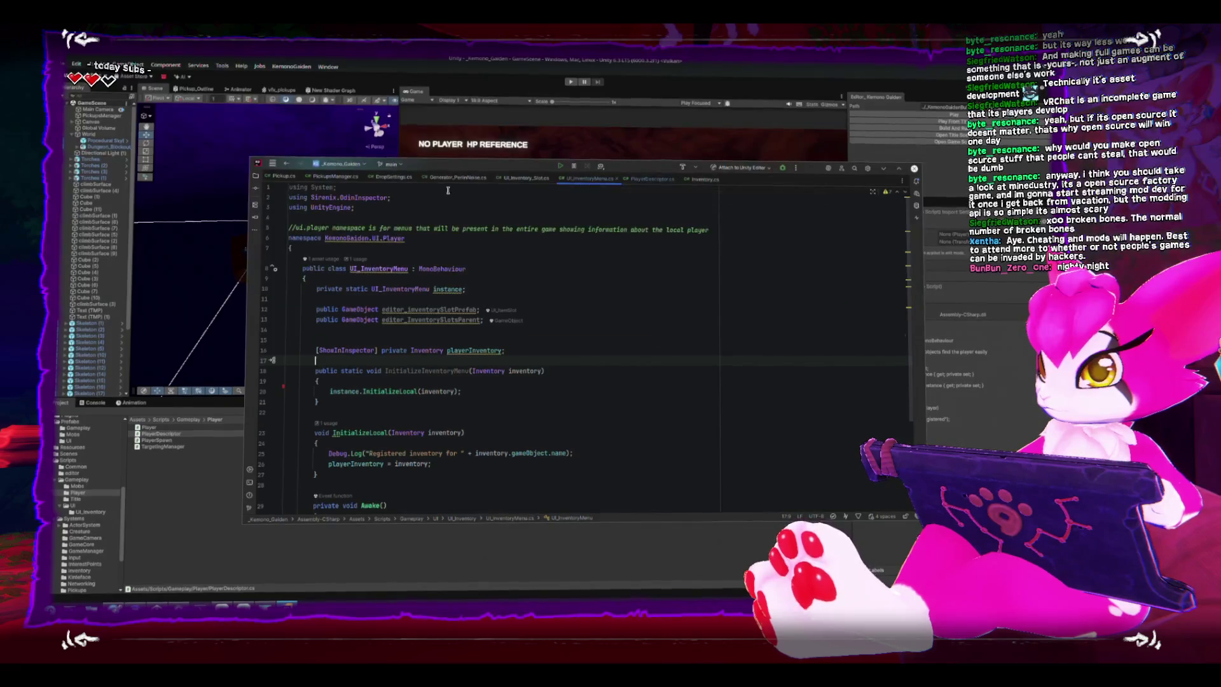
pyautogui.click(654, 180)
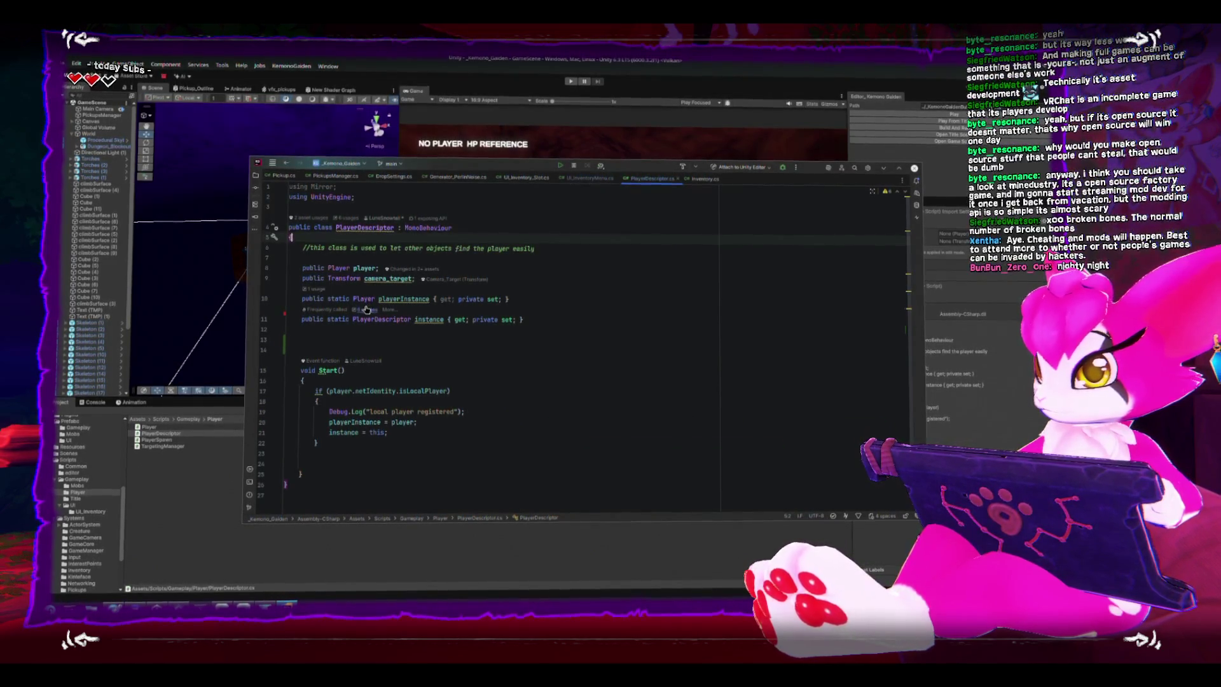
pyautogui.rightClick(423, 299)
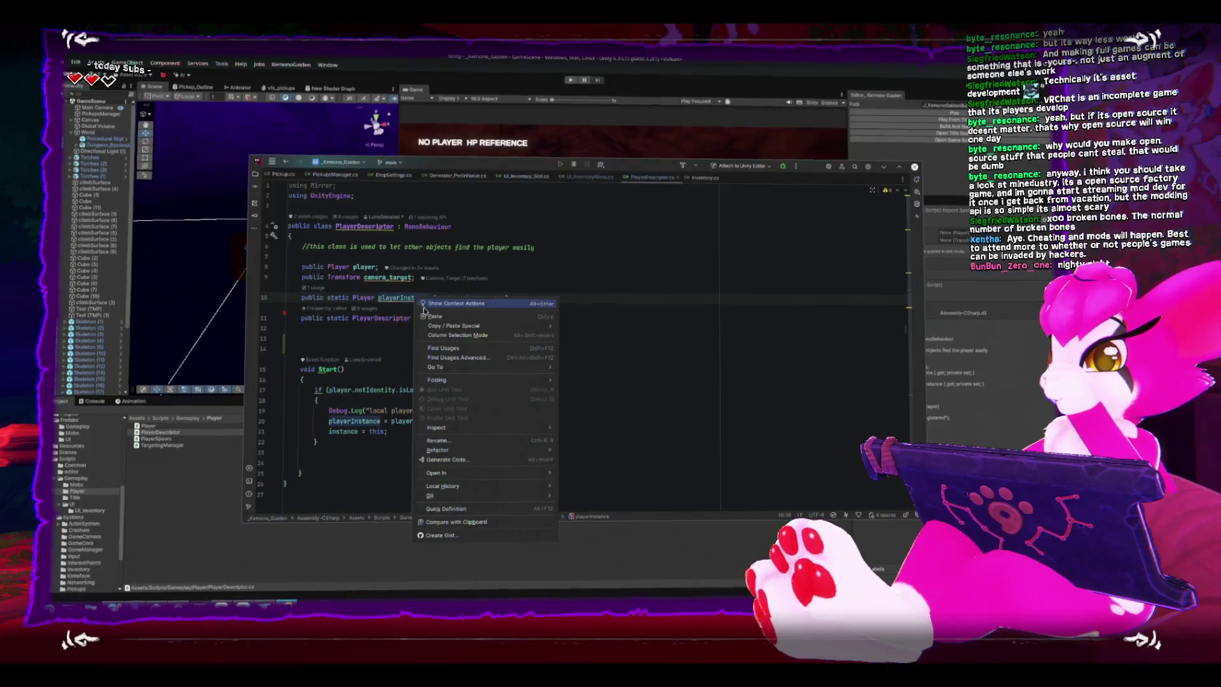
# - Cancel the rename of playerInstance and delete the empty lines after the Start method
pyautogui.click(451, 440)
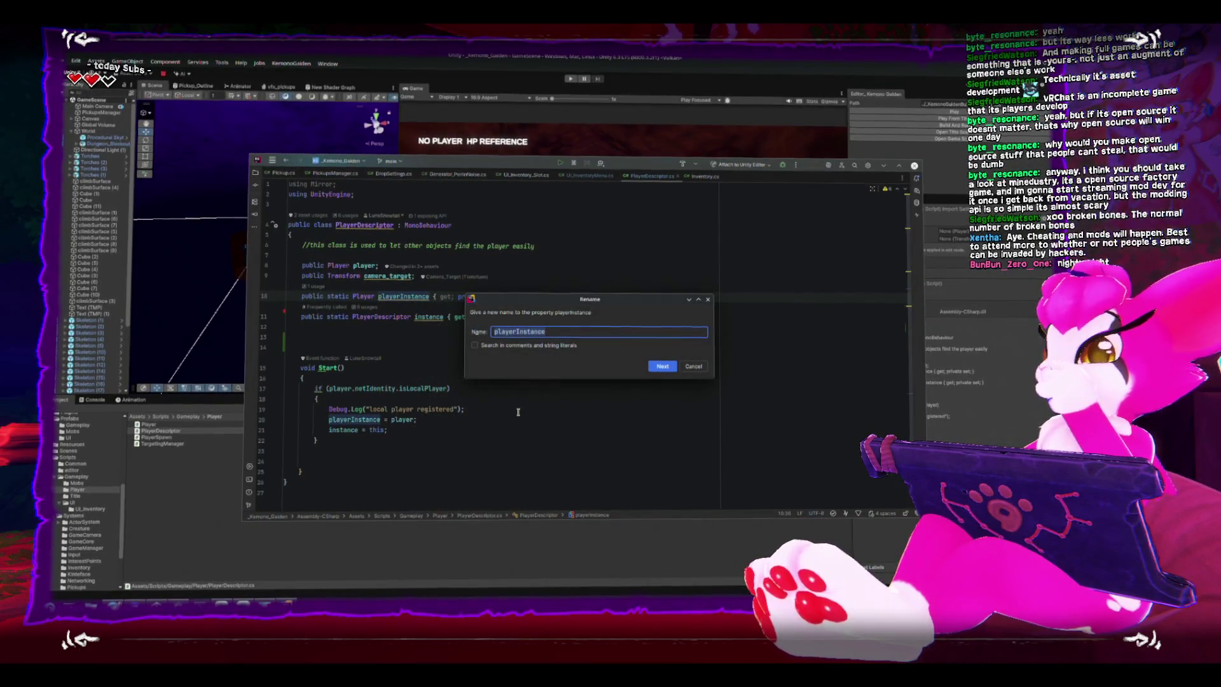
pyautogui.click(707, 300)
pyautogui.click(705, 344)
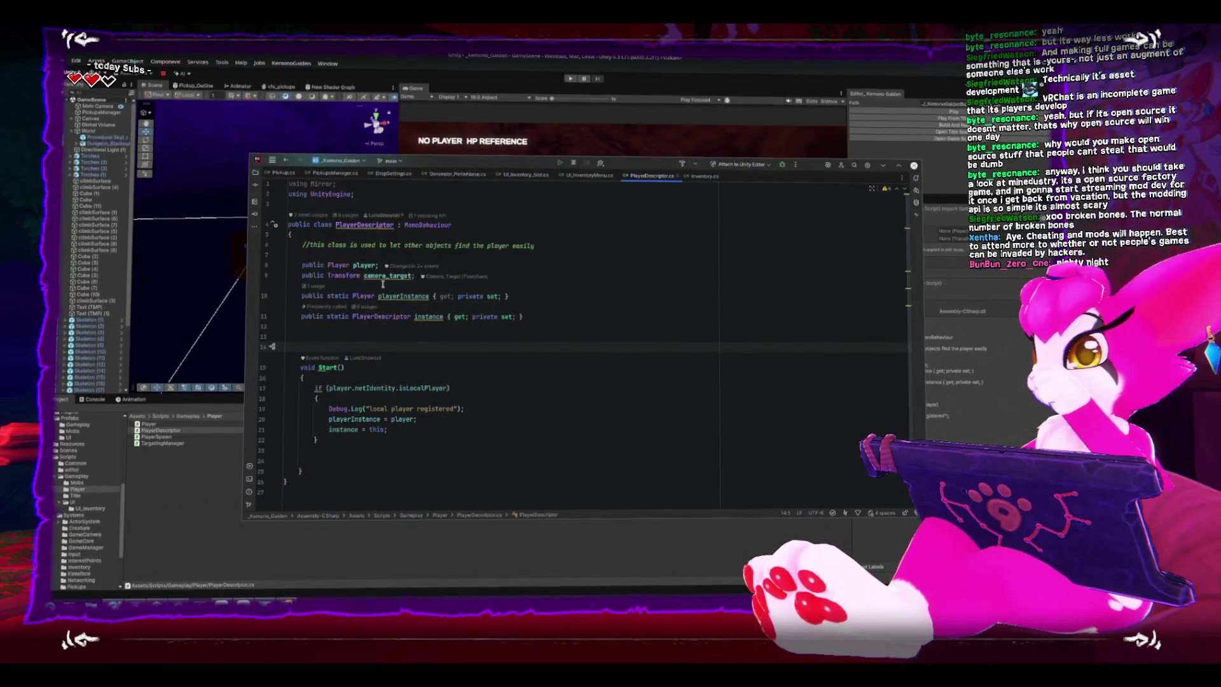
pyautogui.moveTo(399, 274)
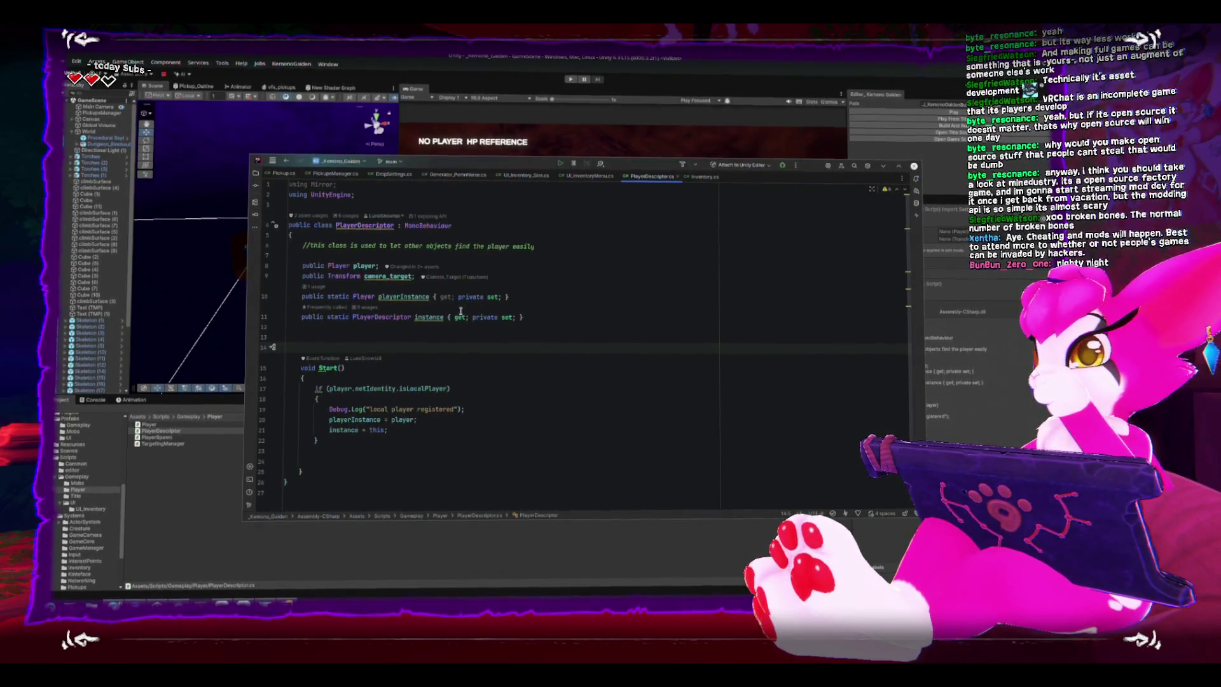
pyautogui.click(355, 449)
pyautogui.press('Down')
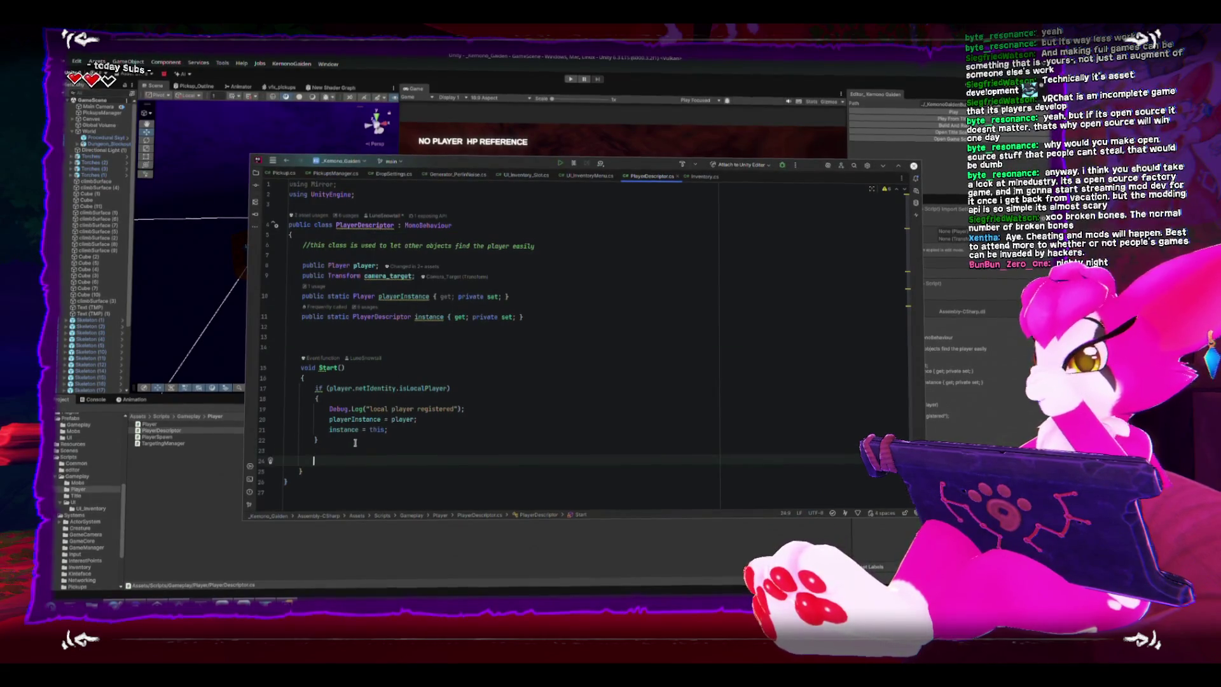
pyautogui.press('BackSpace')
pyautogui.press('BackSpace')
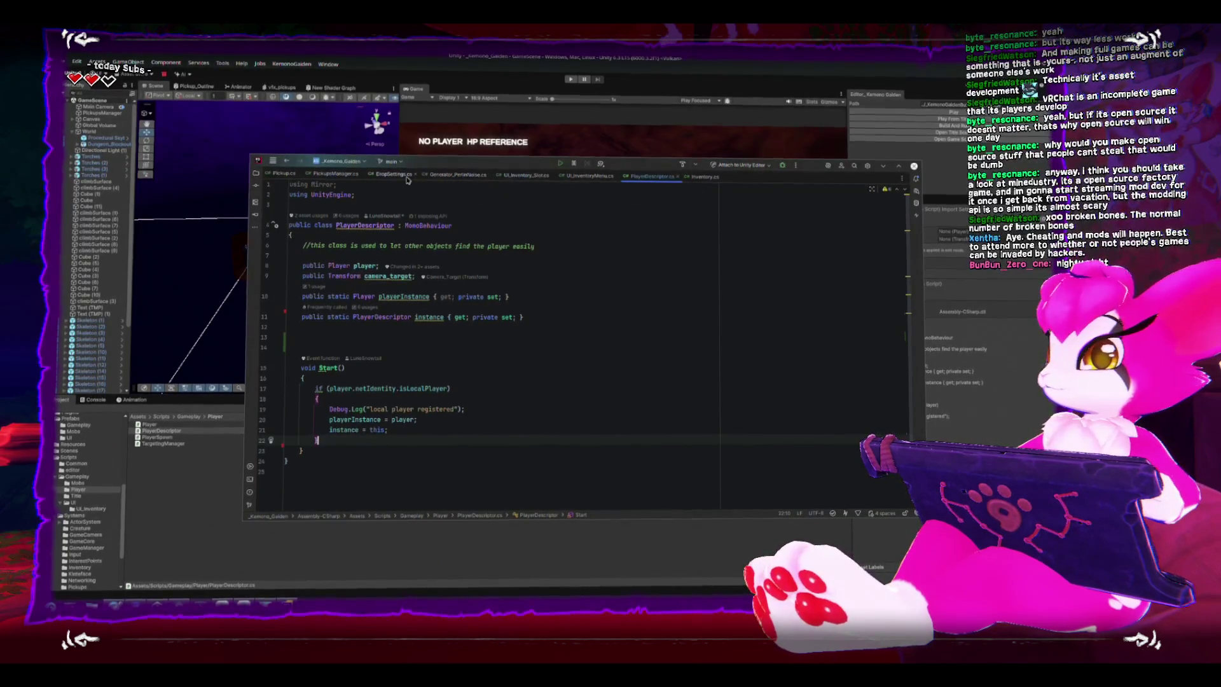
# - Glance at UpdateSlot in UI_Inventory_Slot.cs, then select InitializeInventoryMenu in UI_InventoryMenu.cs
pyautogui.click(598, 176)
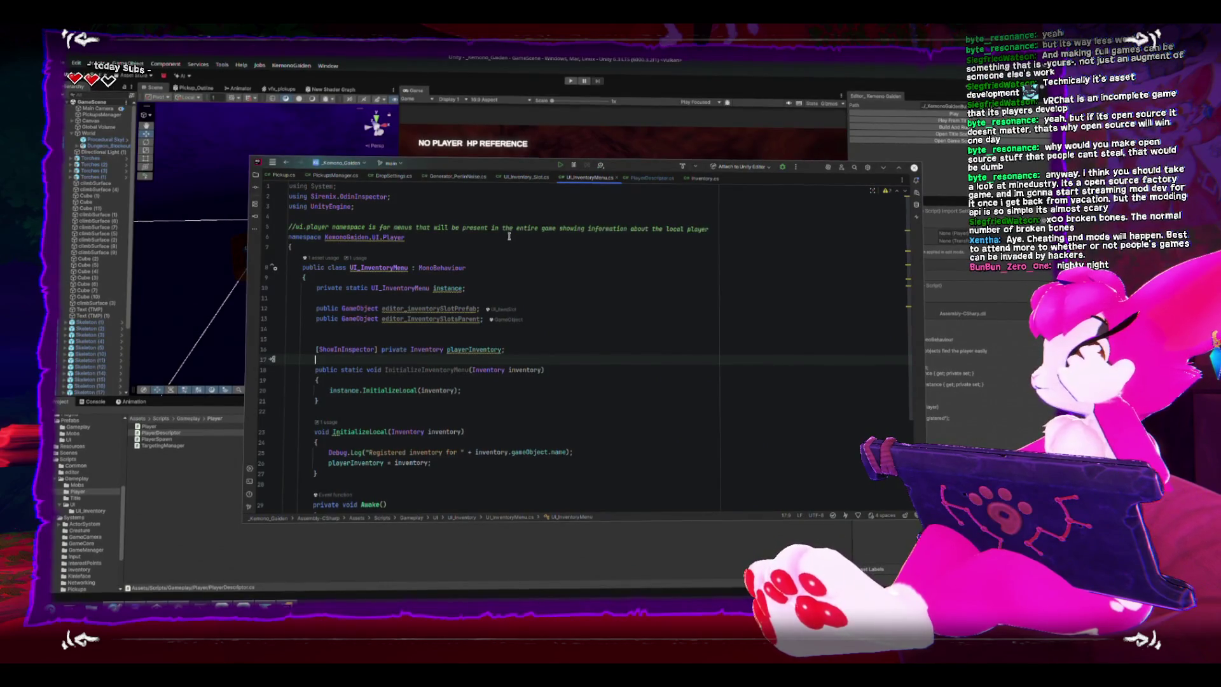
pyautogui.click(525, 176)
pyautogui.click(514, 320)
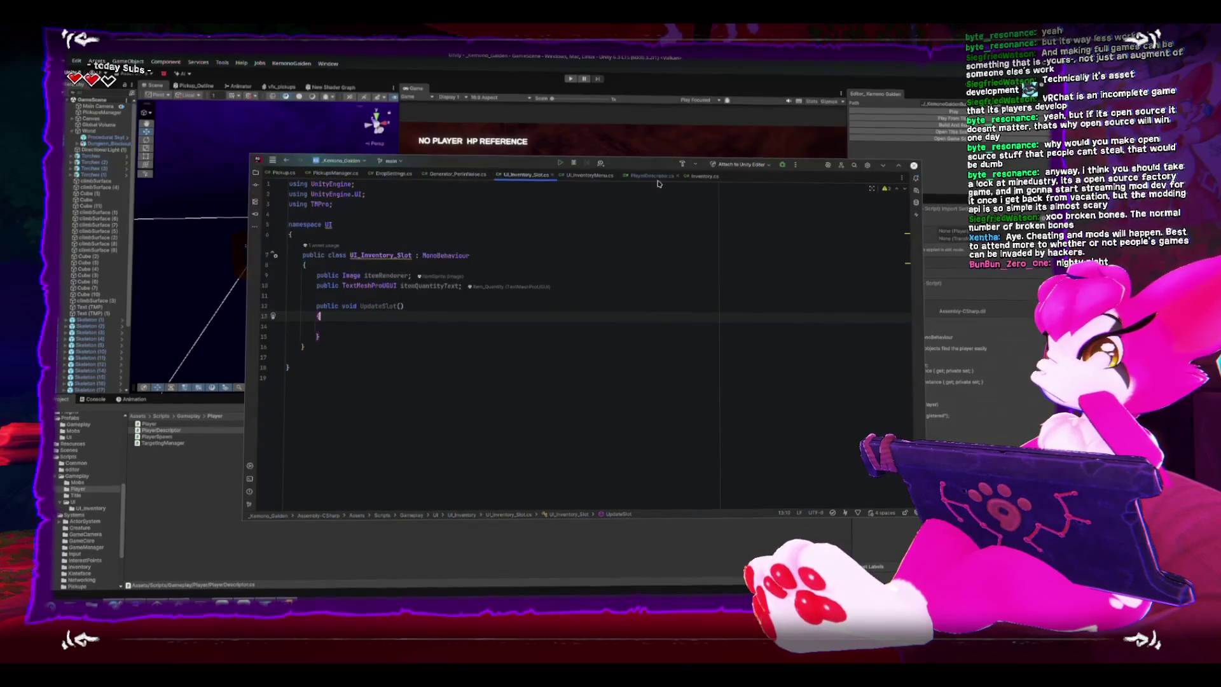
pyautogui.click(589, 176)
pyautogui.scroll(-4, 591, 382)
pyautogui.click(590, 431)
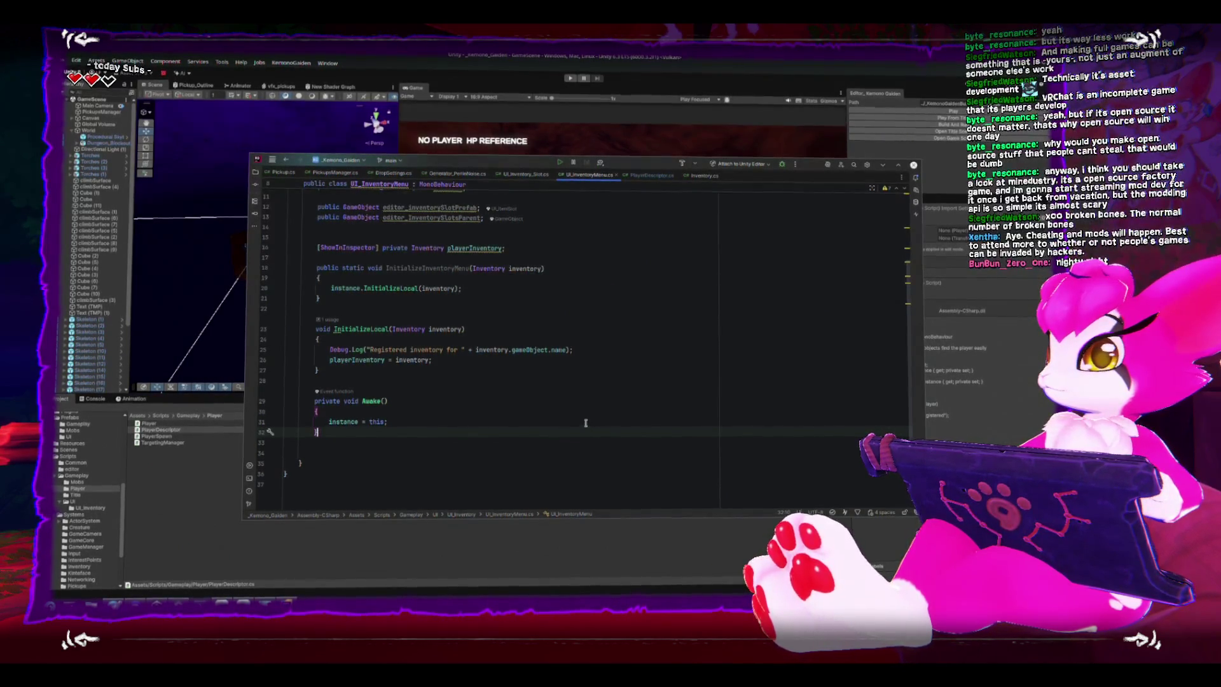
pyautogui.scroll(1, 435, 367)
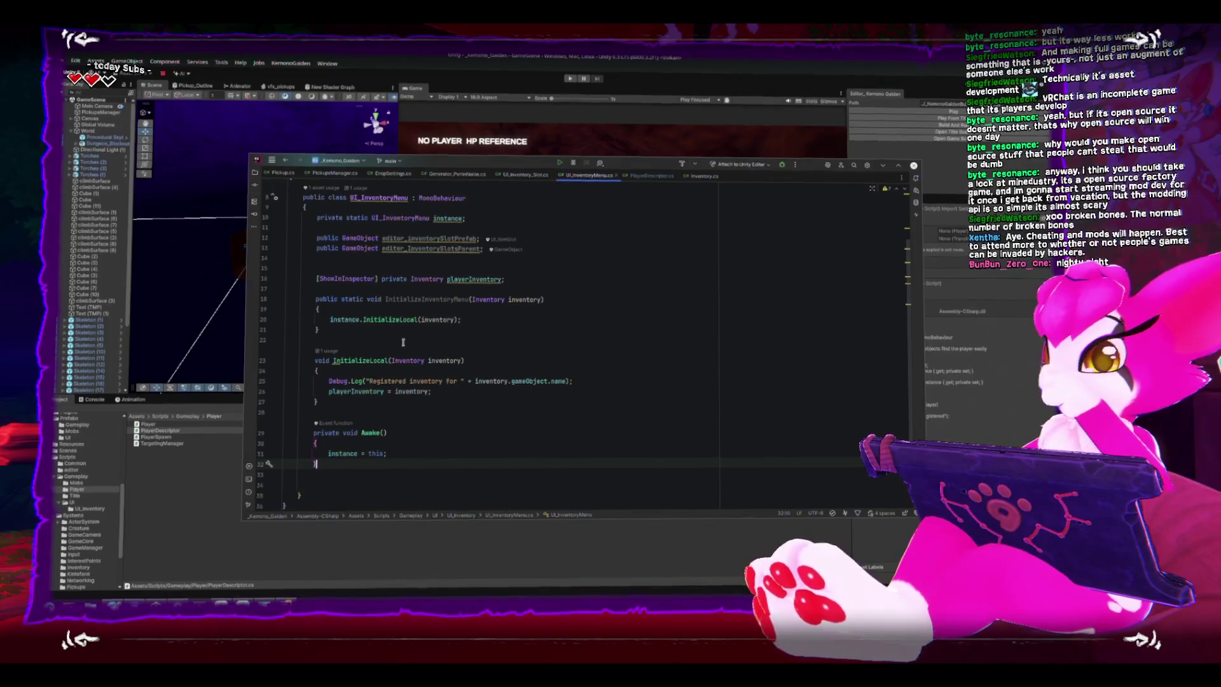
pyautogui.moveTo(402, 342)
pyautogui.mouseDown()
pyautogui.moveTo(331, 309)
pyautogui.moveTo(253, 297)
pyautogui.mouseUp()
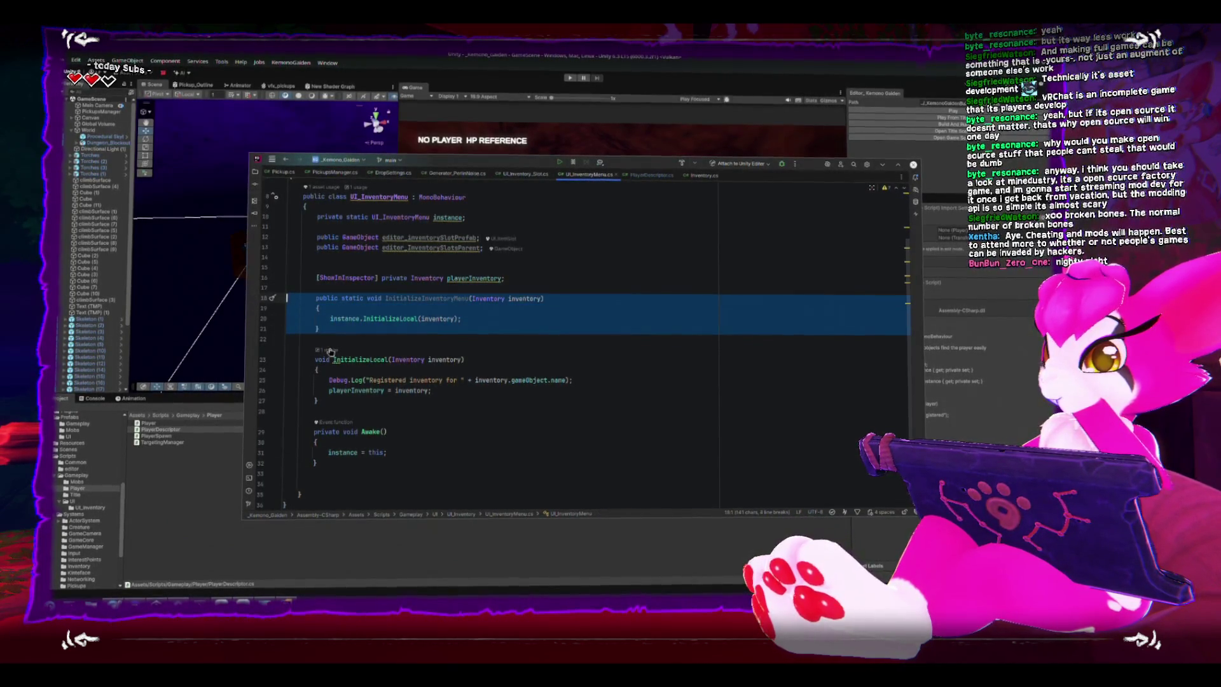
# - Add an Update() method after Awake that opens an if (!playerInventory) block
pyautogui.scroll(-2, 382, 350)
pyautogui.click(440, 411)
pyautogui.write('Upd')
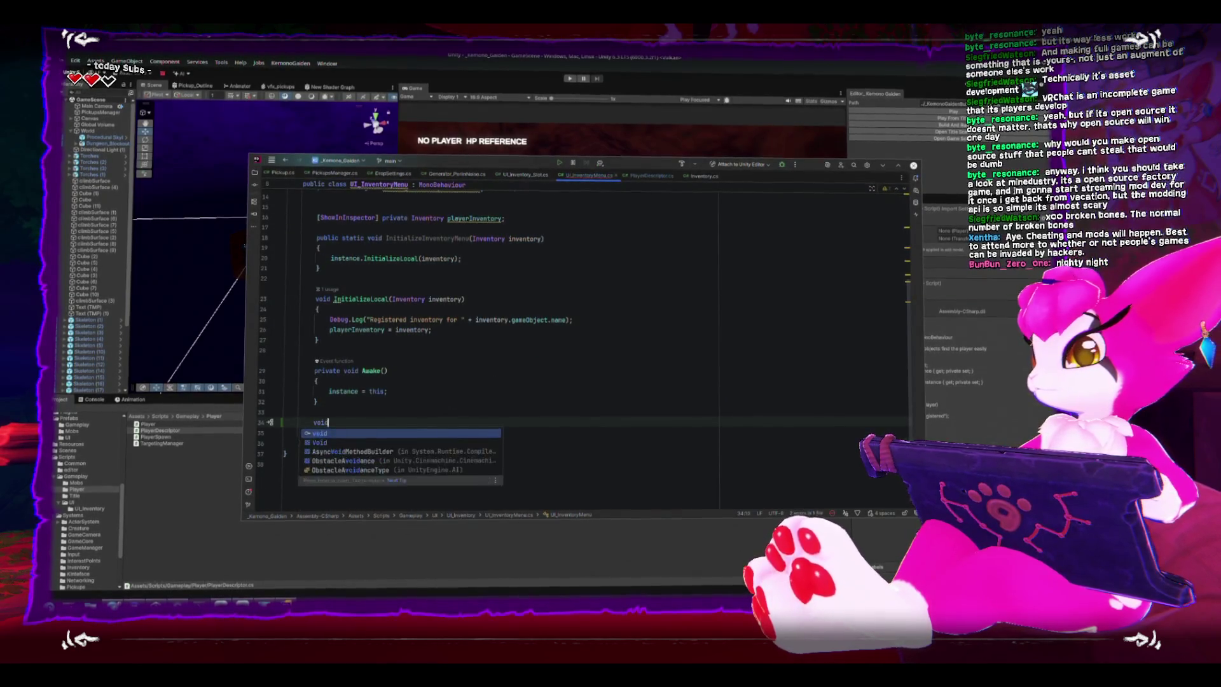
pyautogui.press('Return')
pyautogui.write('if(')
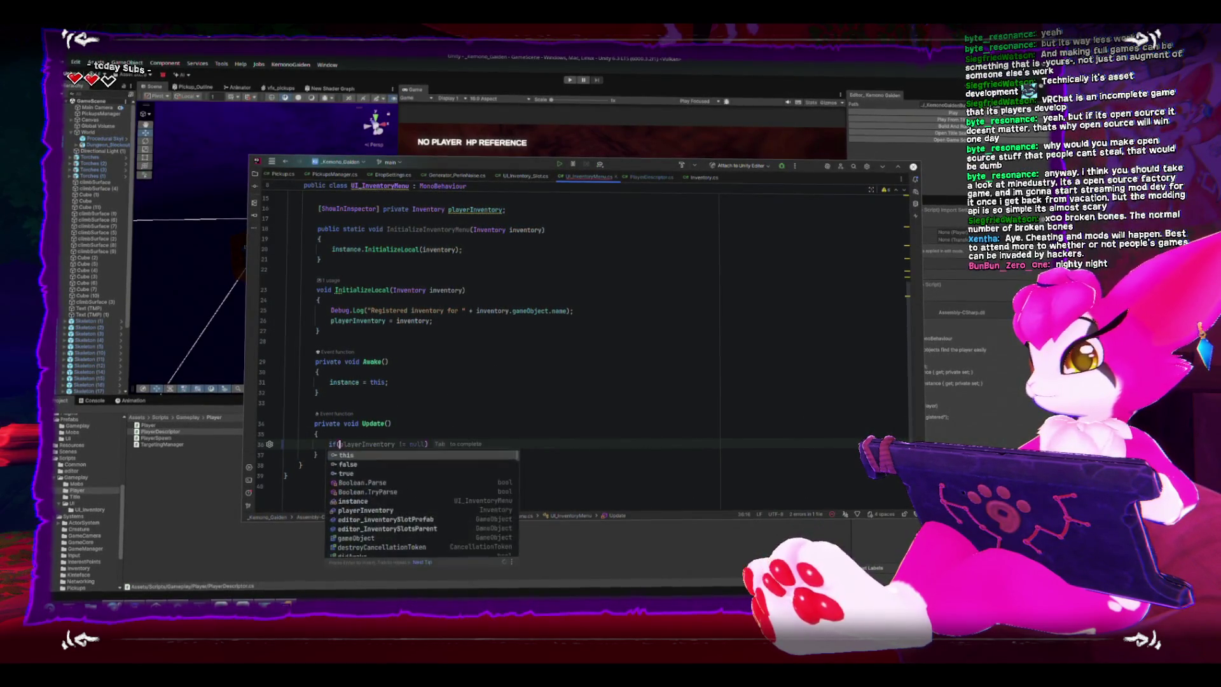
pyautogui.write('!playerInventory)')
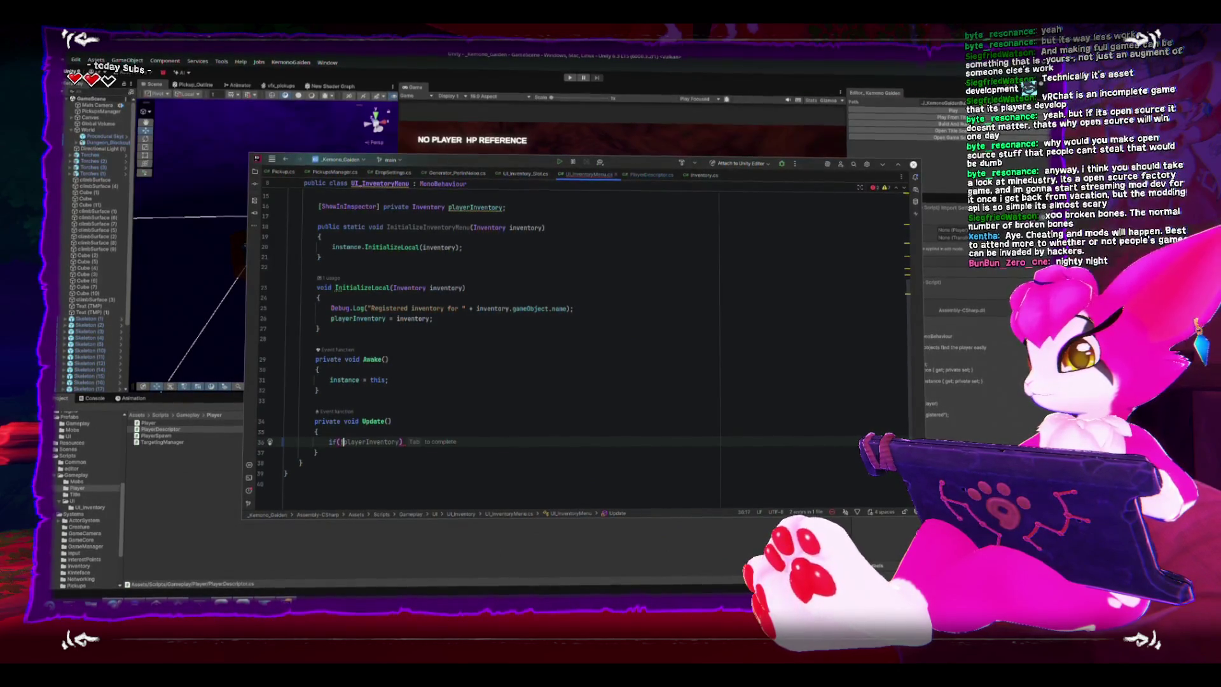
pyautogui.press('Return')
pyautogui.write('{')
pyautogui.press('Return')
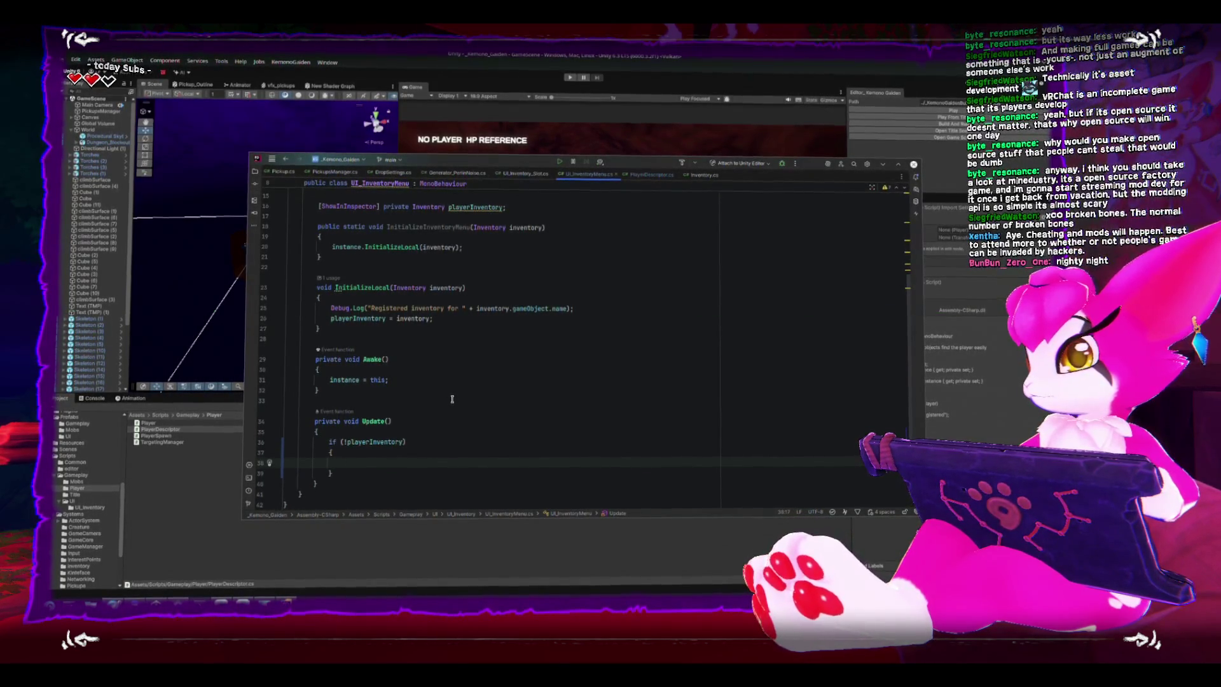
# - Inside that block, return early when PlayerDescriptor.instance is missing
pyautogui.write('if(')
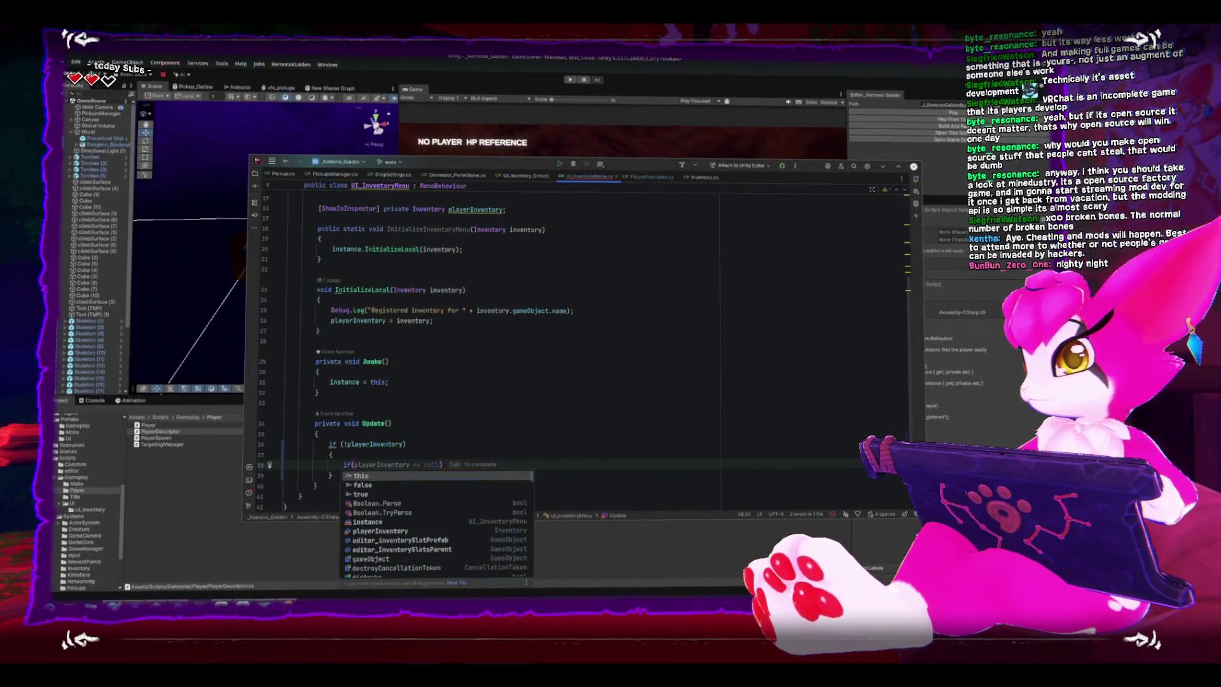
pyautogui.write('PlayerDescriptor.')
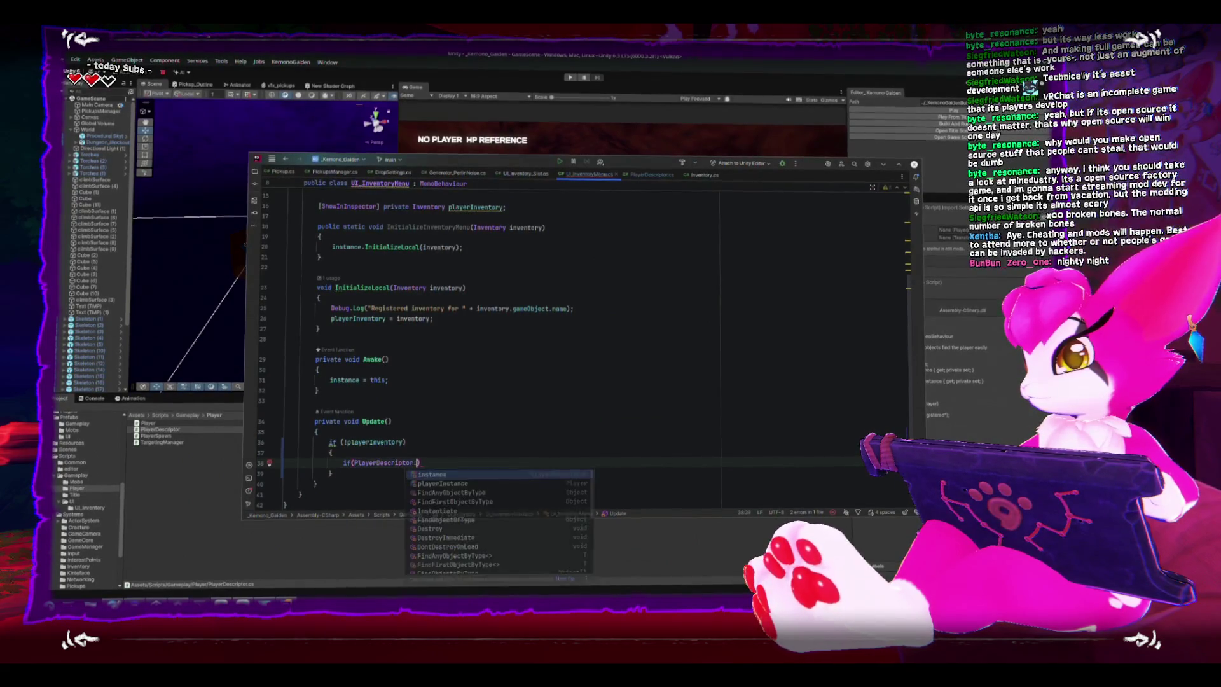
pyautogui.press('Return')
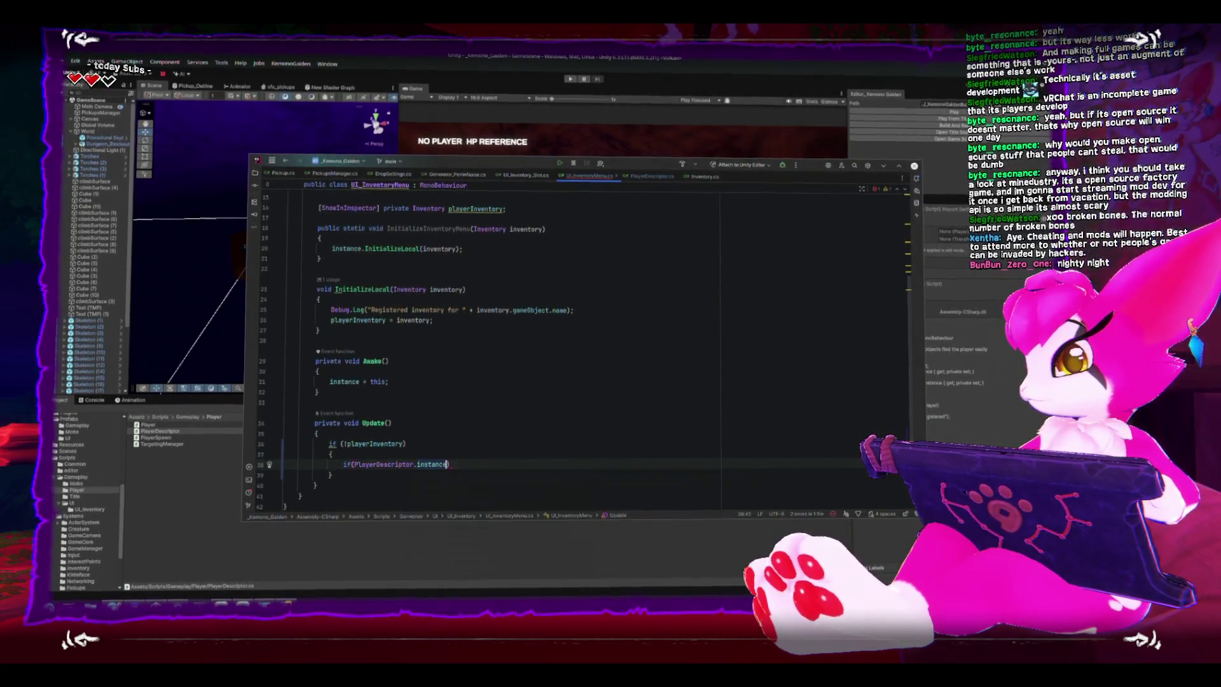
pyautogui.press('Home')
pyautogui.press('Right')
pyautogui.press('Right')
pyautogui.press('Right')
pyautogui.write('!')
pyautogui.press('End')
pyautogui.press('Return')
pyautogui.write('ret')
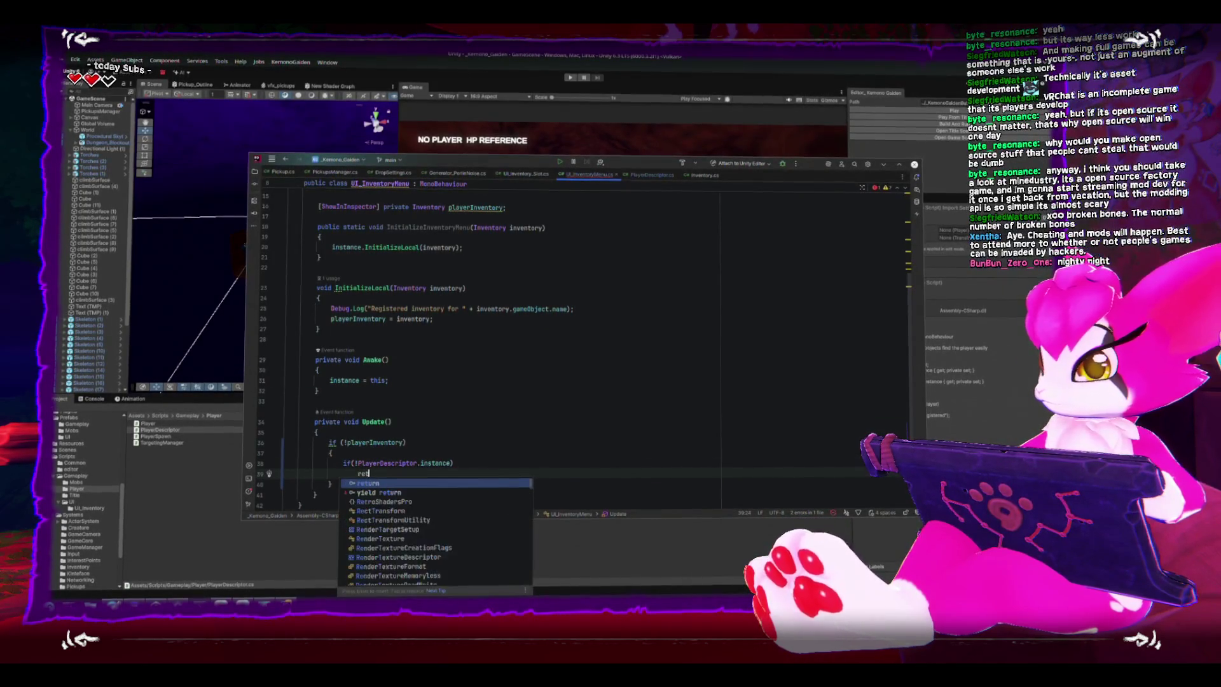
pyautogui.press('Return')
pyautogui.write(';')
pyautogui.press('Return')
pyautogui.press('Return')
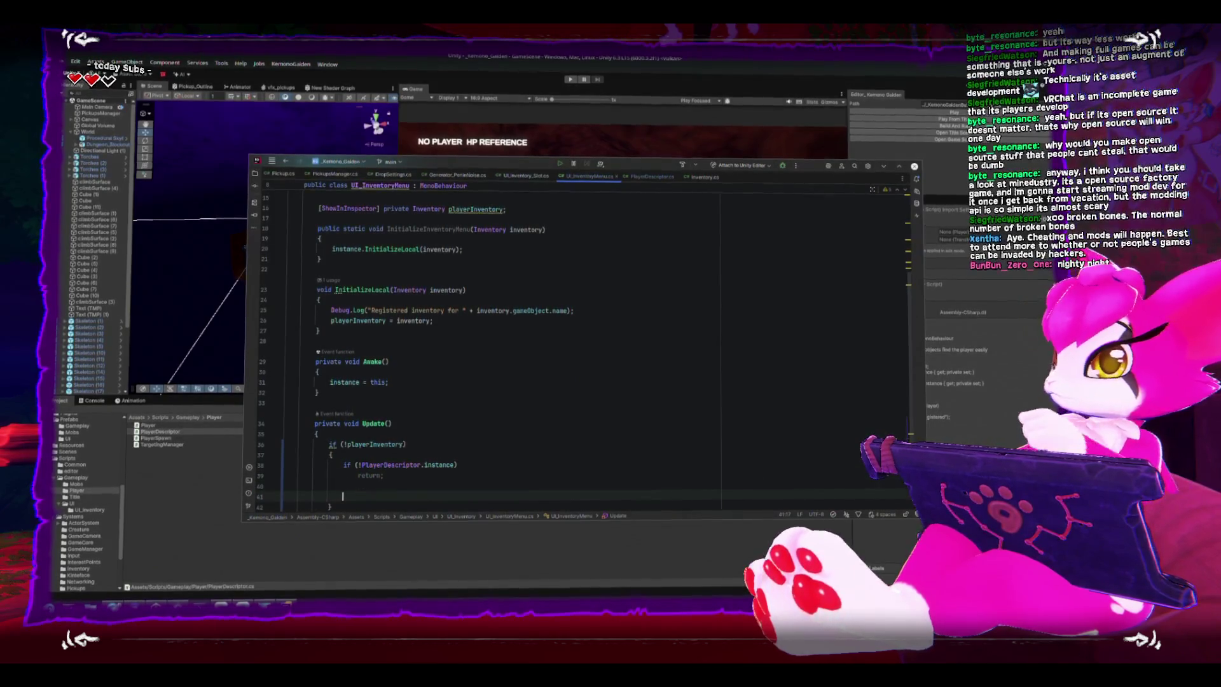
pyautogui.click(652, 178)
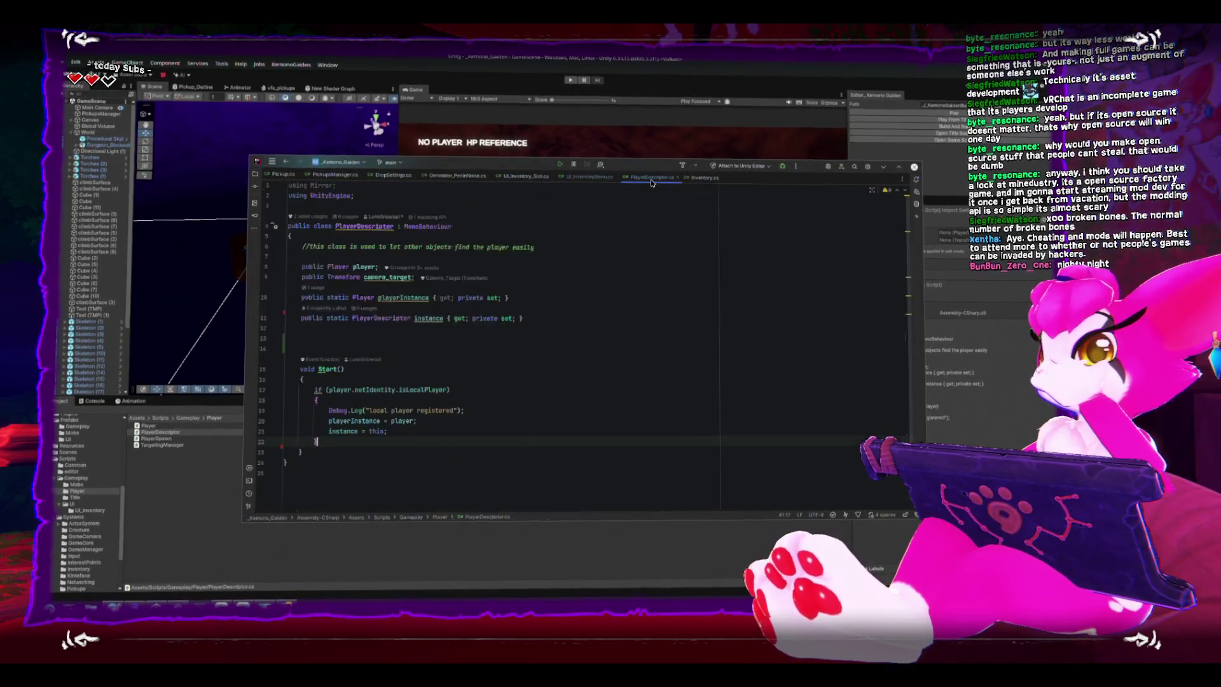
# - Inspect playerInstance in PlayerDescriptor.cs, then open a new line below the early return
pyautogui.doubleClick(412, 297)
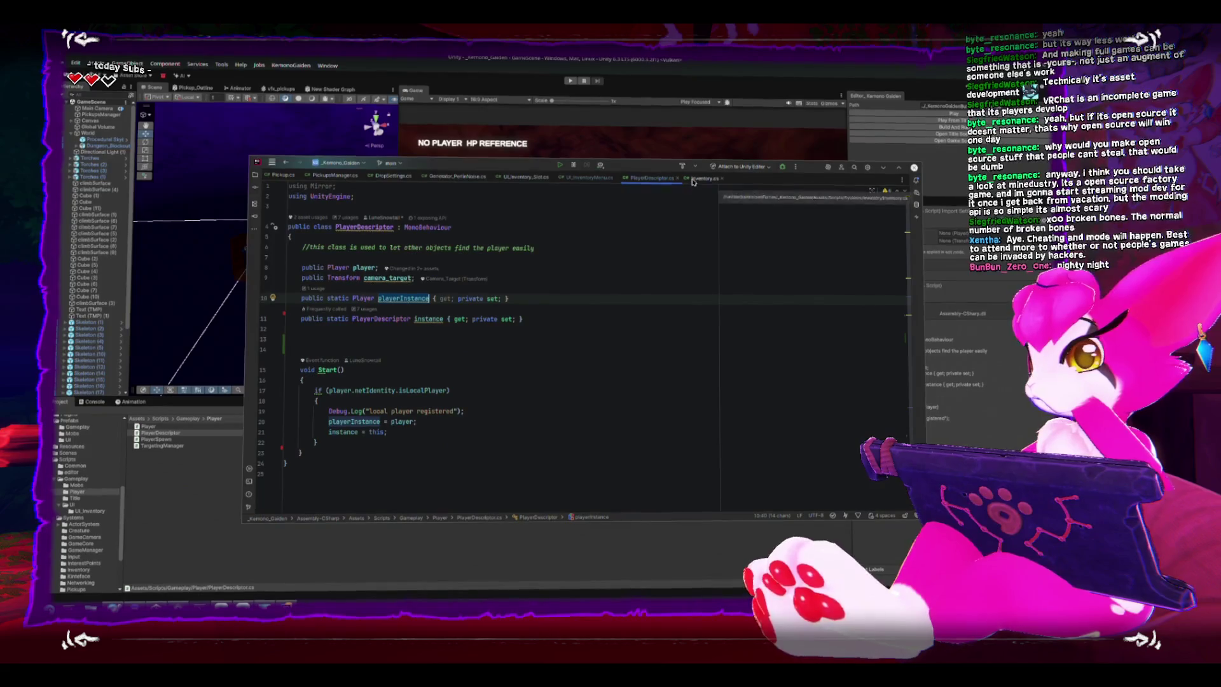
pyautogui.click(594, 177)
pyautogui.press('Return')
pyautogui.press('Return')
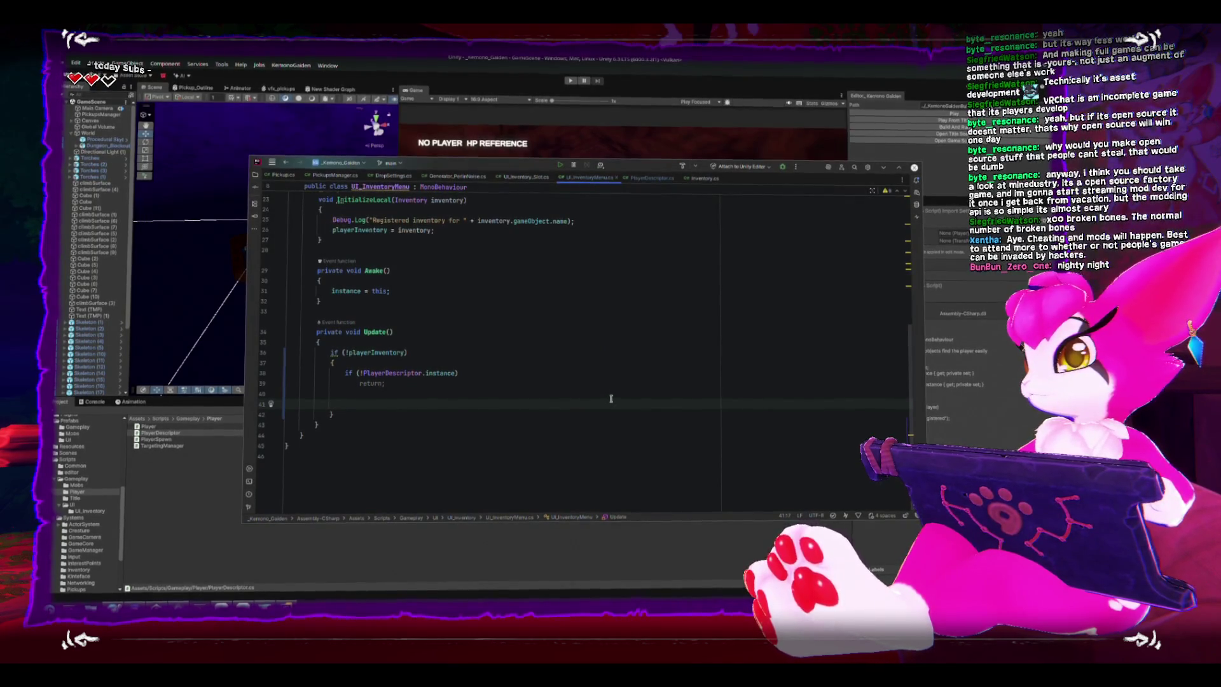
# - Type an InitializeLocal(playerInventory); call below the early return and clear its argument
pyautogui.scroll(5, 610, 397)
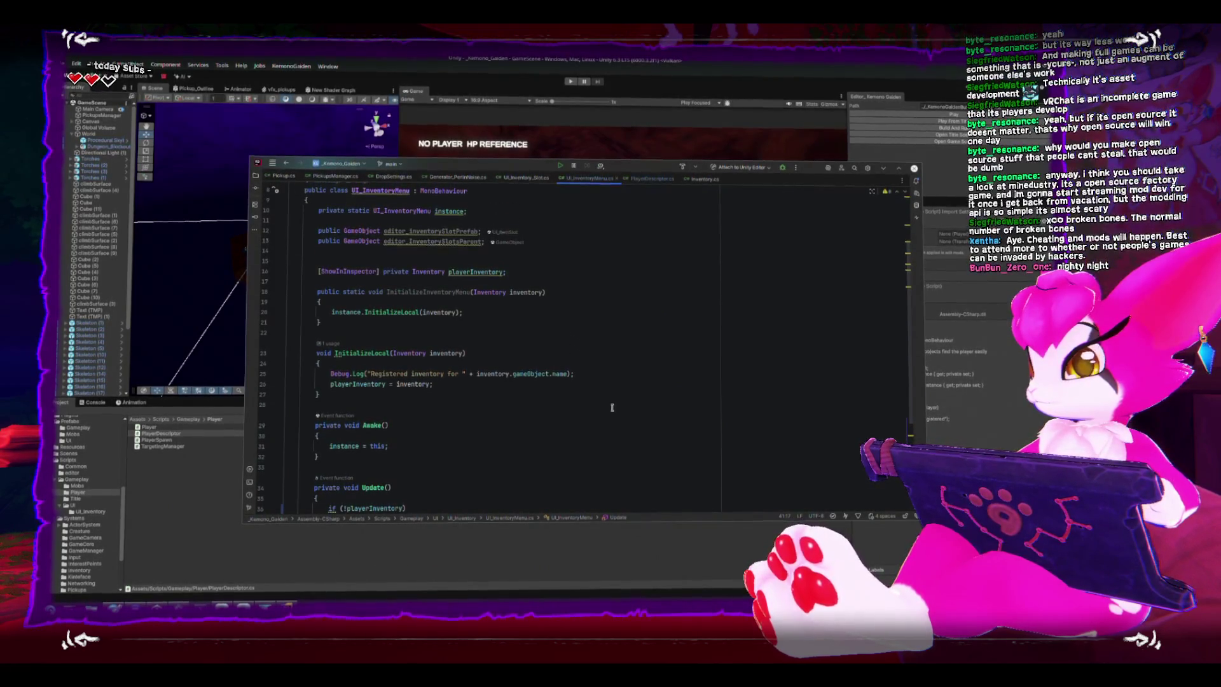
pyautogui.scroll(-5, 578, 376)
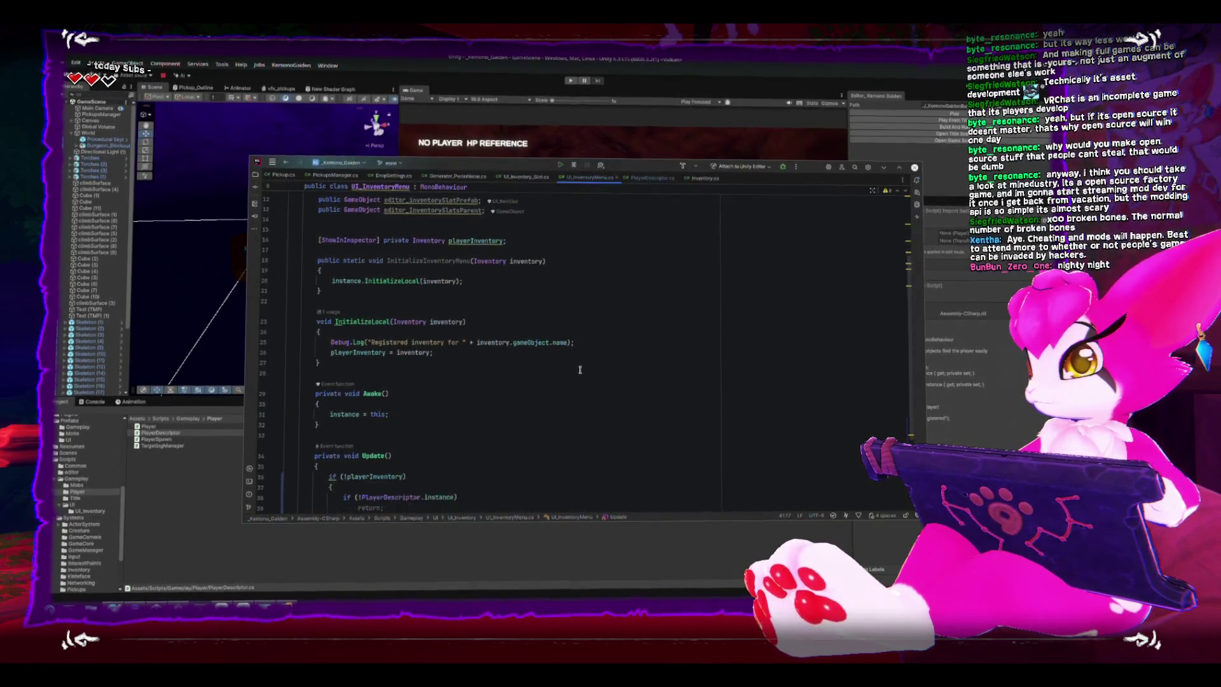
pyautogui.scroll(2, 573, 372)
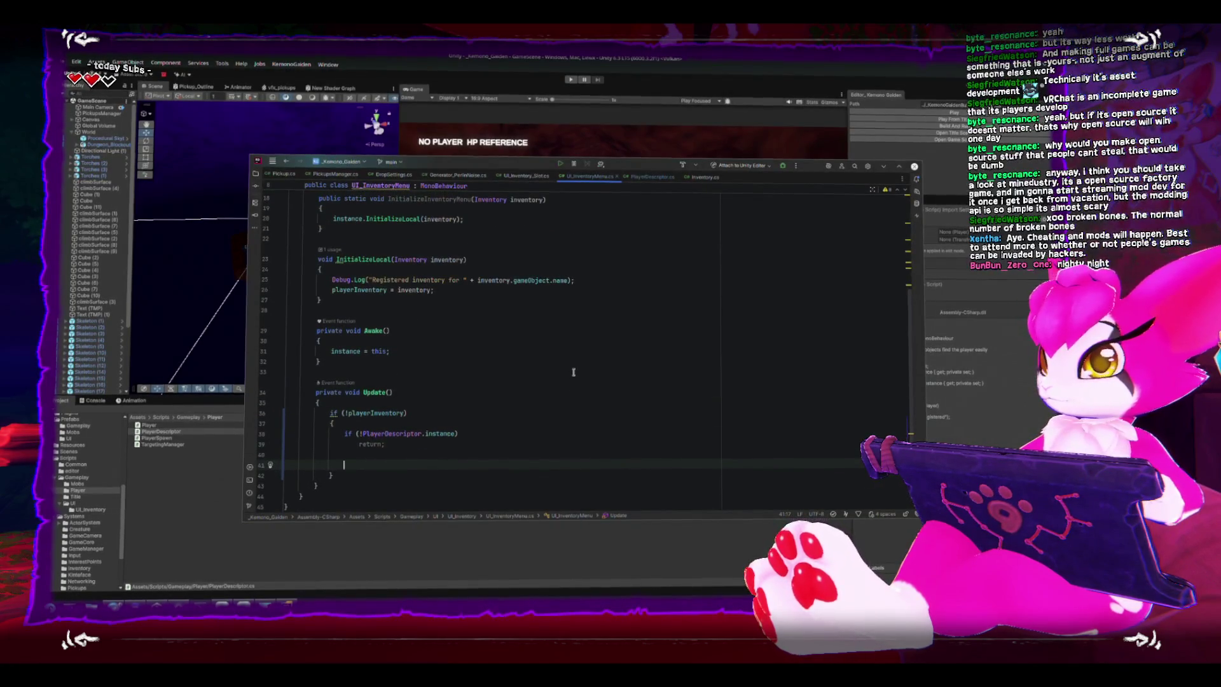
pyautogui.write('playher')
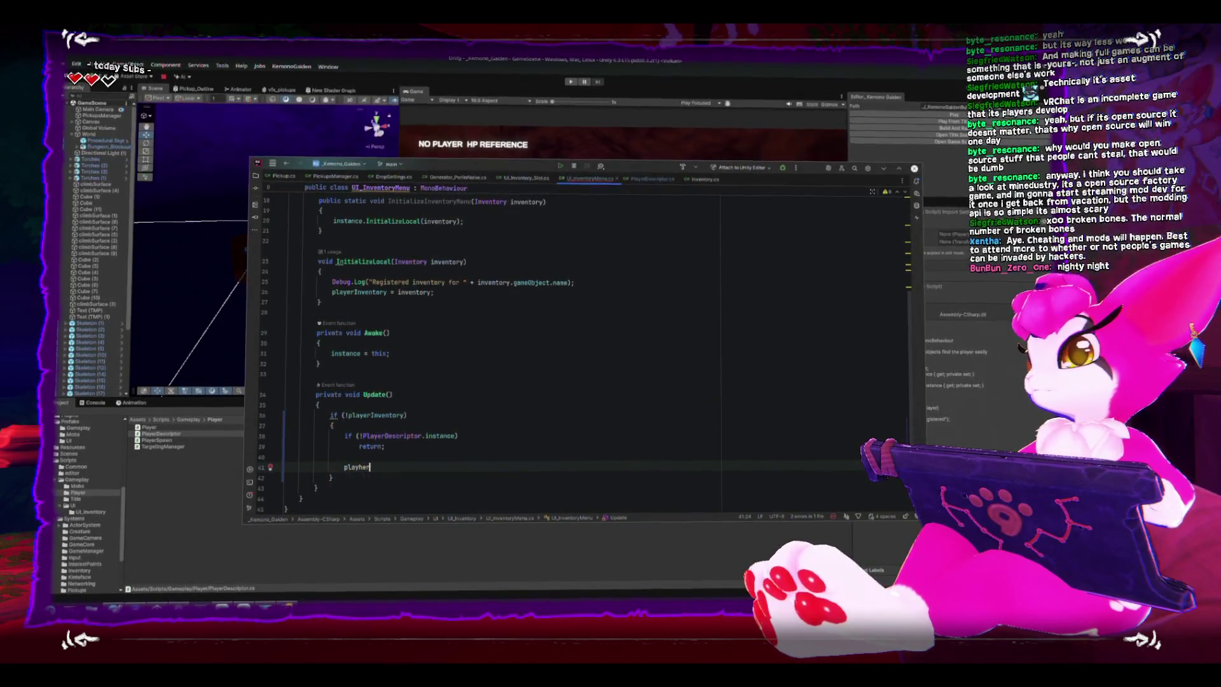
pyautogui.press('BackSpace')
pyautogui.press('BackSpace')
pyautogui.press('BackSpace')
pyautogui.write('InitializeLocal(playerInventory);')
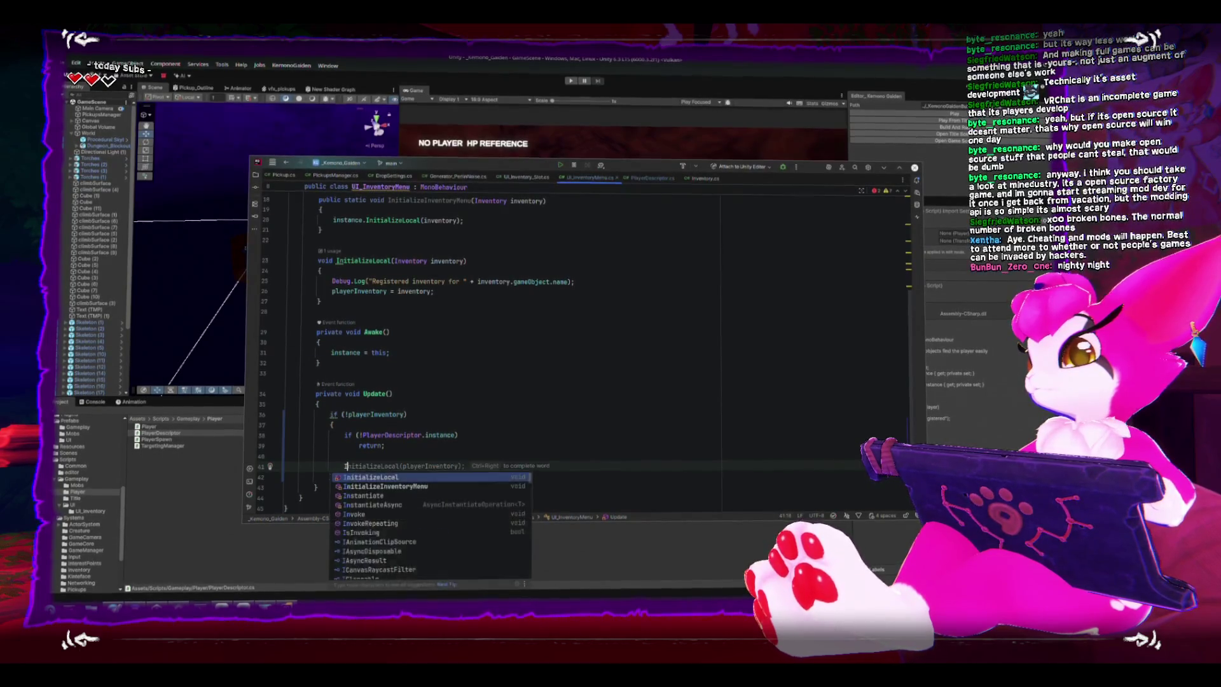
pyautogui.press('Left')
pyautogui.press('Left')
pyautogui.hotkey('ctrl', 'shift', 'Left')
pyautogui.press('BackSpace')
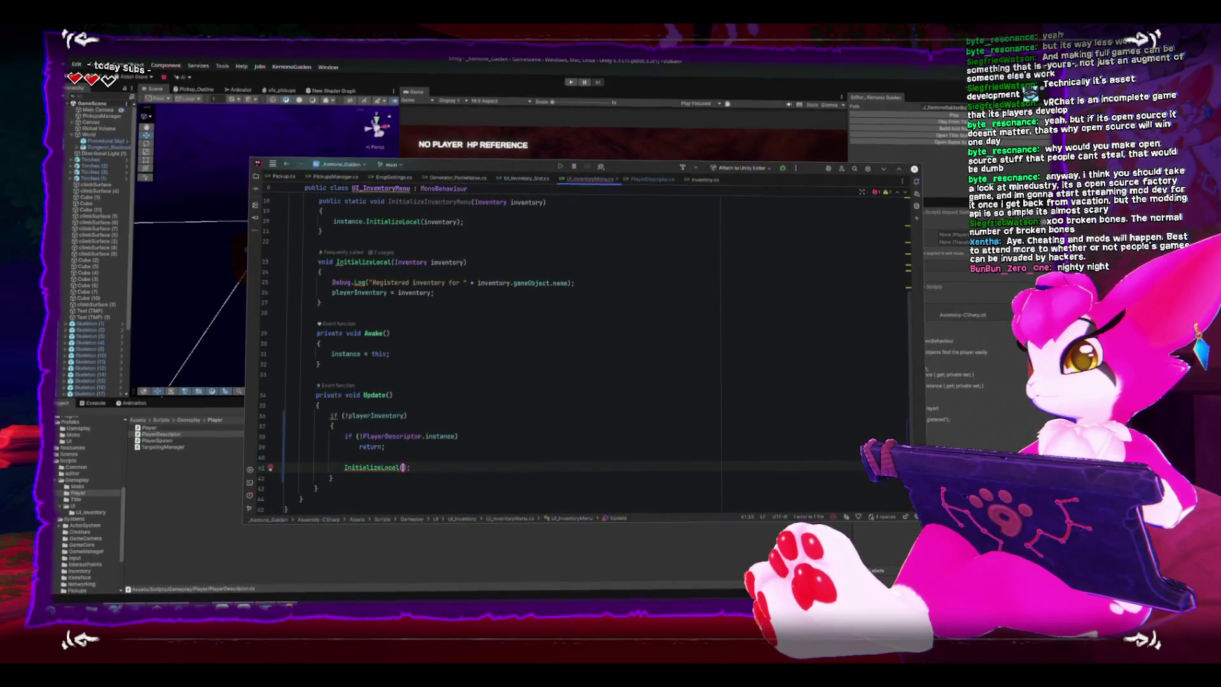
# - Write PlayerDescriptor.instance.TryGetComponent<Inventory>(out playerInventory) as the argument, then cut it out again
pyautogui.write('PlayerDescriptor.')
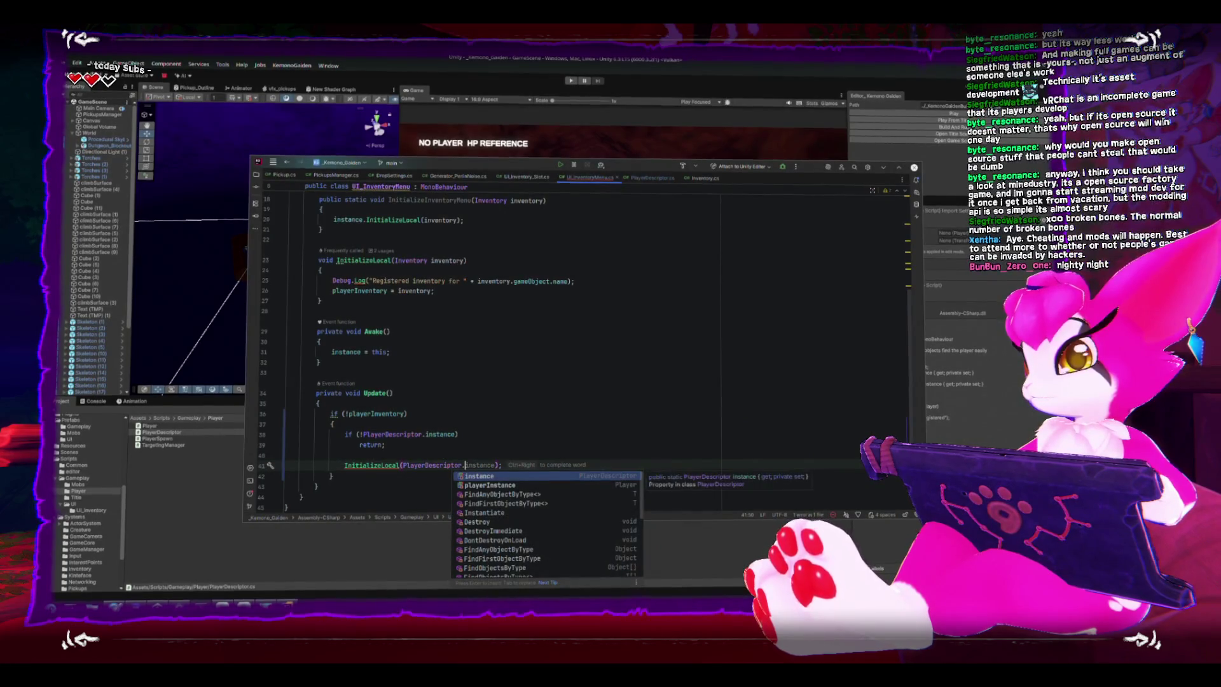
pyautogui.press('Return')
pyautogui.write('.TryGet')
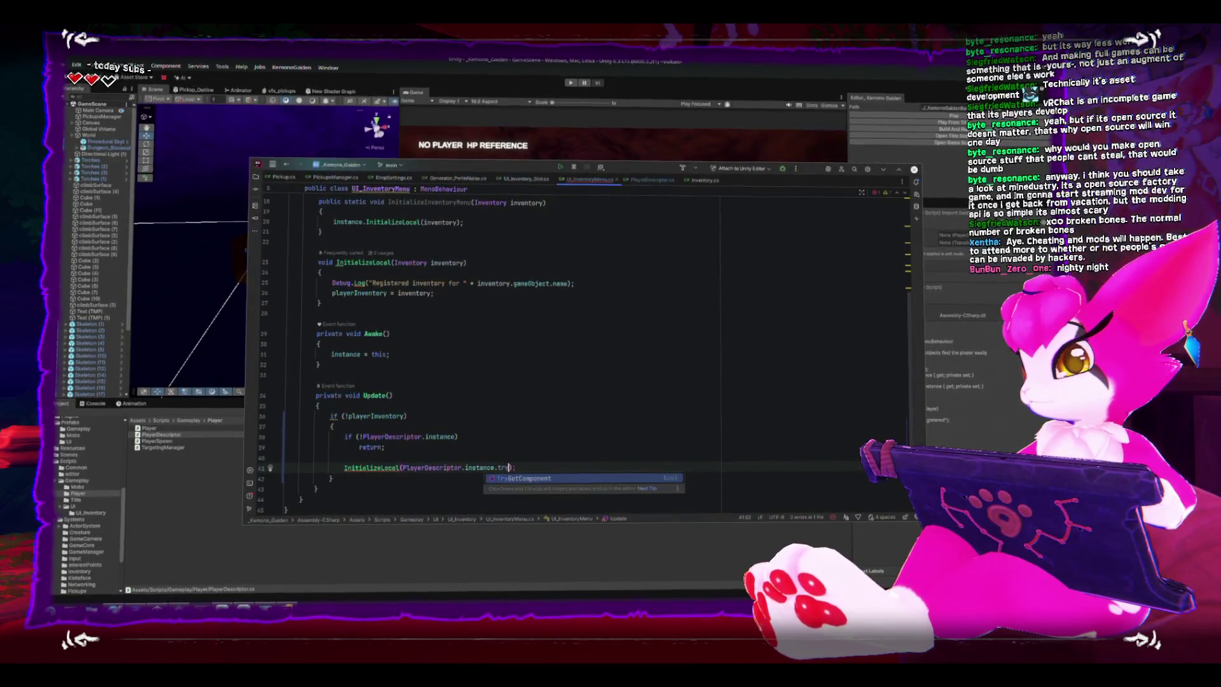
pyautogui.press('Return')
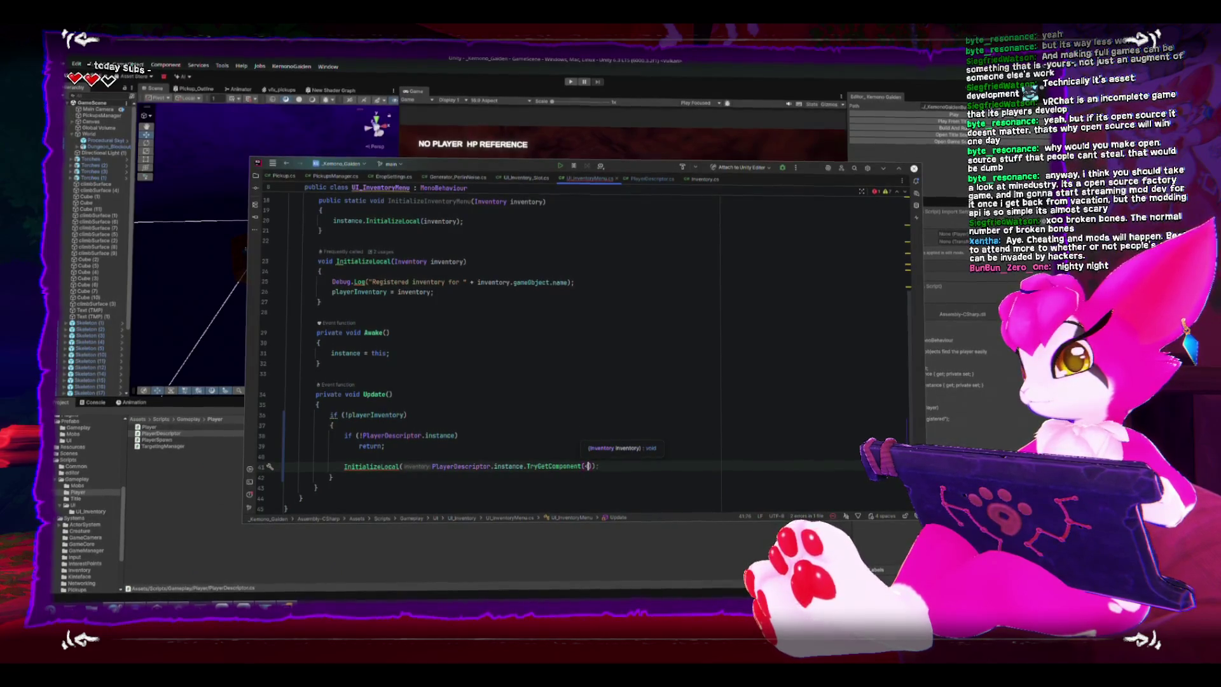
pyautogui.press('Left')
pyautogui.write('<Inventory>')
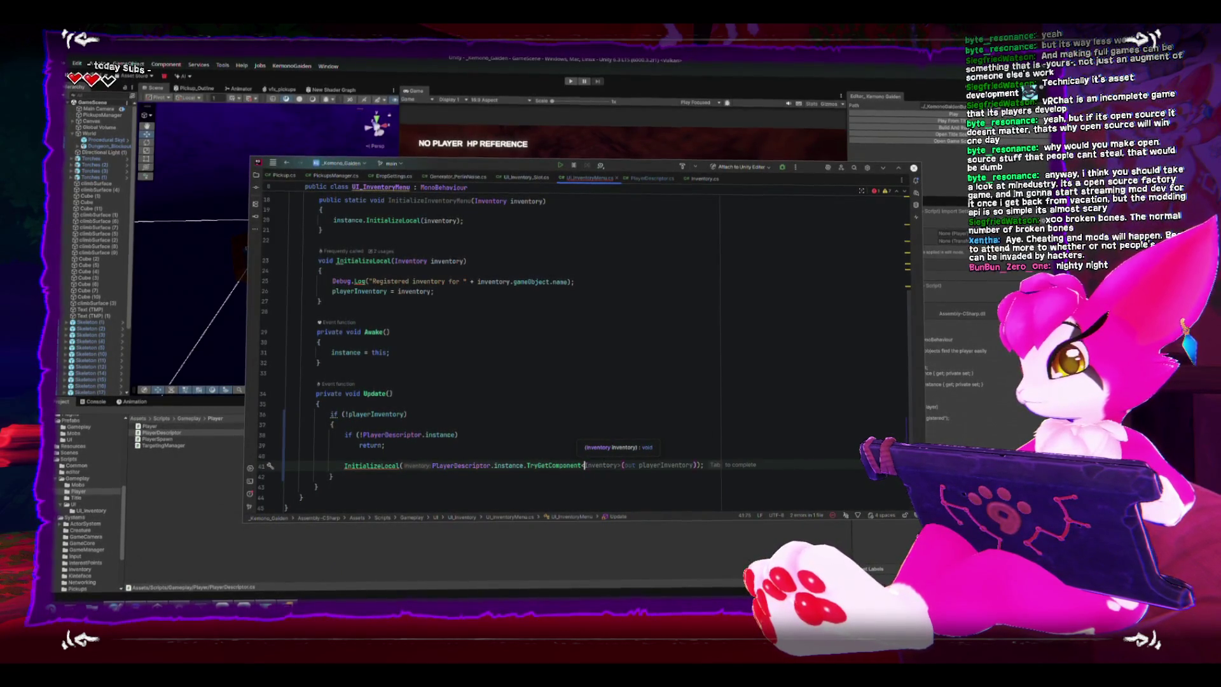
pyautogui.press('Right')
pyautogui.write('out playerInventory')
pyautogui.click(591, 452)
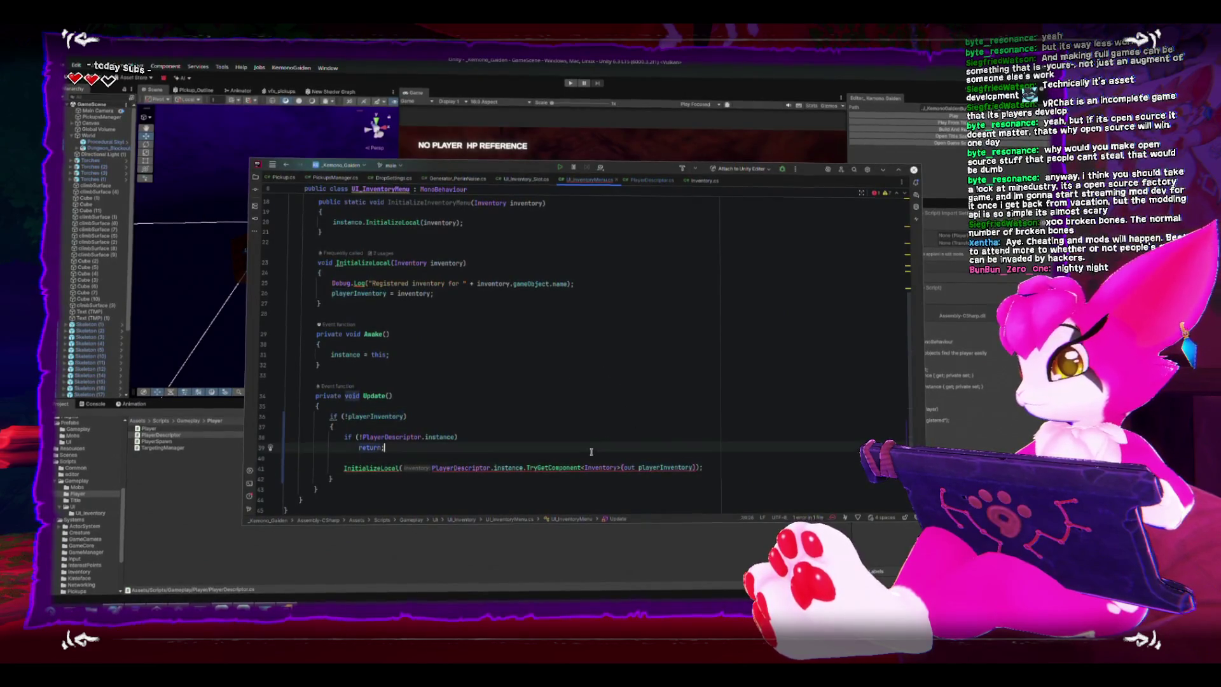
pyautogui.moveTo(433, 468); pyautogui.dragTo(578, 466)
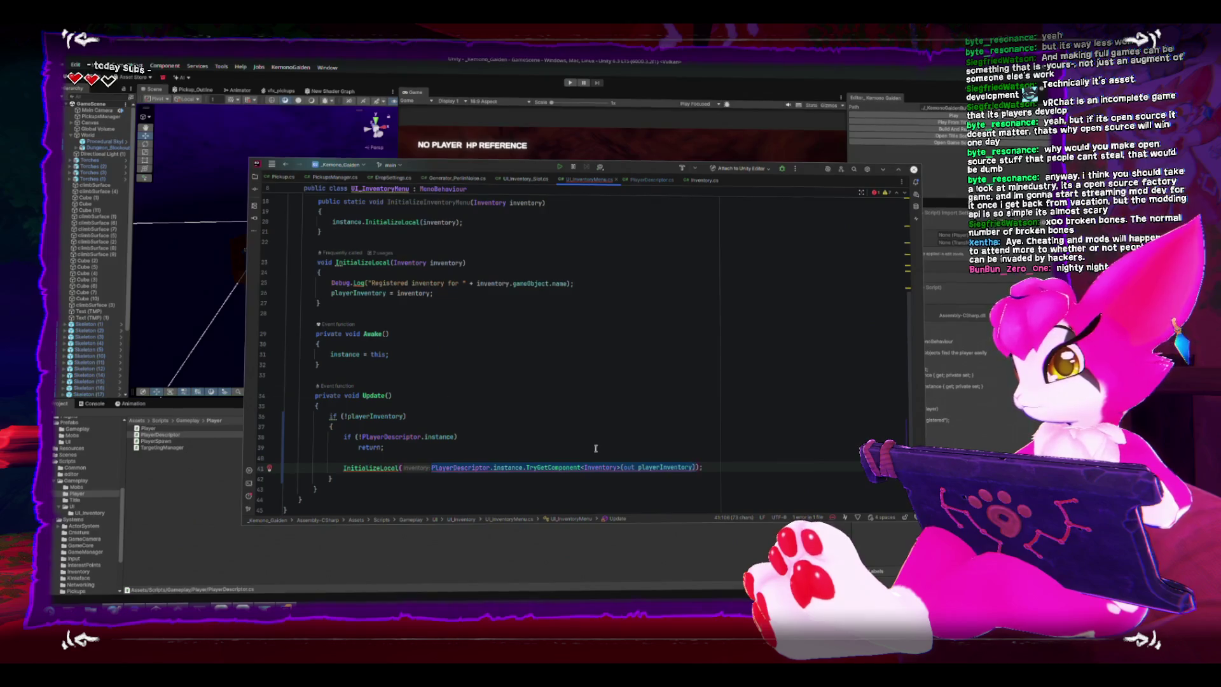
pyautogui.hotkey('ctrl', 'x')
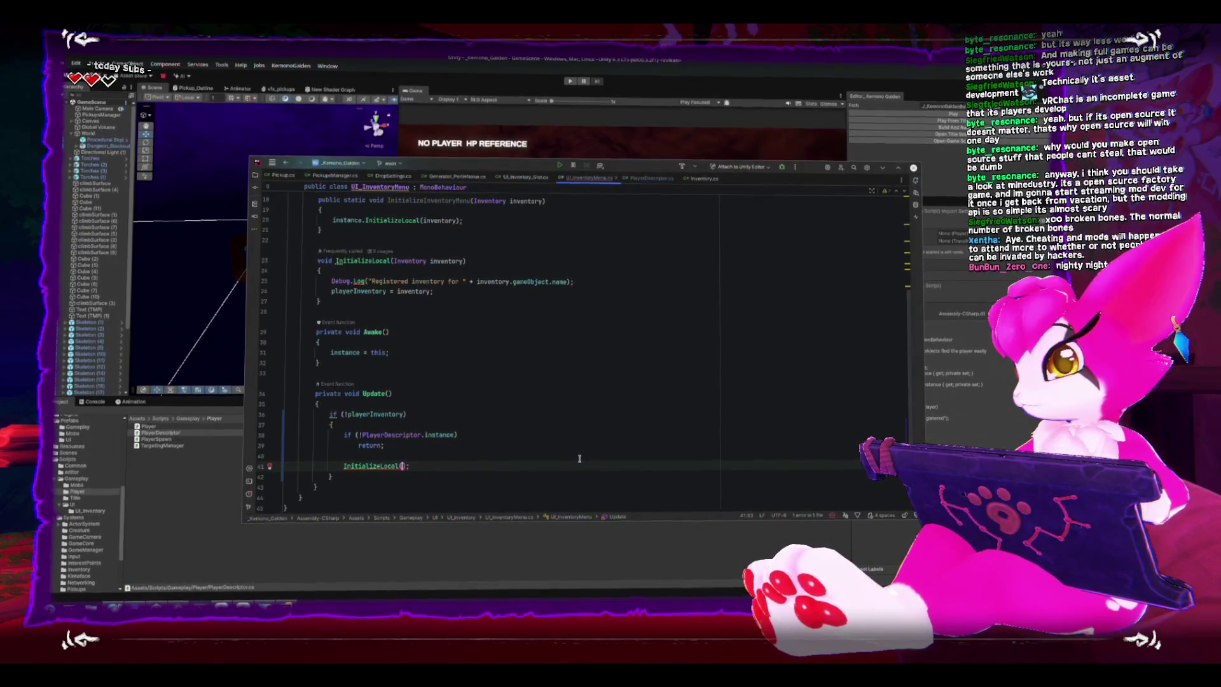
# - Add a TryGetComponent<Inventory>(out playerInventory) statement above the InitializeLocal call
pyautogui.click(572, 452)
pyautogui.press('Return')
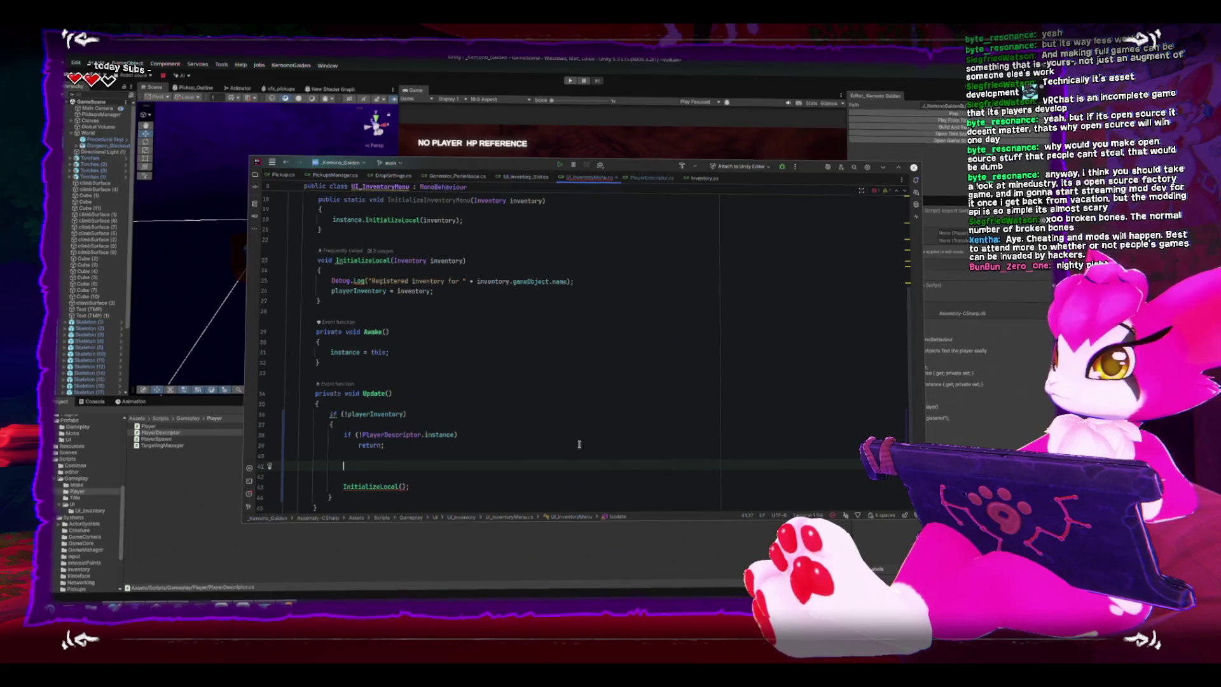
pyautogui.write('Pl')
pyautogui.press('BackSpace')
pyautogui.press('BackSpace')
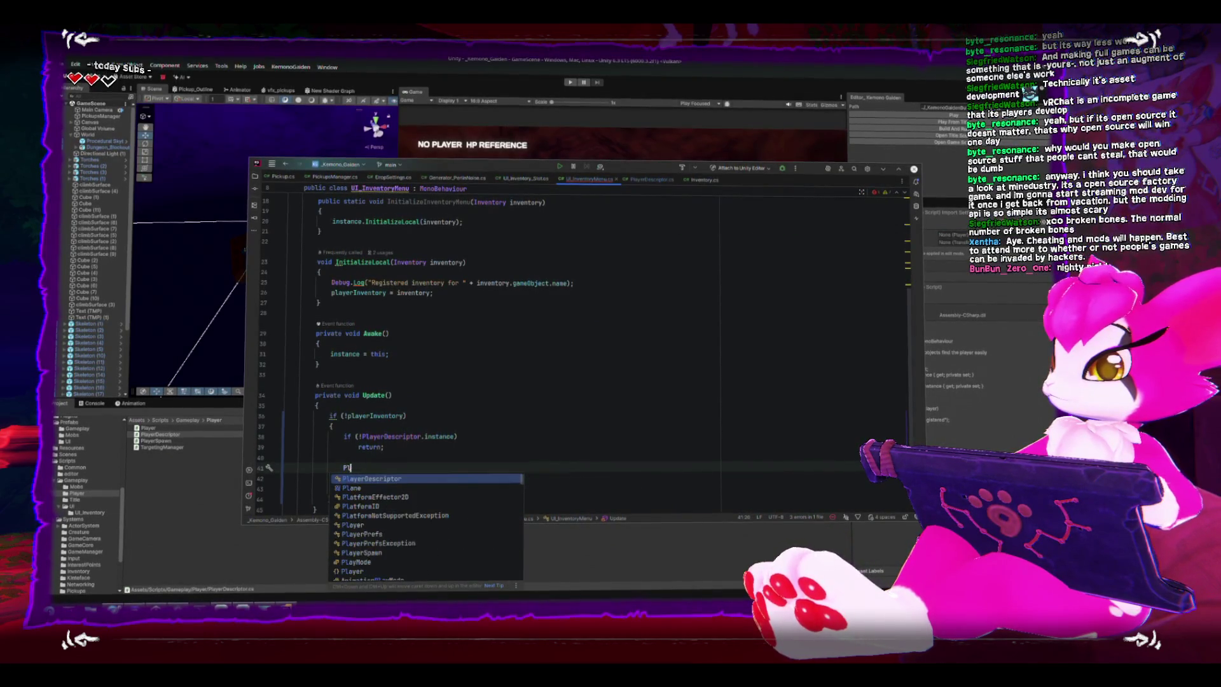
pyautogui.write('Inventory')
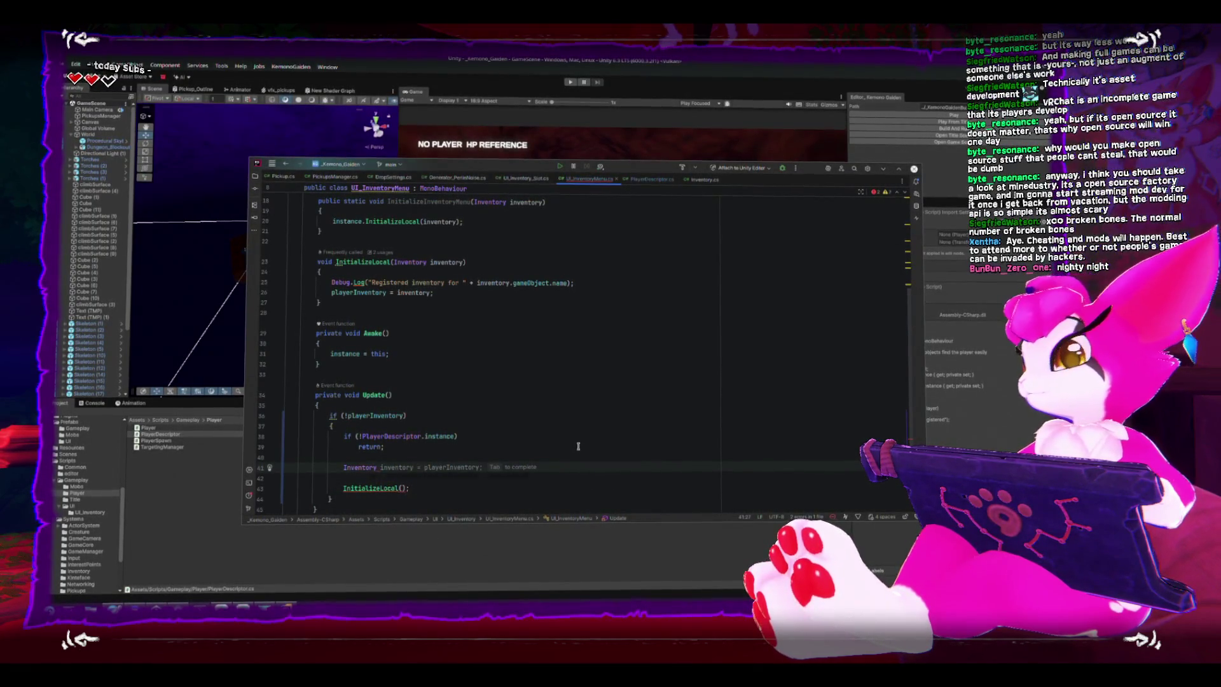
pyautogui.write(' P')
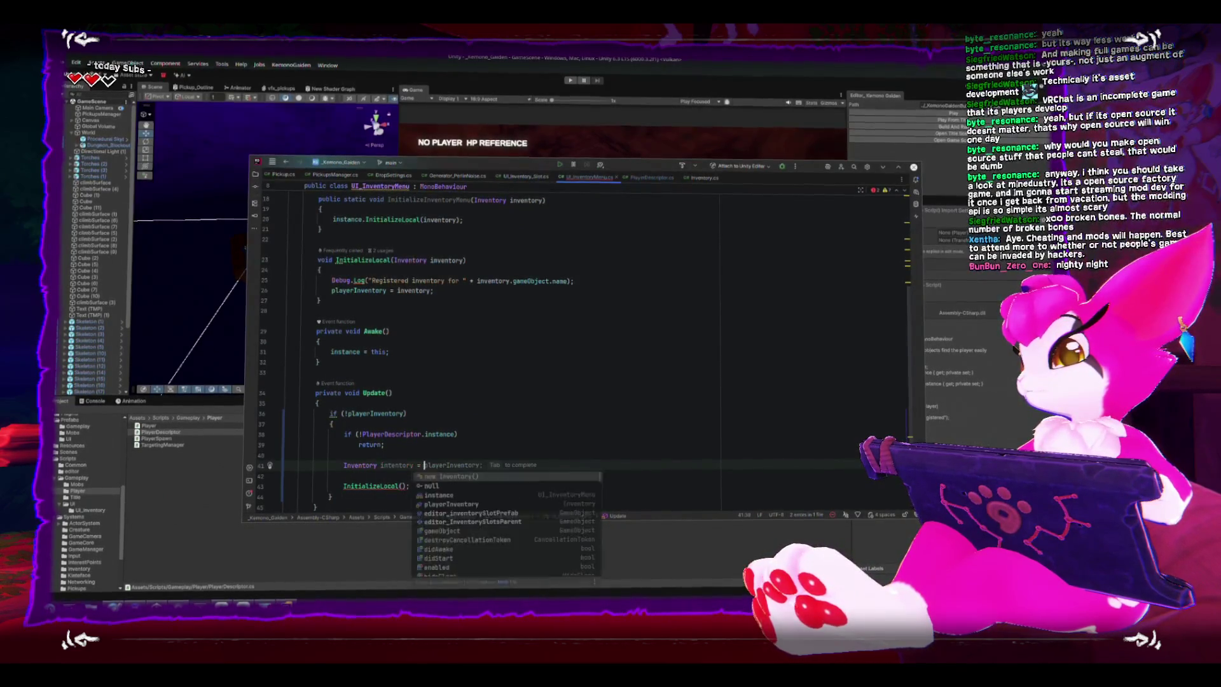
pyautogui.press('Tab')
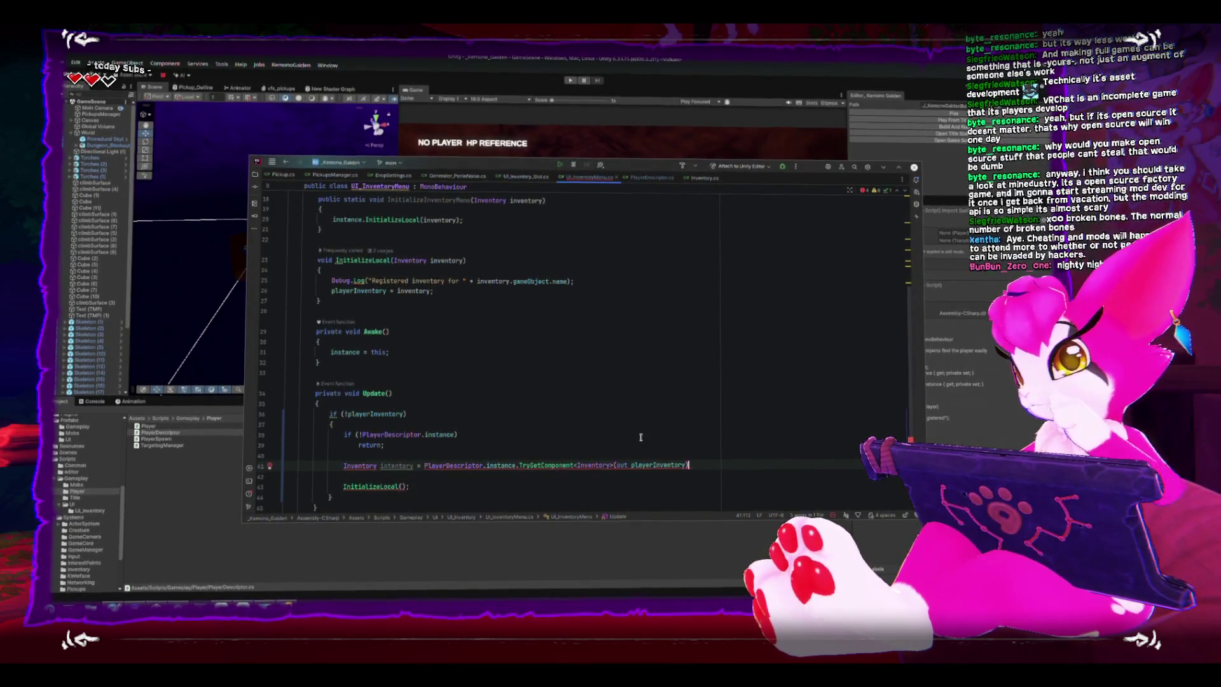
pyautogui.write(';')
pyautogui.press('Down')
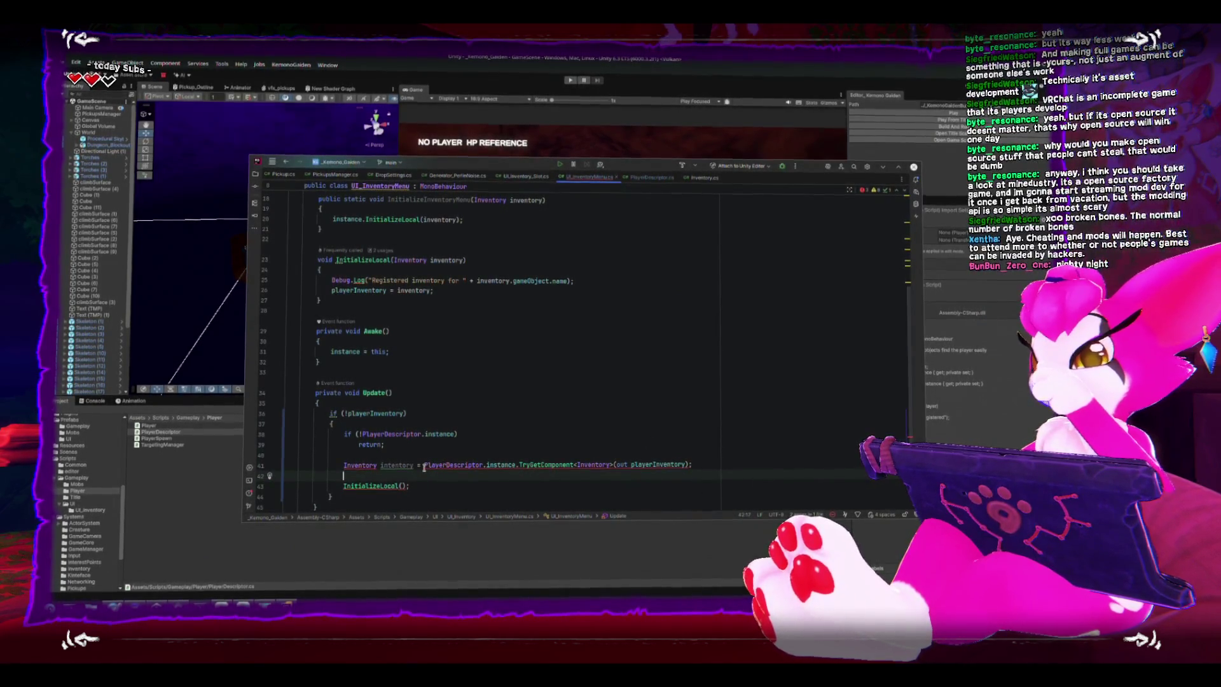
# - Turn the TryGetComponent statement into an if condition with a braced body
pyautogui.moveTo(424, 466); pyautogui.dragTo(396, 465)
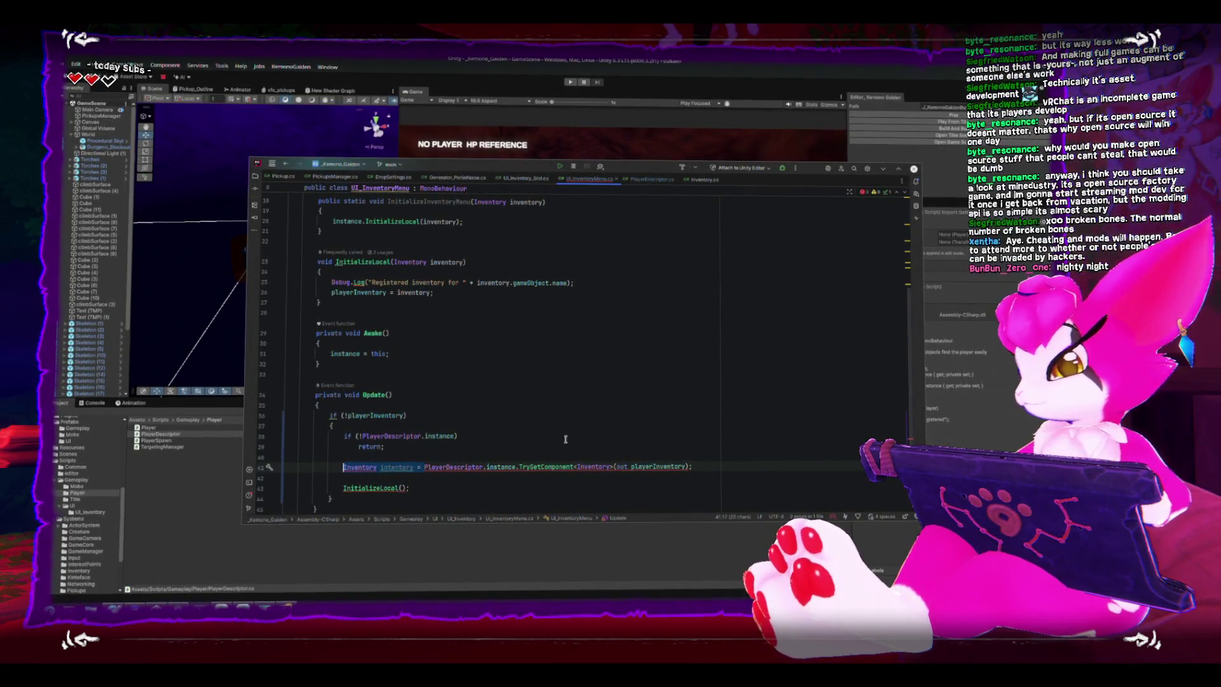
pyautogui.write('if')
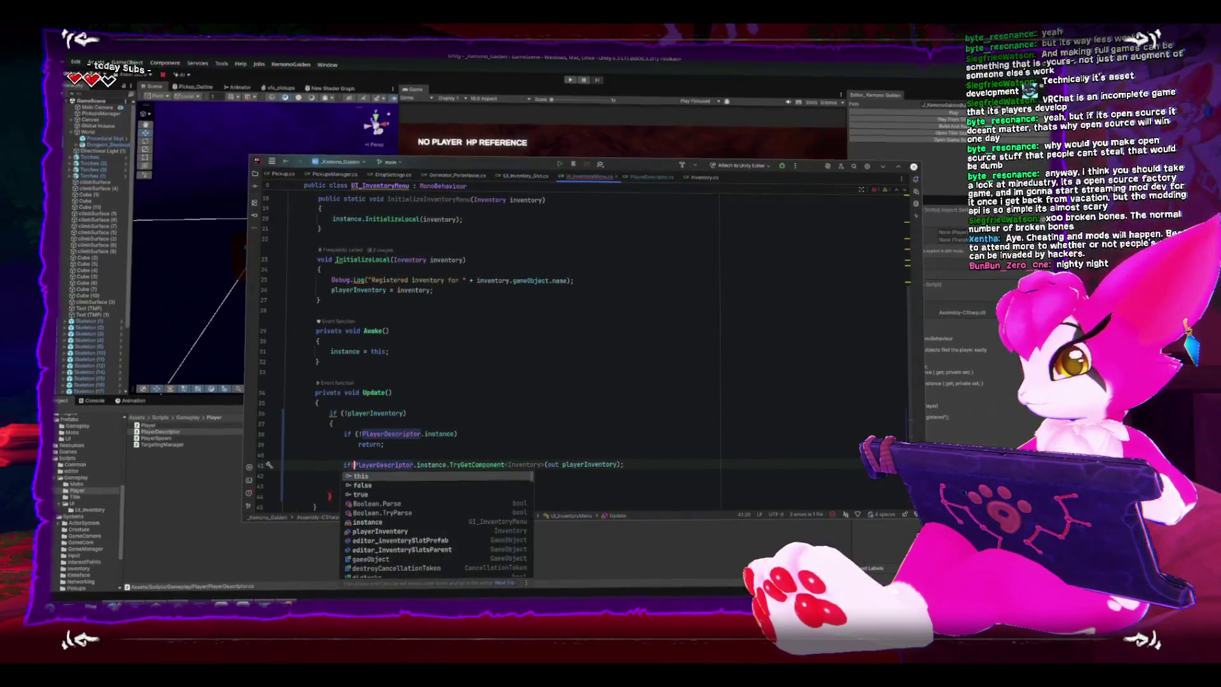
pyautogui.write('(')
pyautogui.press('End')
pyautogui.press('BackSpace')
pyautogui.write(')')
pyautogui.press('Return')
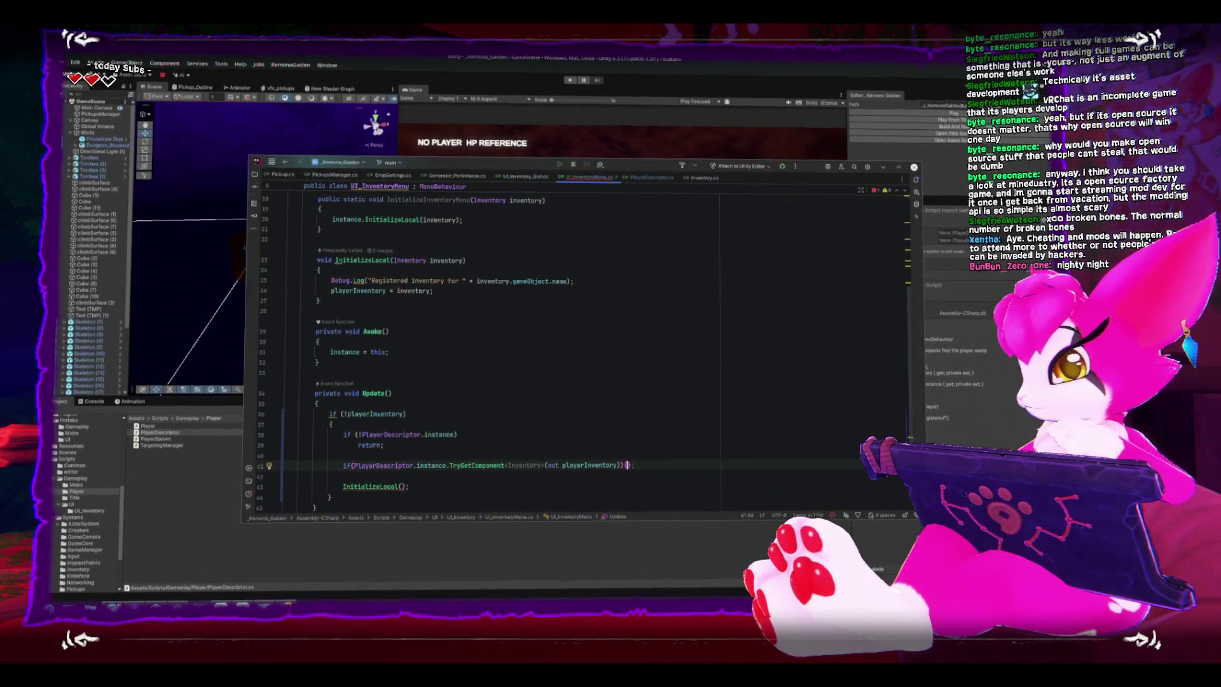
pyautogui.write('{')
pyautogui.press('Return')
# - Move the InitializeLocal call into the if block, passing playerInventory as its argument
pyautogui.scroll(-4, 341, 394)
pyautogui.moveTo(341, 406); pyautogui.dragTo(412, 406)
pyautogui.hotkey('ctrl', 'x')
pyautogui.click(401, 374)
pyautogui.hotkey('ctrl', 'v')
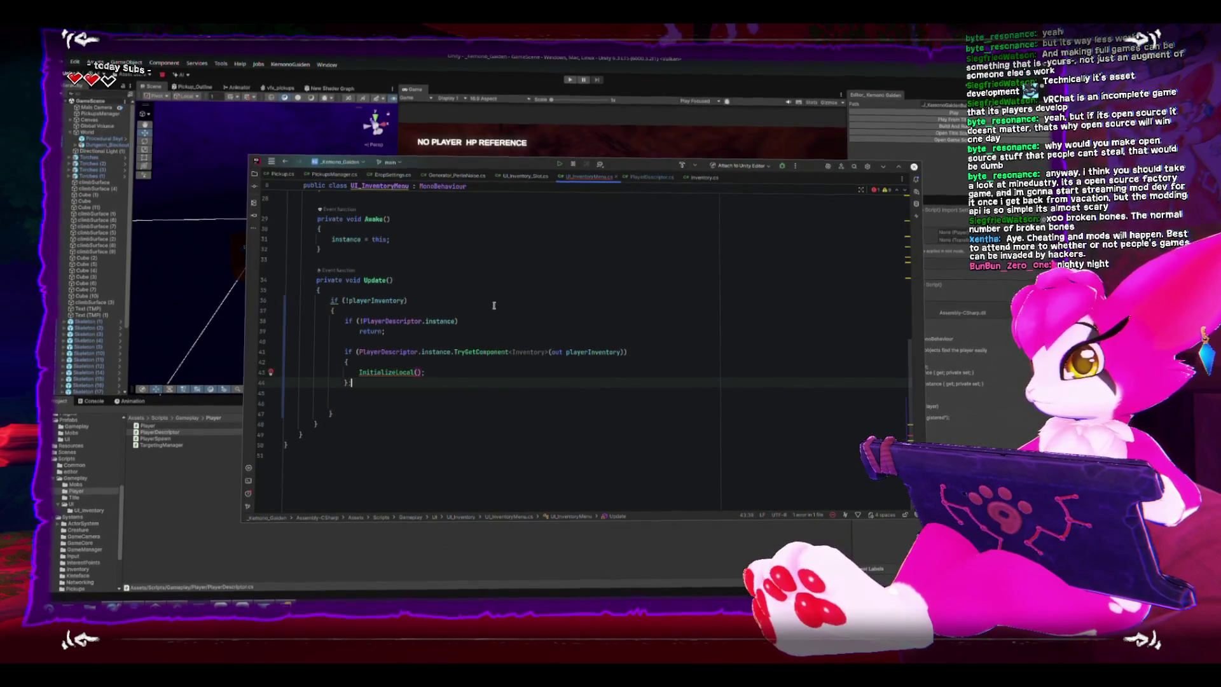
pyautogui.press('Left')
pyautogui.press('Left')
pyautogui.write('playe')
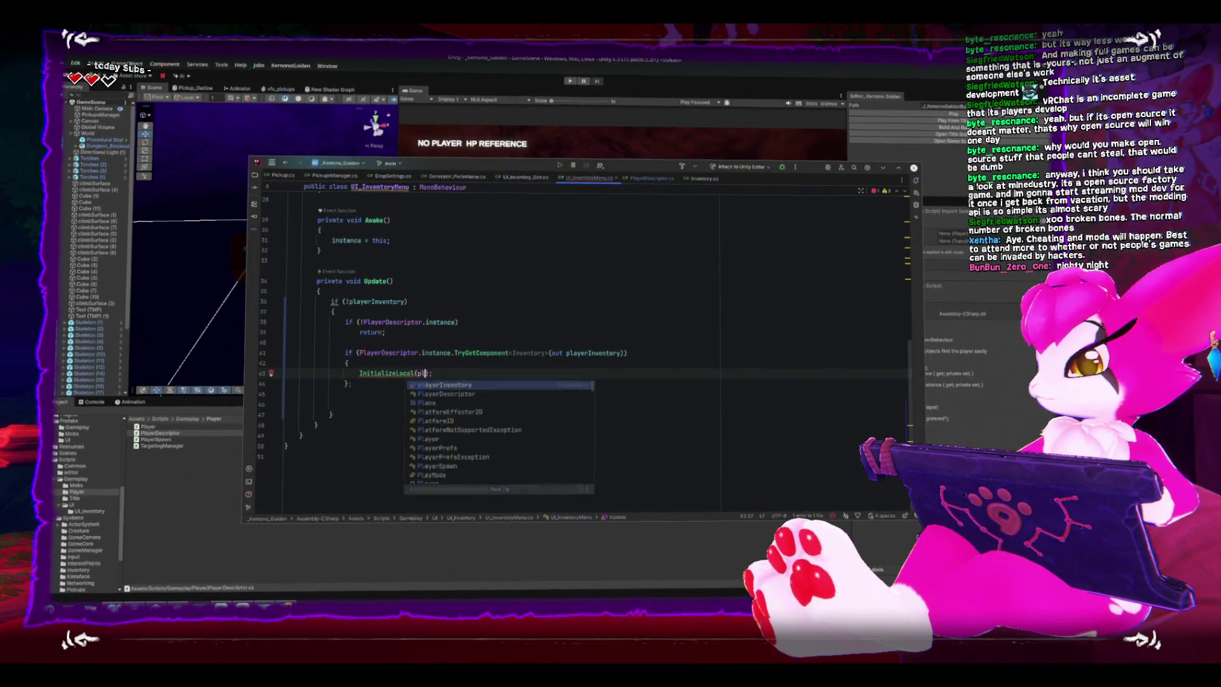
pyautogui.write('ri')
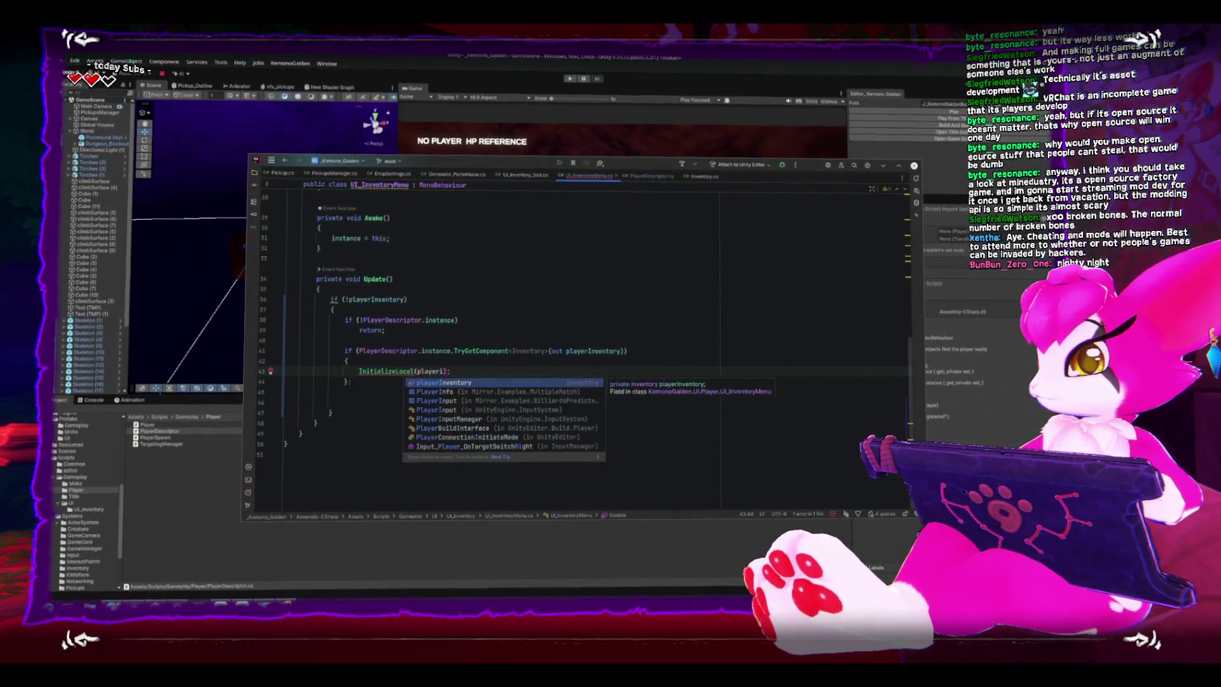
pyautogui.press('Return')
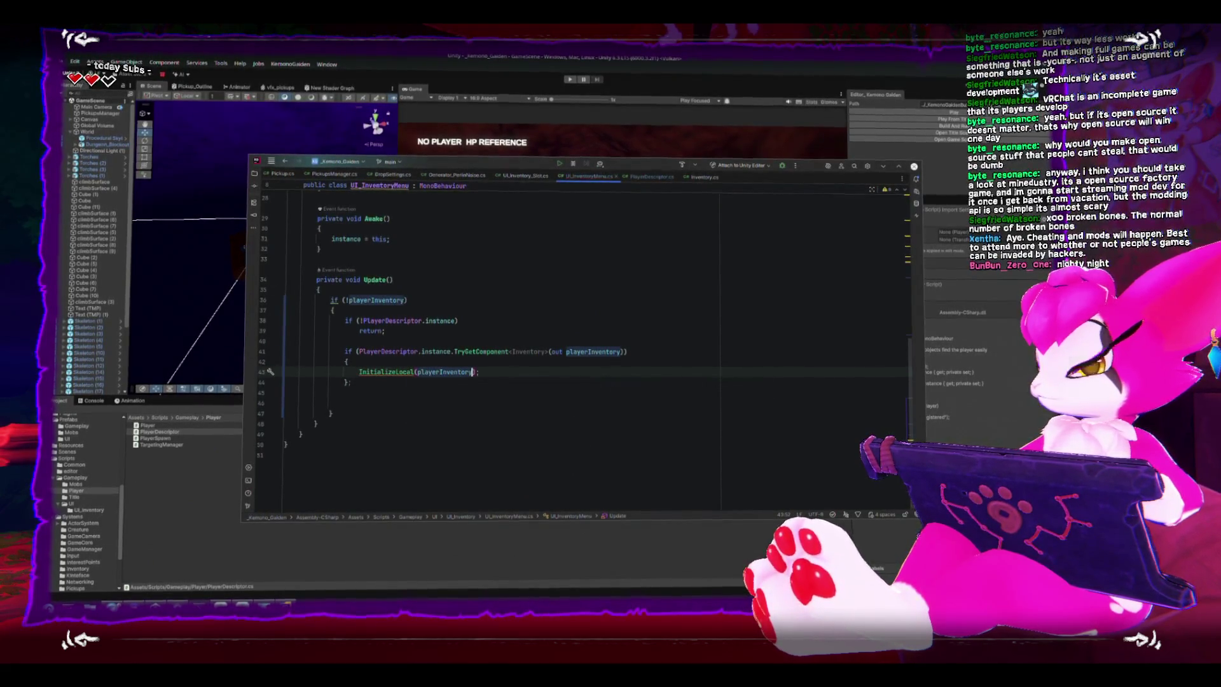
pyautogui.press('Down')
pyautogui.scroll(2, 428, 399)
pyautogui.write(';')
pyautogui.scroll(2, 427, 398)
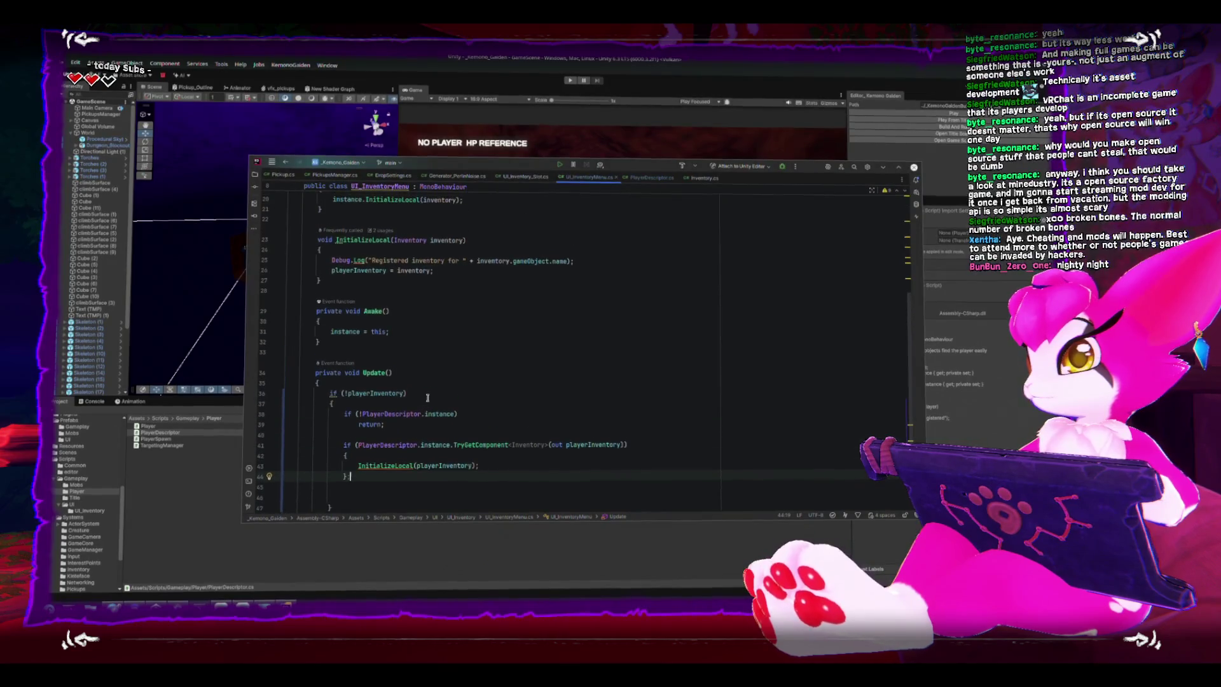
pyautogui.press('Return')
# - Return to Unity so the edited scripts recompile
pyautogui.moveTo(402, 464)
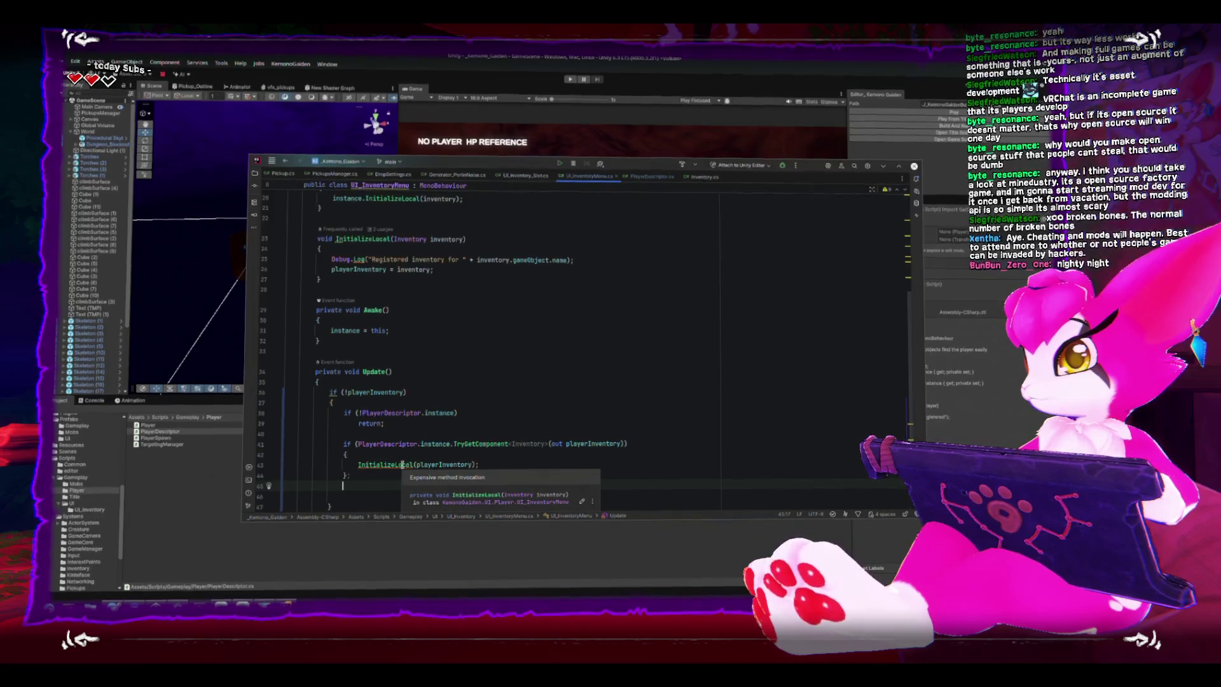
pyautogui.scroll(3, 426, 450)
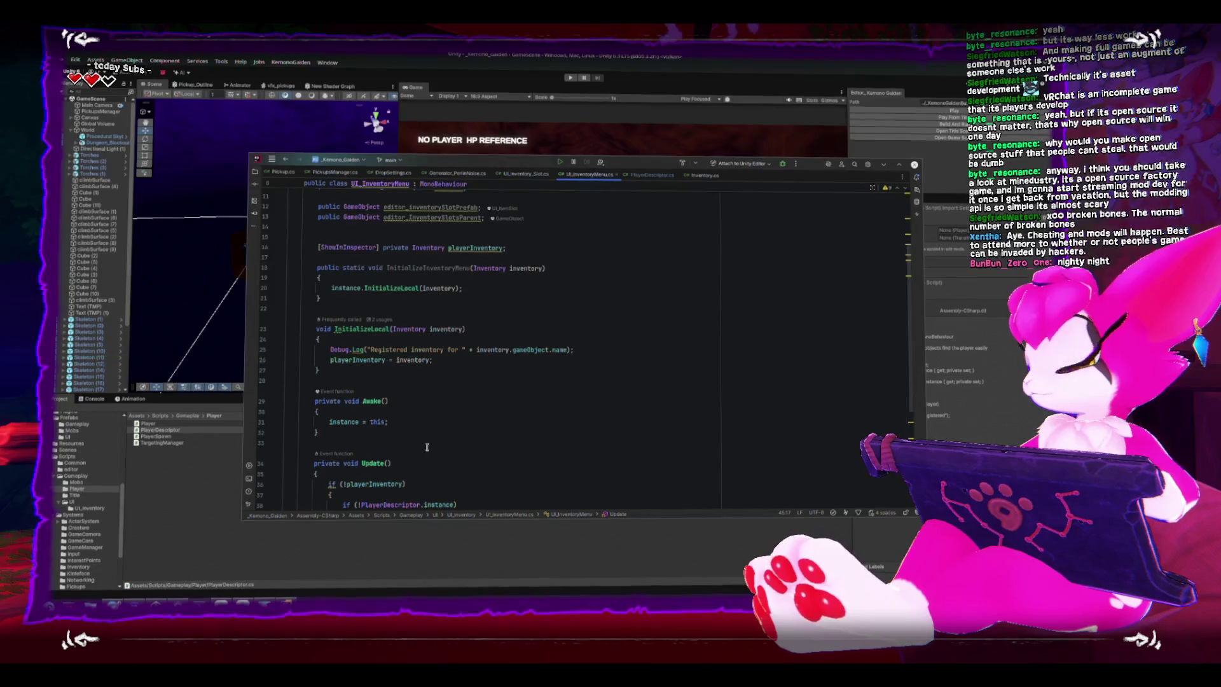
pyautogui.scroll(-5, 426, 447)
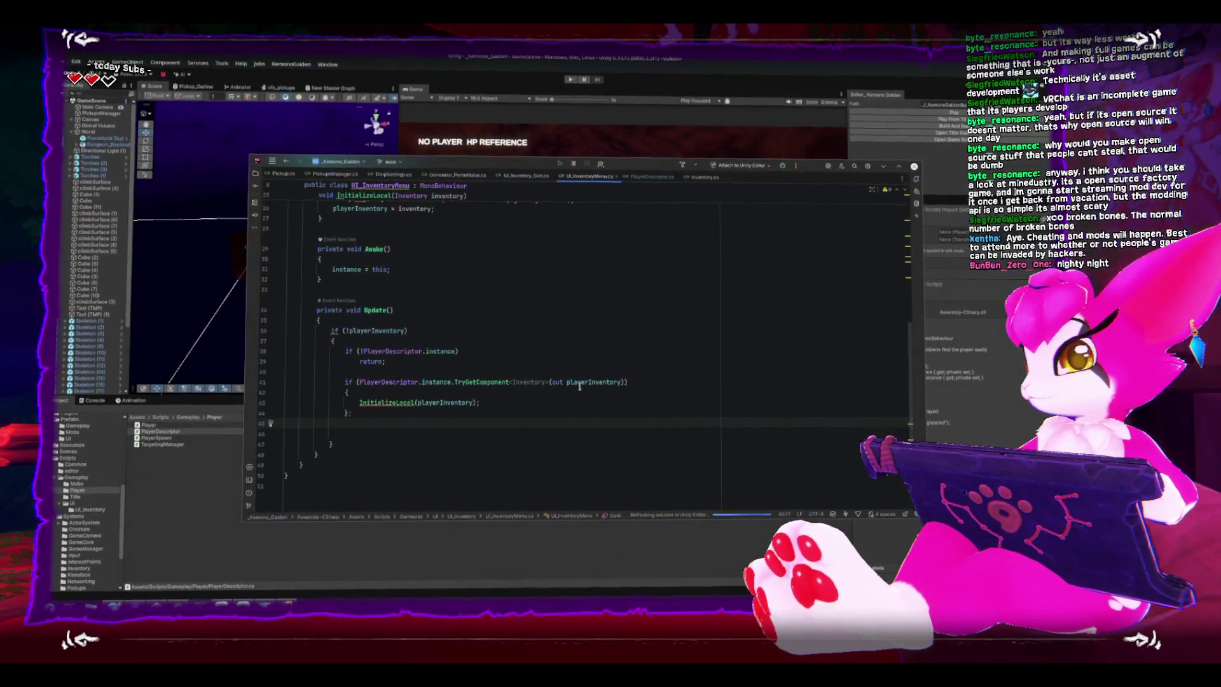
pyautogui.click(883, 166)
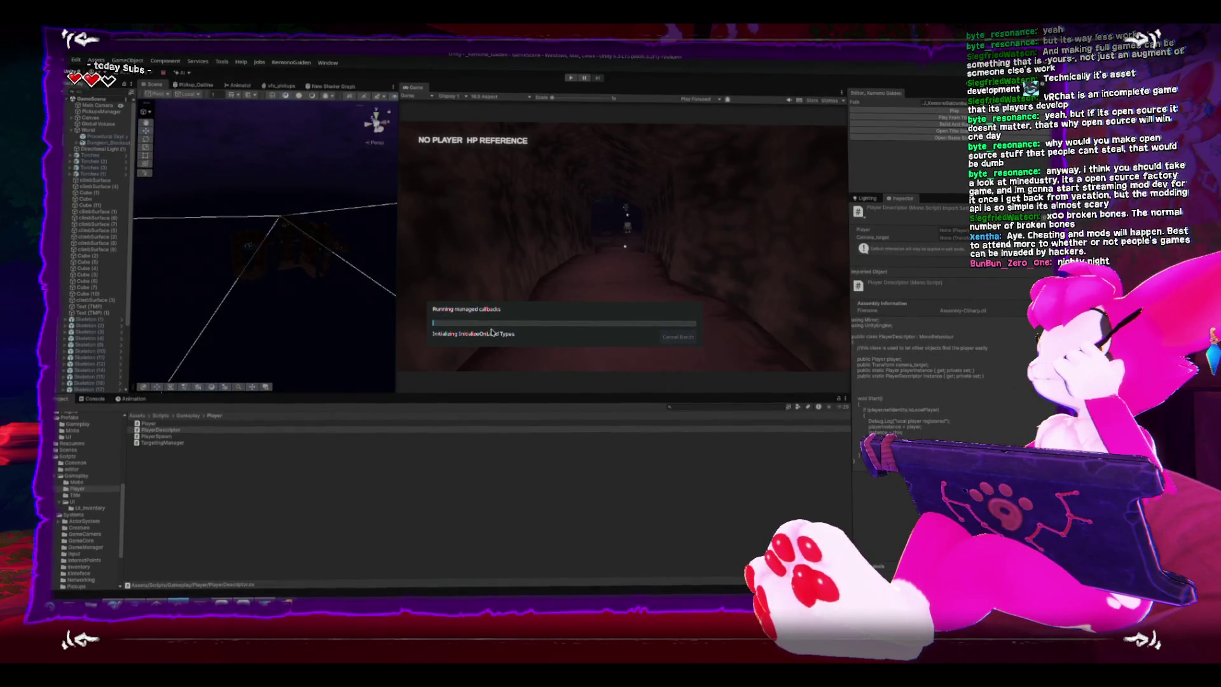
# - Show the Console, enter play mode, then pause the game to free the cursor
pyautogui.click(89, 403)
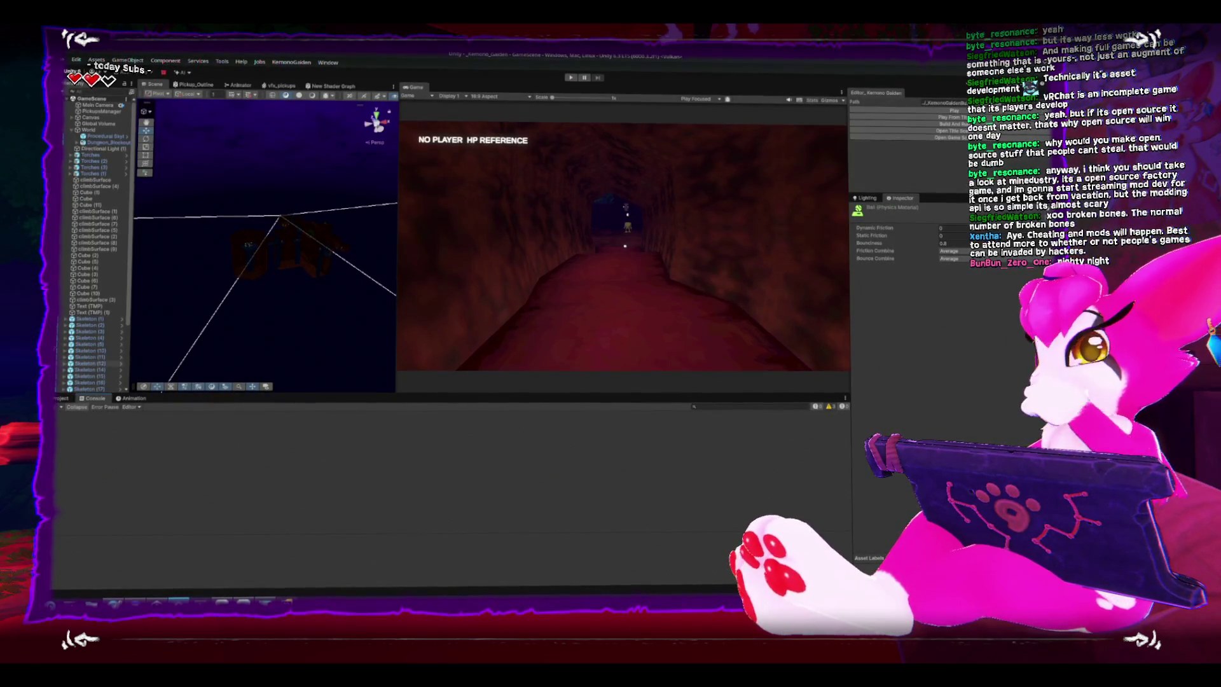
pyautogui.hotkey('ctrl', 'p')
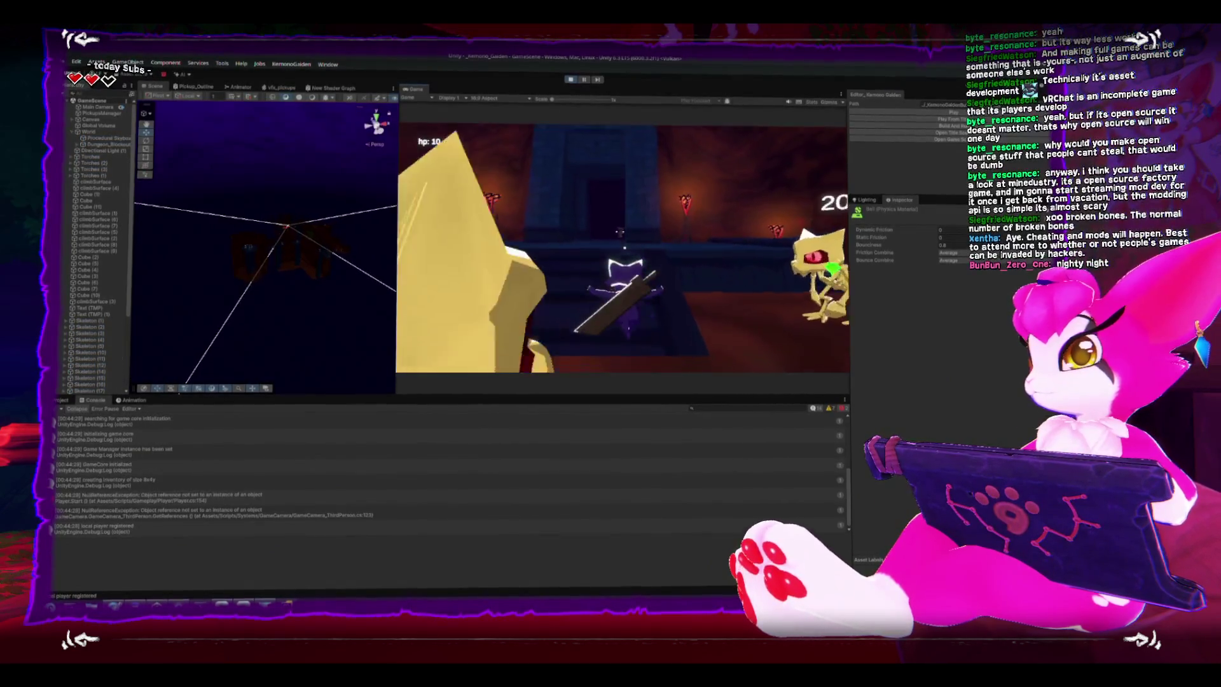
pyautogui.press('space')
pyautogui.press('Escape')
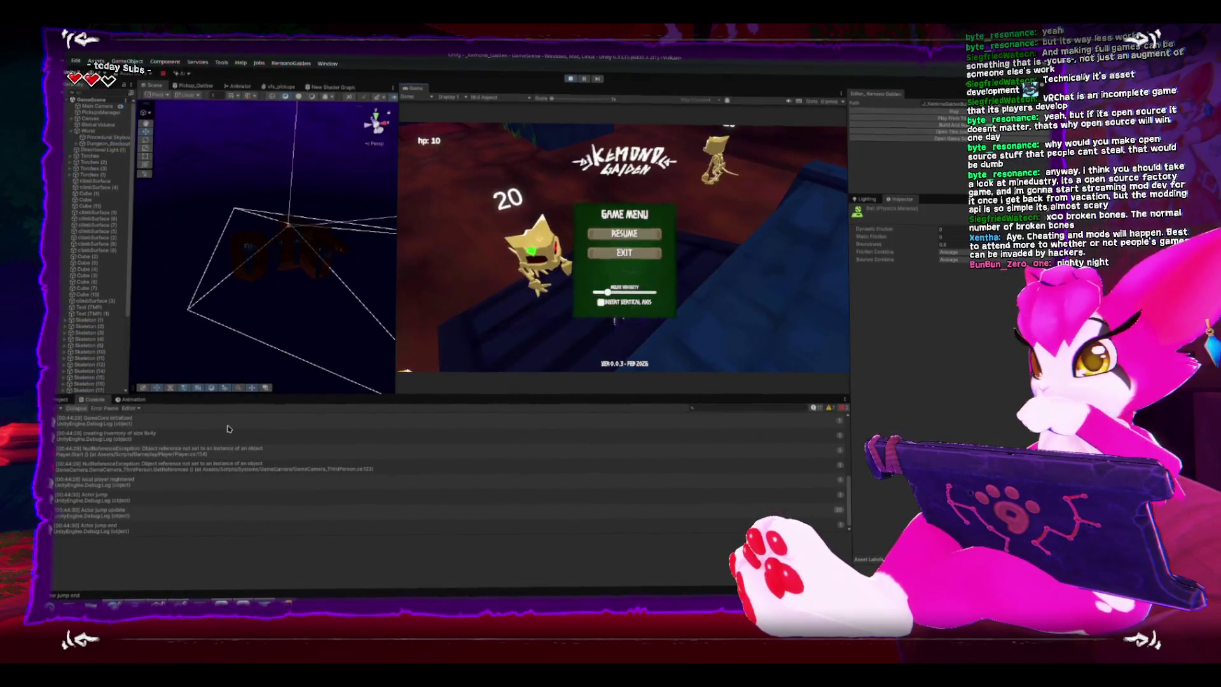
# - Review the player and camera NullReferenceException, local player registered, damage and game core log entries
pyautogui.click(135, 450)
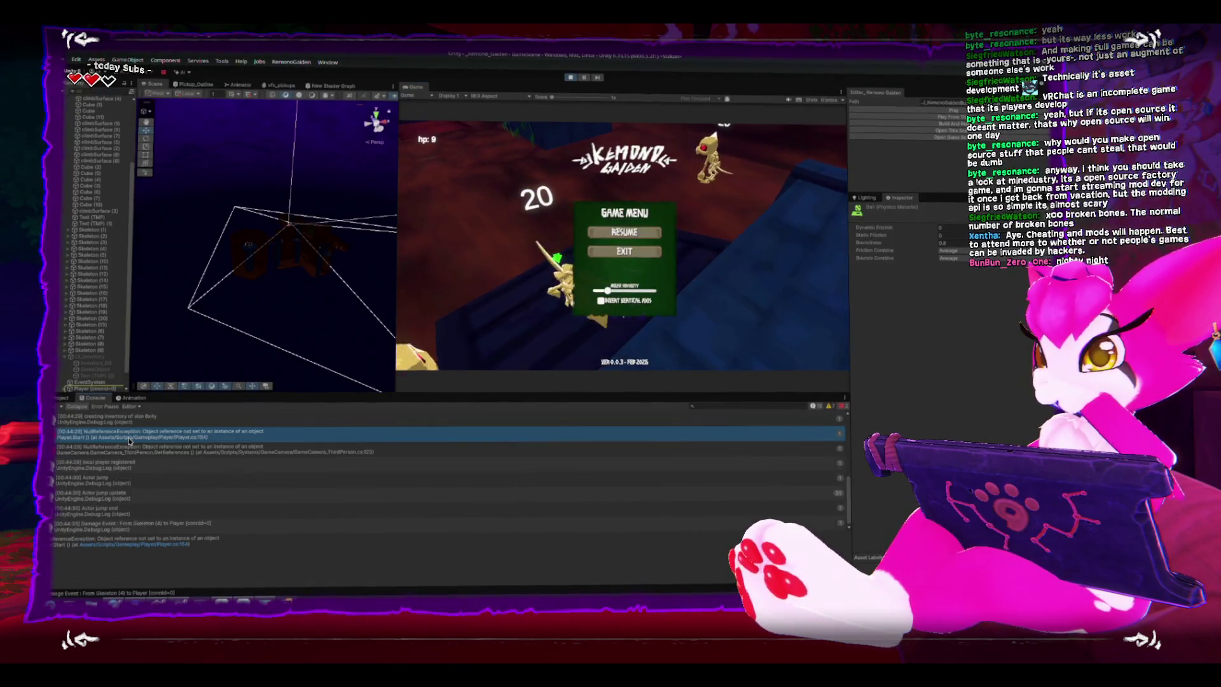
pyautogui.click(135, 448)
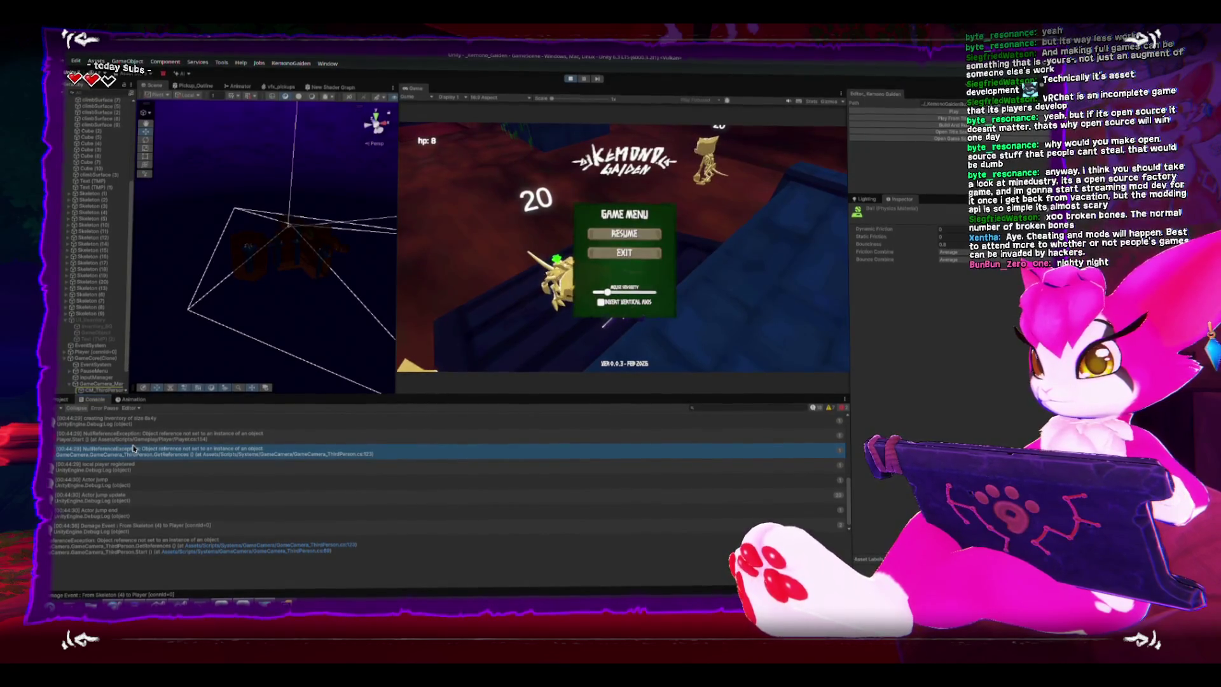
pyautogui.click(138, 468)
pyautogui.click(140, 522)
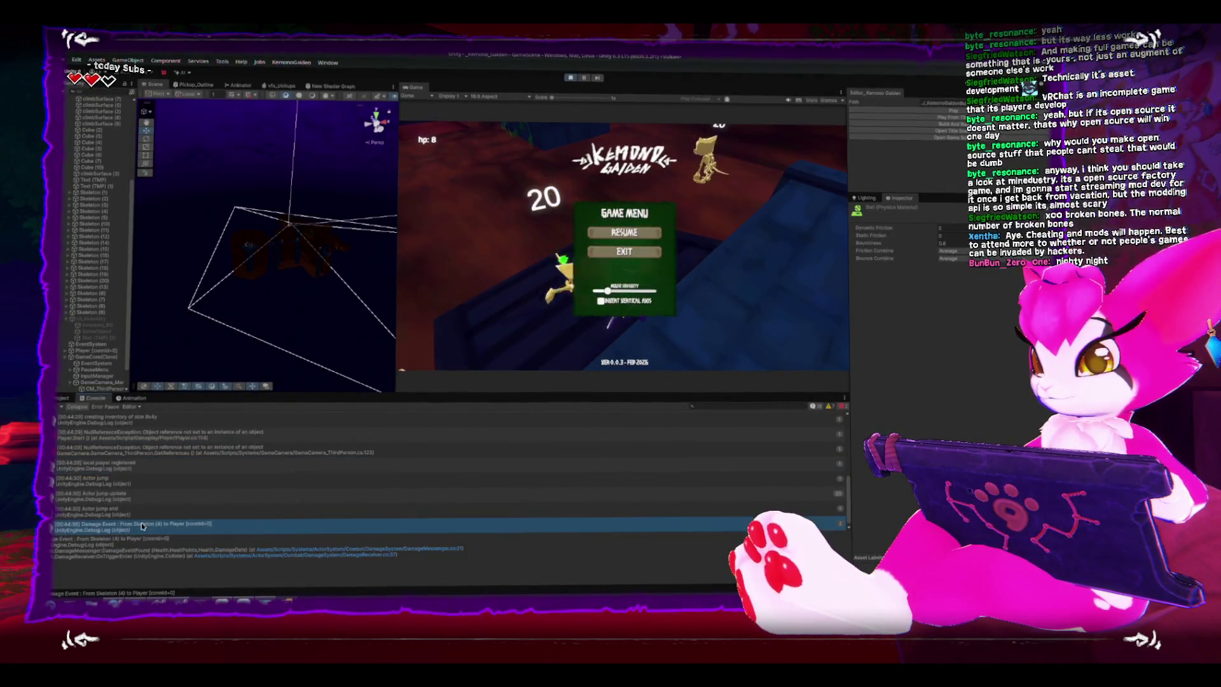
pyautogui.scroll(5, 140, 521)
pyautogui.scroll(2, 140, 522)
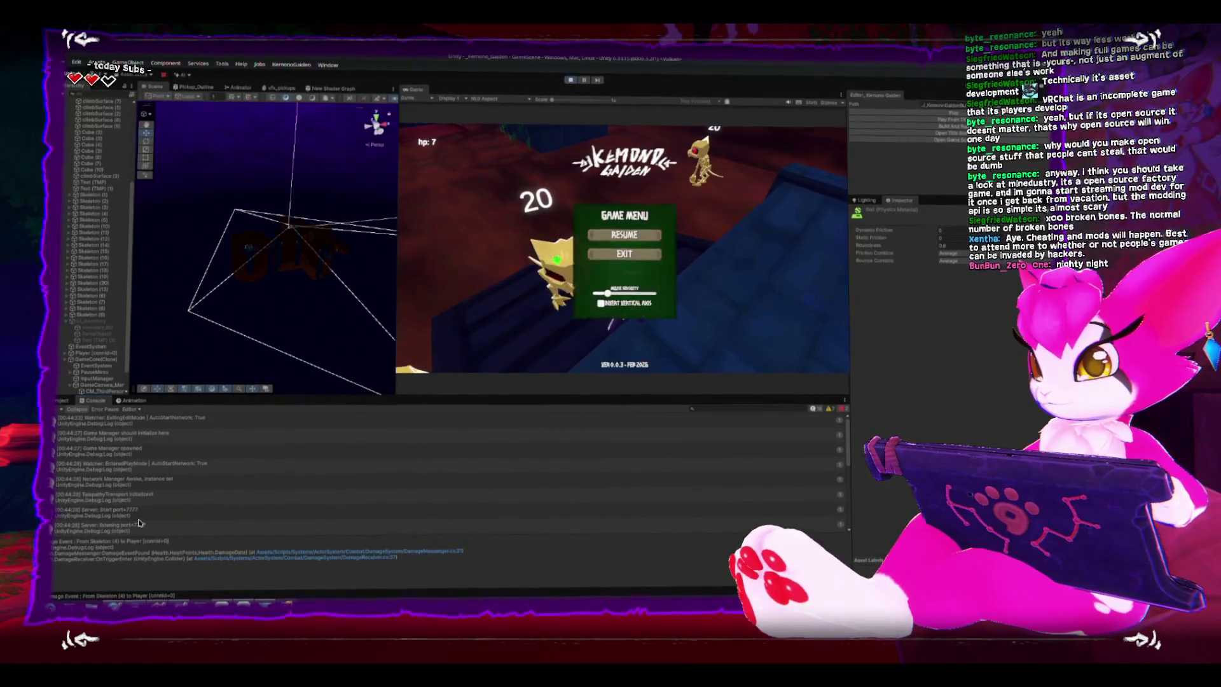
pyautogui.scroll(-3, 140, 450)
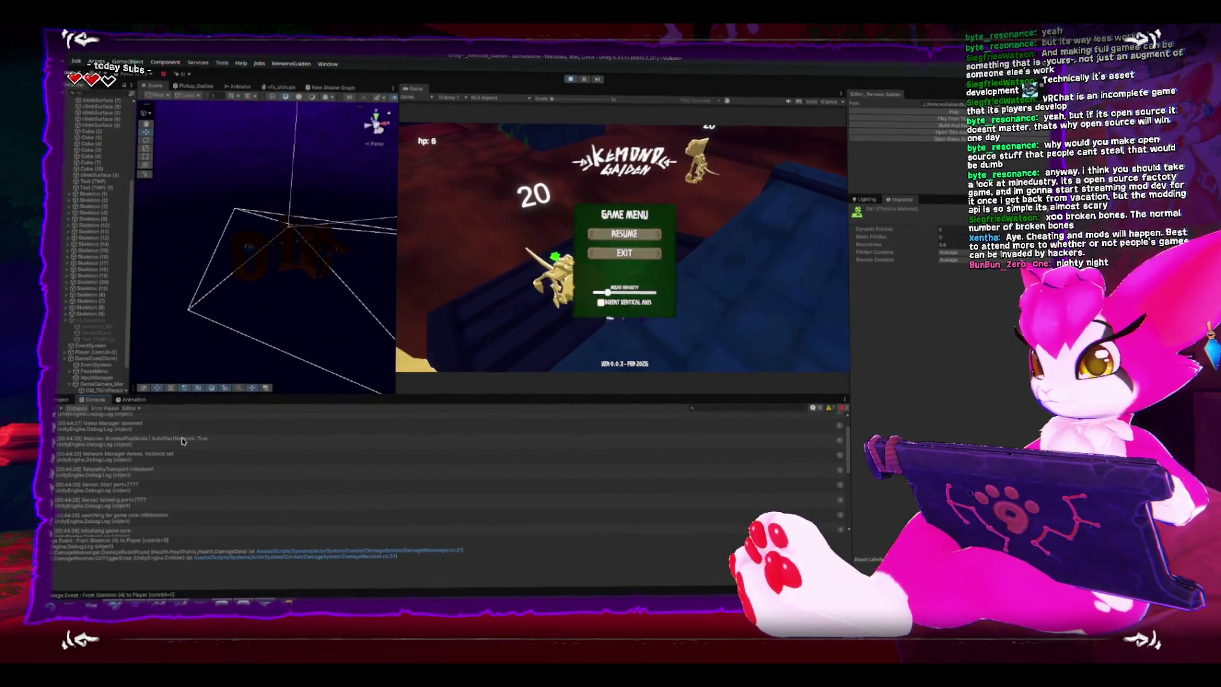
pyautogui.click(170, 492)
# - Check the Game Manager instance, 'creating inventory of size 8x4' and local player registered entries
pyautogui.scroll(-1, 170, 492)
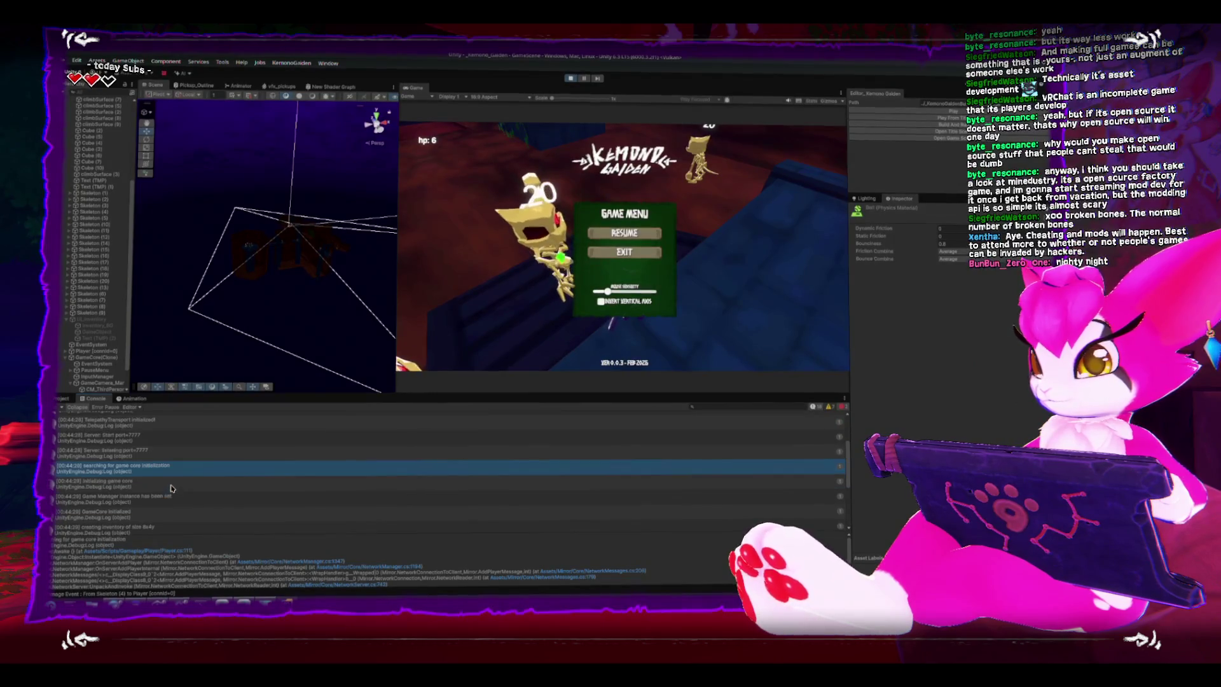
pyautogui.click(172, 483)
pyautogui.click(176, 499)
pyautogui.scroll(-1, 176, 502)
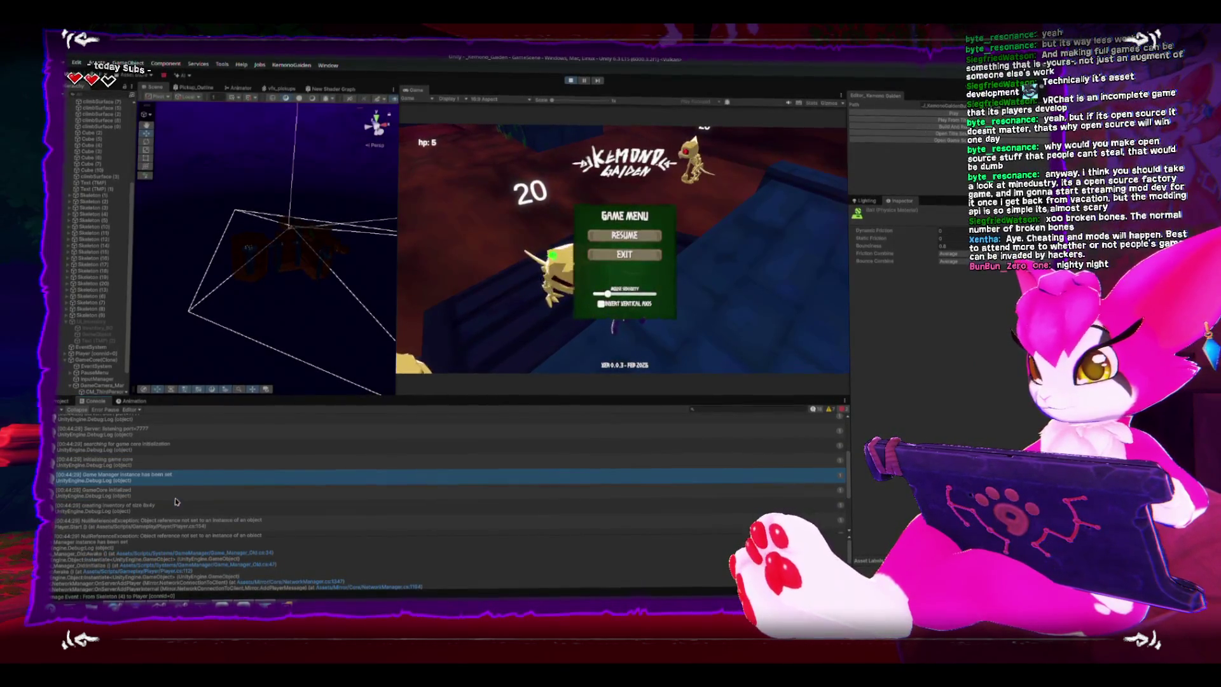
pyautogui.click(176, 497)
pyautogui.click(176, 509)
pyautogui.scroll(-1, 176, 508)
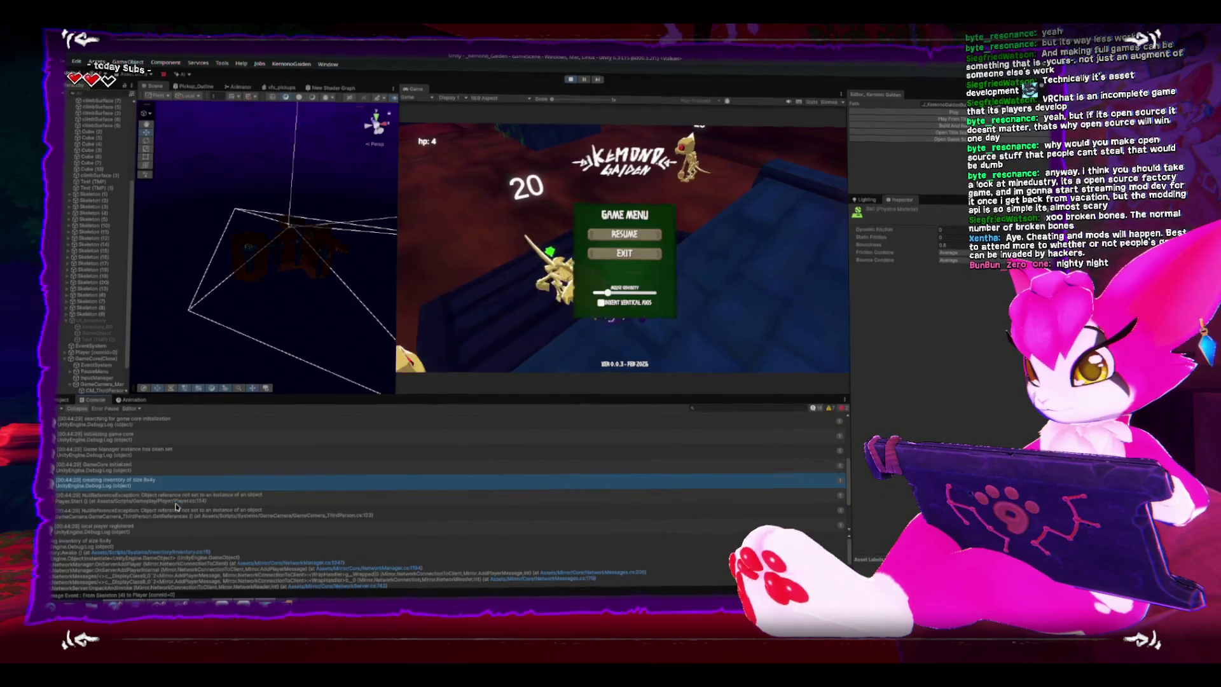
pyautogui.scroll(-1, 156, 478)
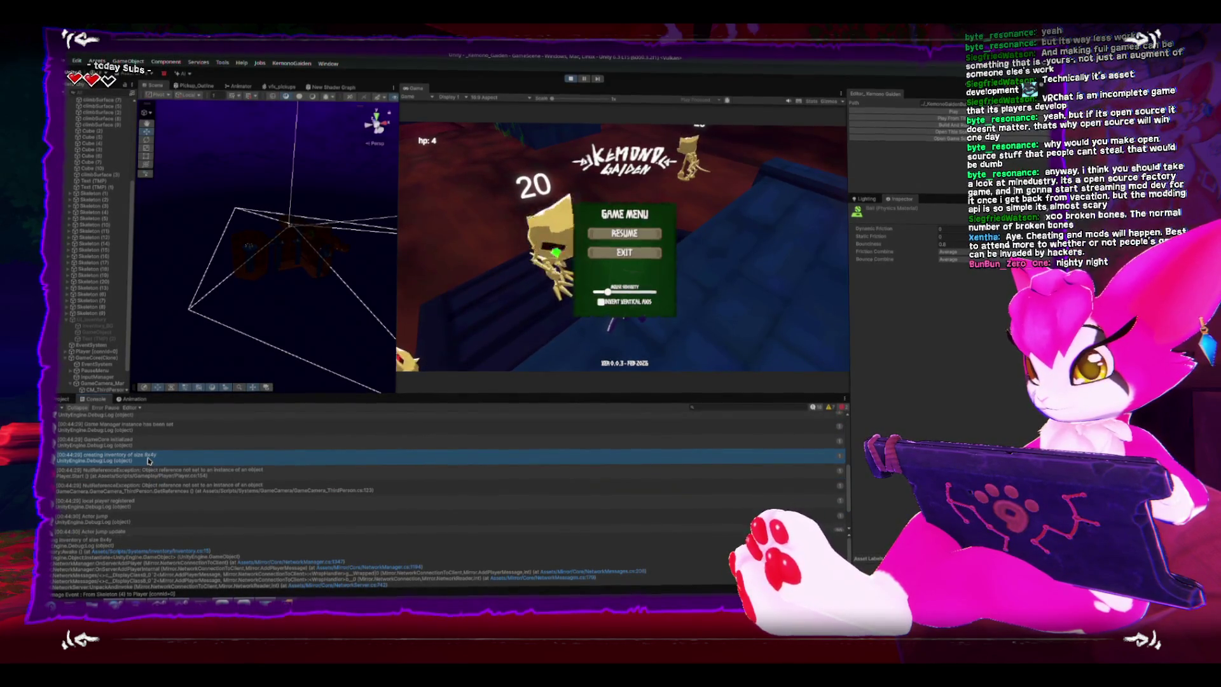
pyautogui.scroll(-1, 148, 460)
pyautogui.click(159, 488)
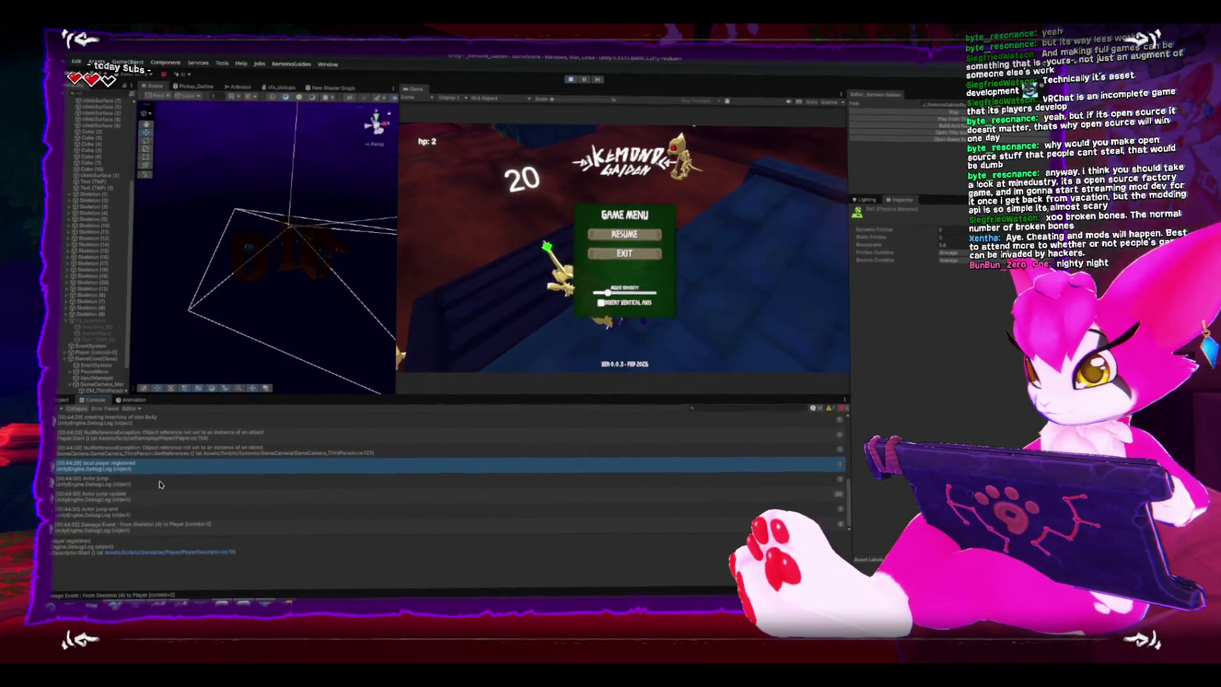
# - Glance at the code, then select the UI_Inventory object in the Hierarchy
pyautogui.hotkey('alt', 'Tab')
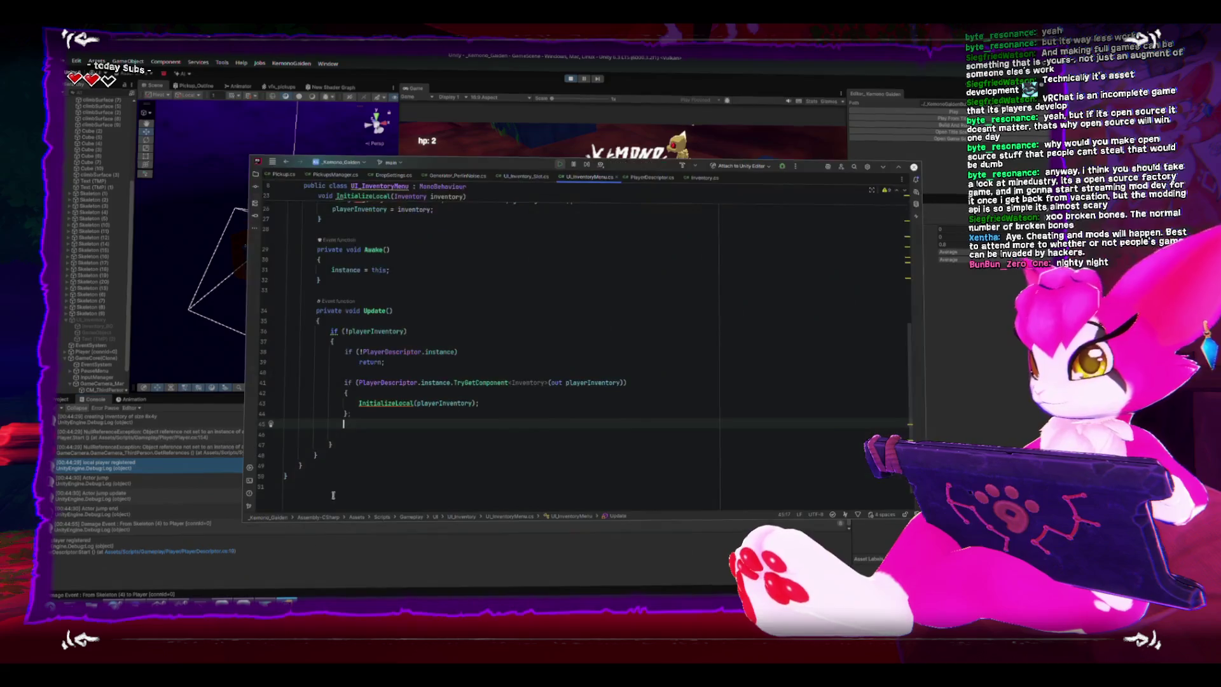
pyautogui.hotkey('alt', 'Tab')
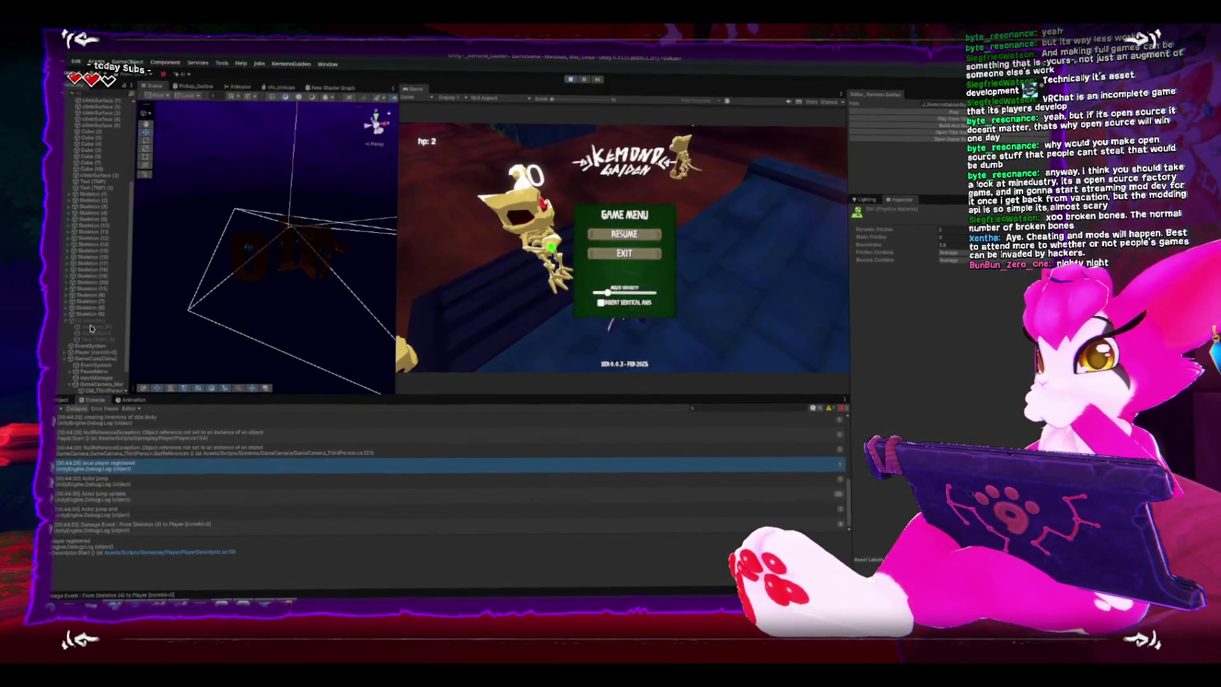
pyautogui.click(90, 326)
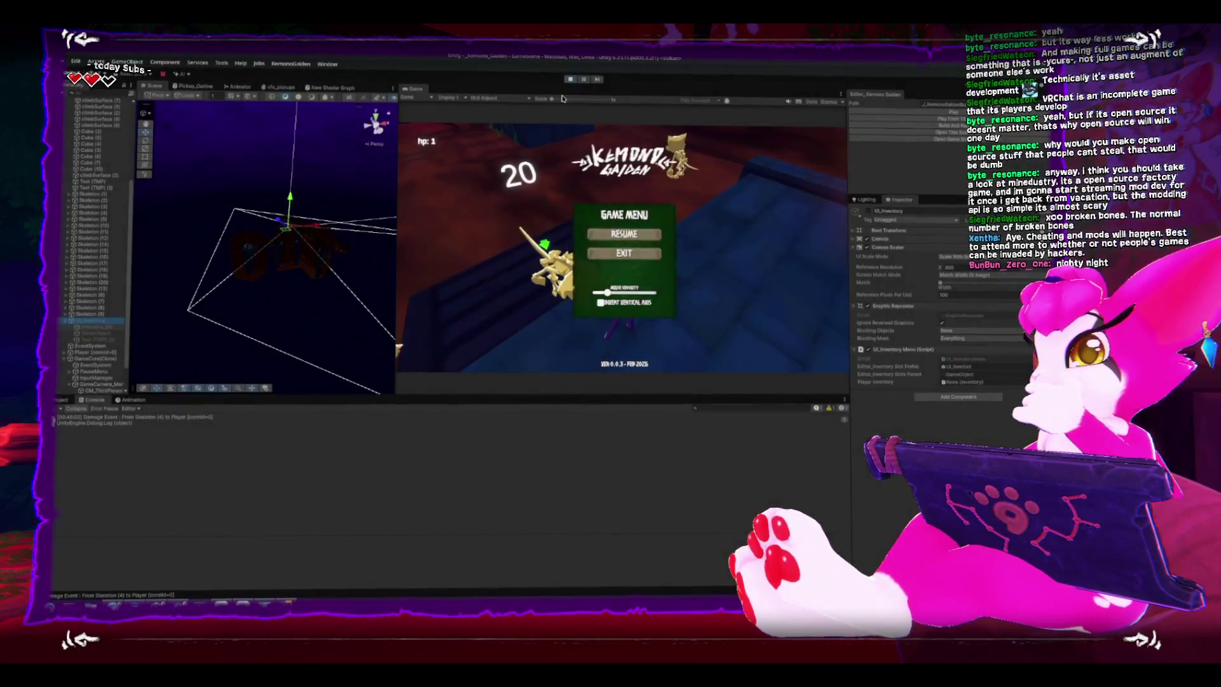
# - Stop the game, activate UI_Inventory to show the INVENTORY panel, and play-test again
pyautogui.click(541, 191)
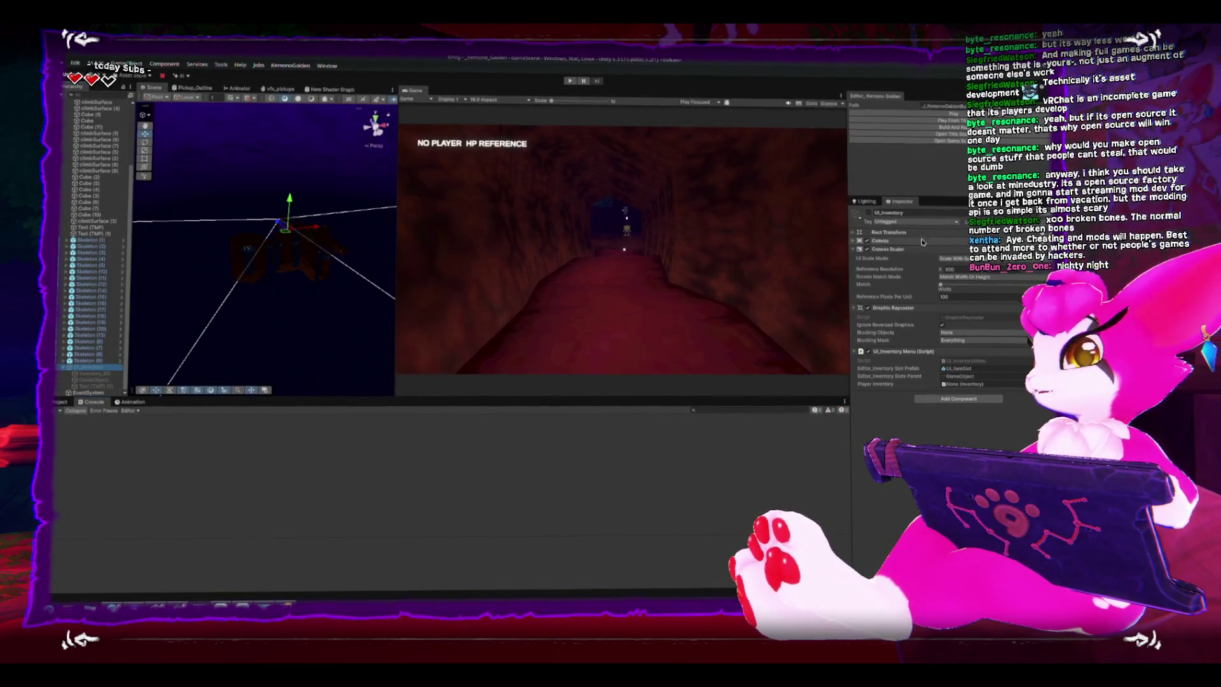
pyautogui.click(869, 213)
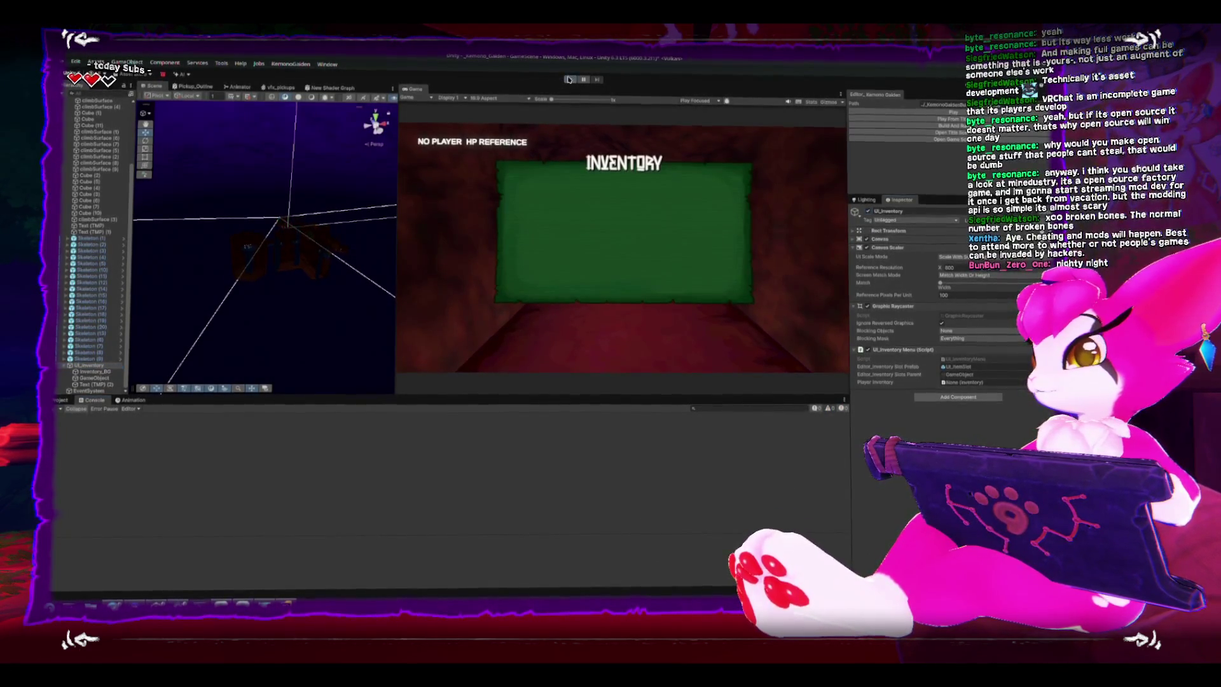
pyautogui.click(569, 80)
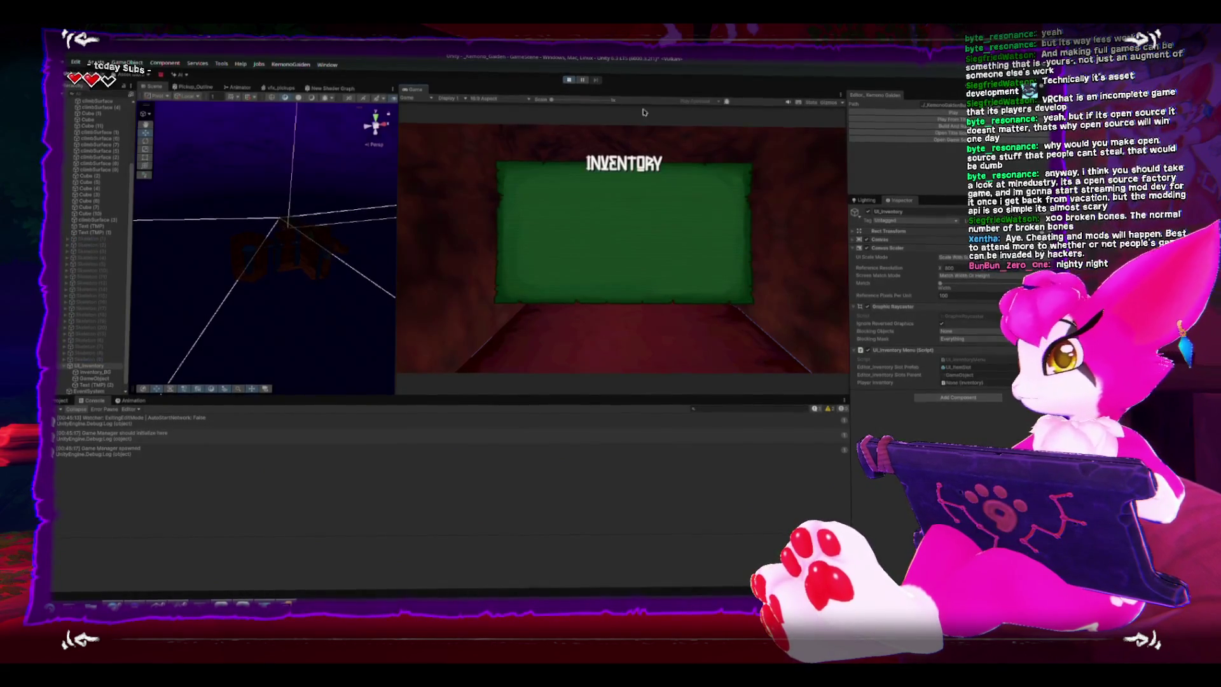
# - Clear the Console, restart play, and open the Player.cs NullReferenceException in code
pyautogui.click(61, 408)
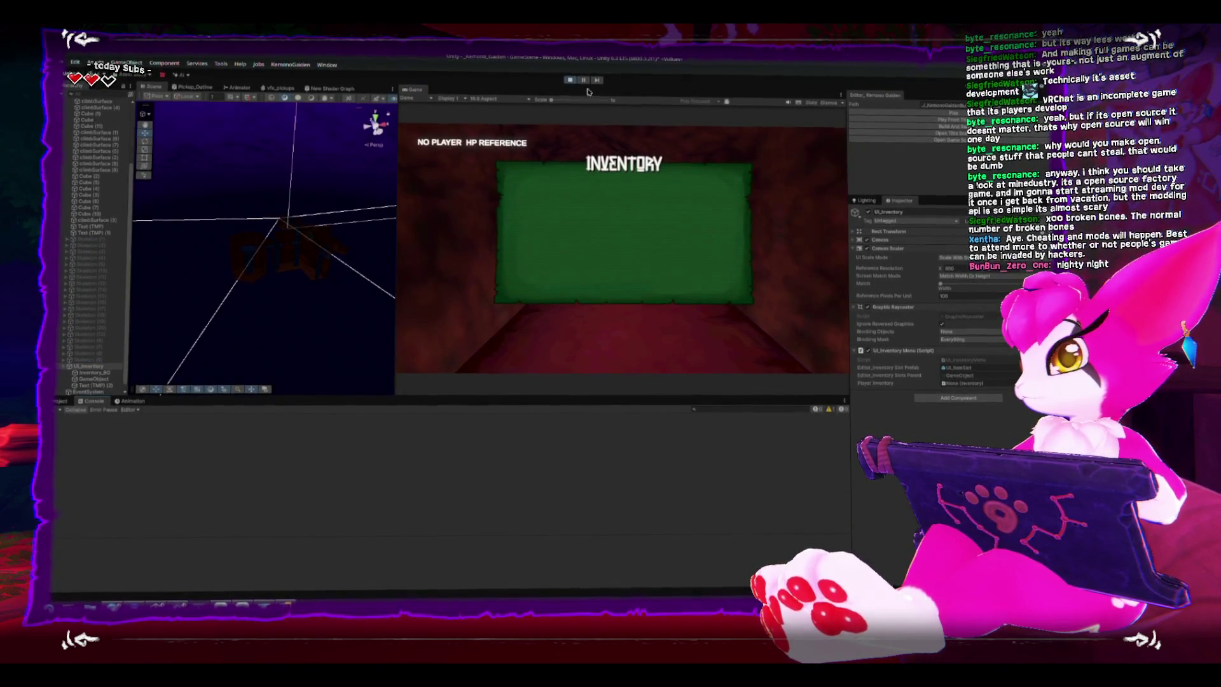
pyautogui.click(570, 80)
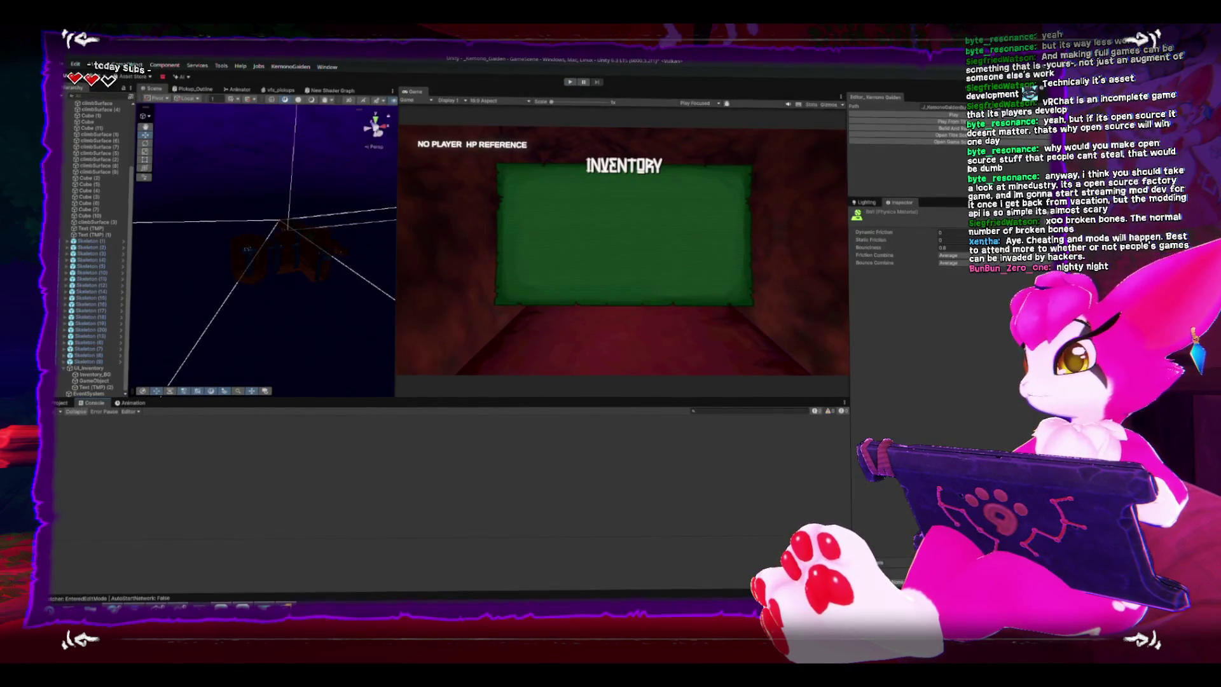
pyautogui.click(570, 81)
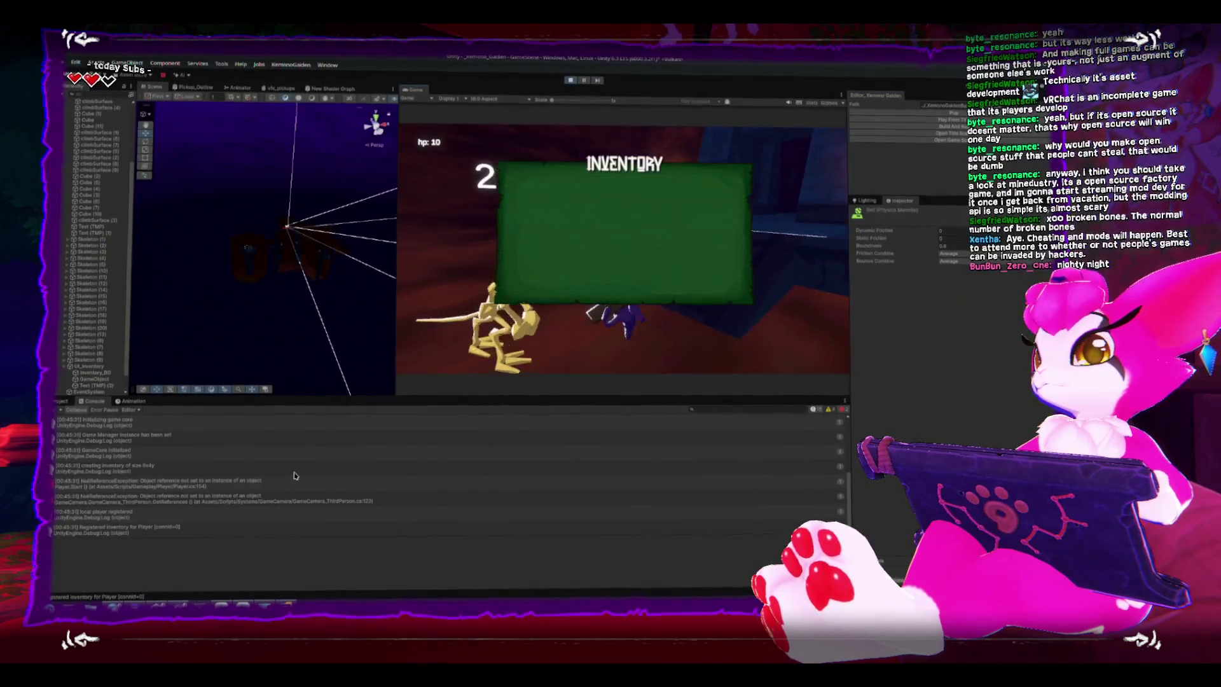
pyautogui.click(117, 503)
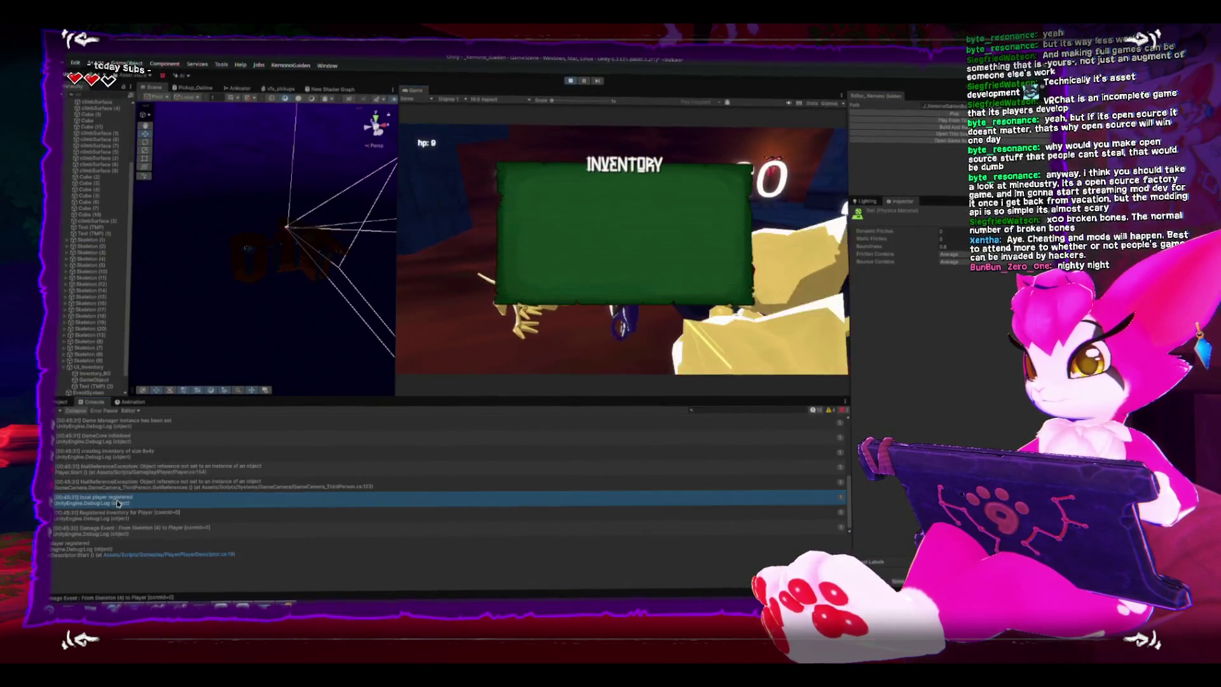
pyautogui.click(126, 504)
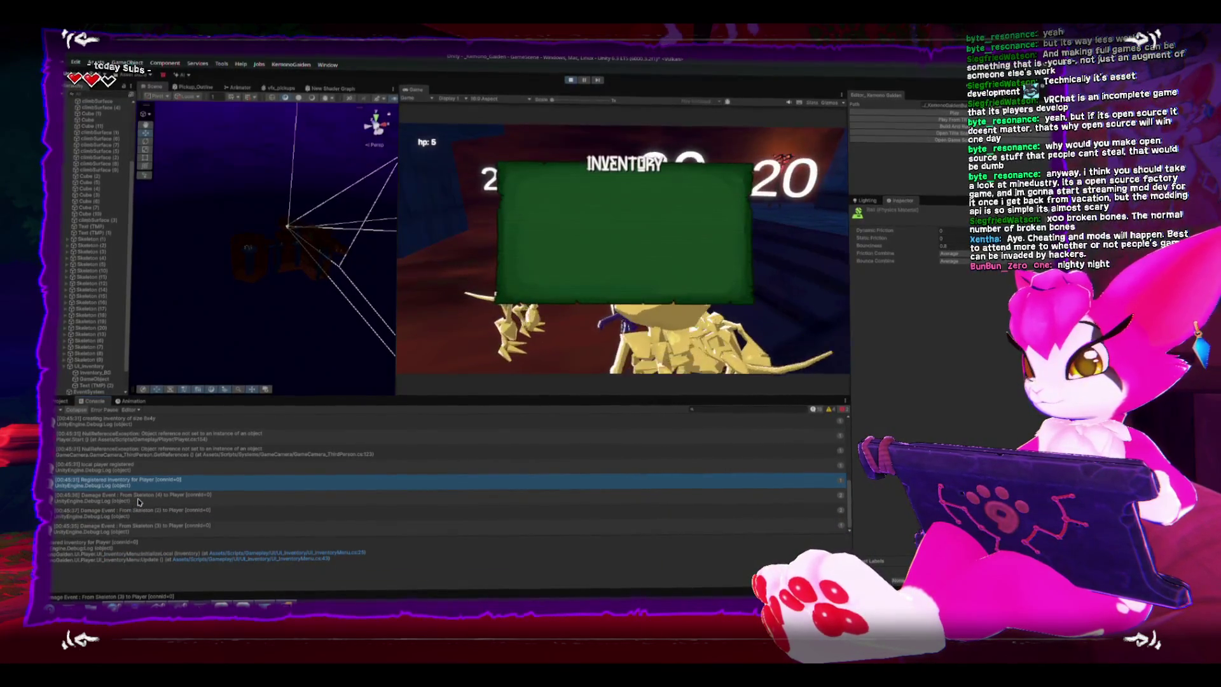
pyautogui.scroll(2, 141, 497)
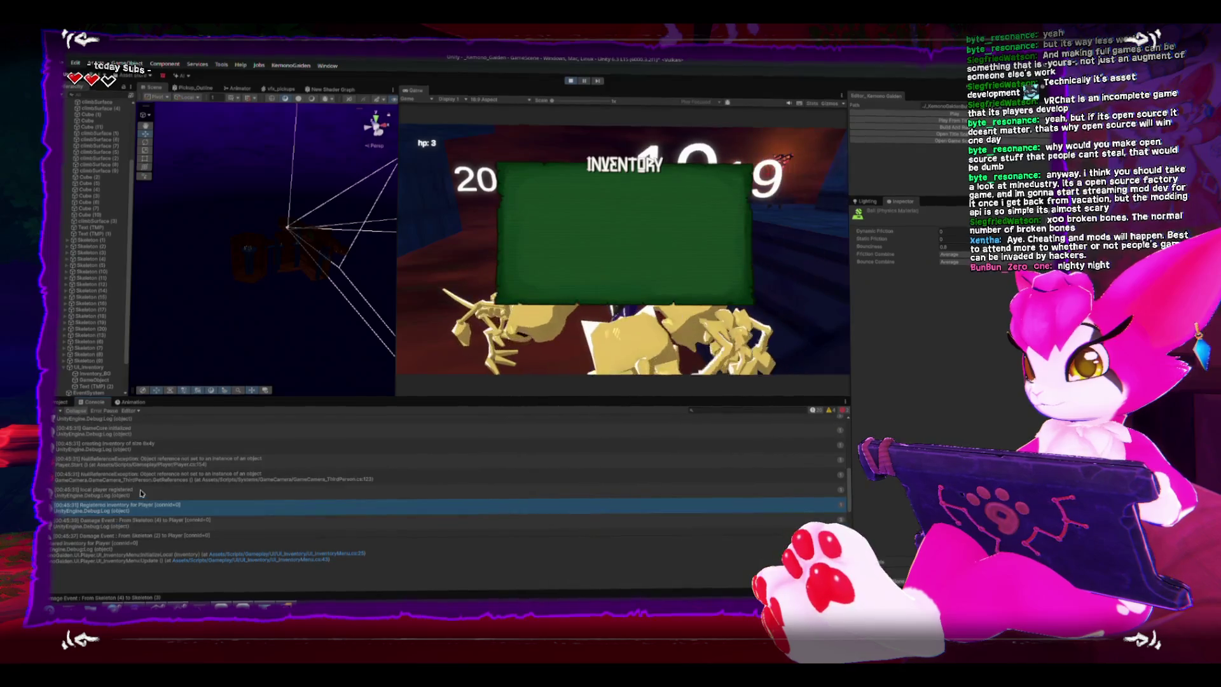
pyautogui.doubleClick(168, 465)
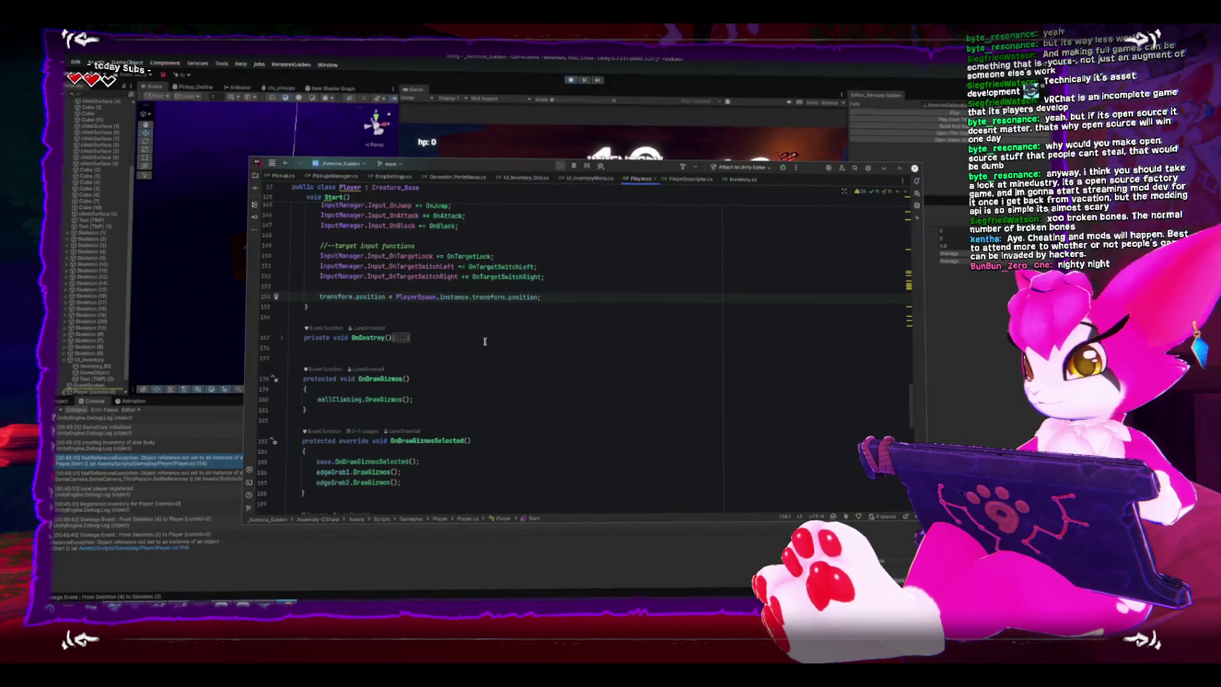
# - Begin an empty if() check above the transform.position line in Player.cs Start
pyautogui.press('Return')
pyautogui.press('Up')
pyautogui.write('is.')
pyautogui.write('f(')
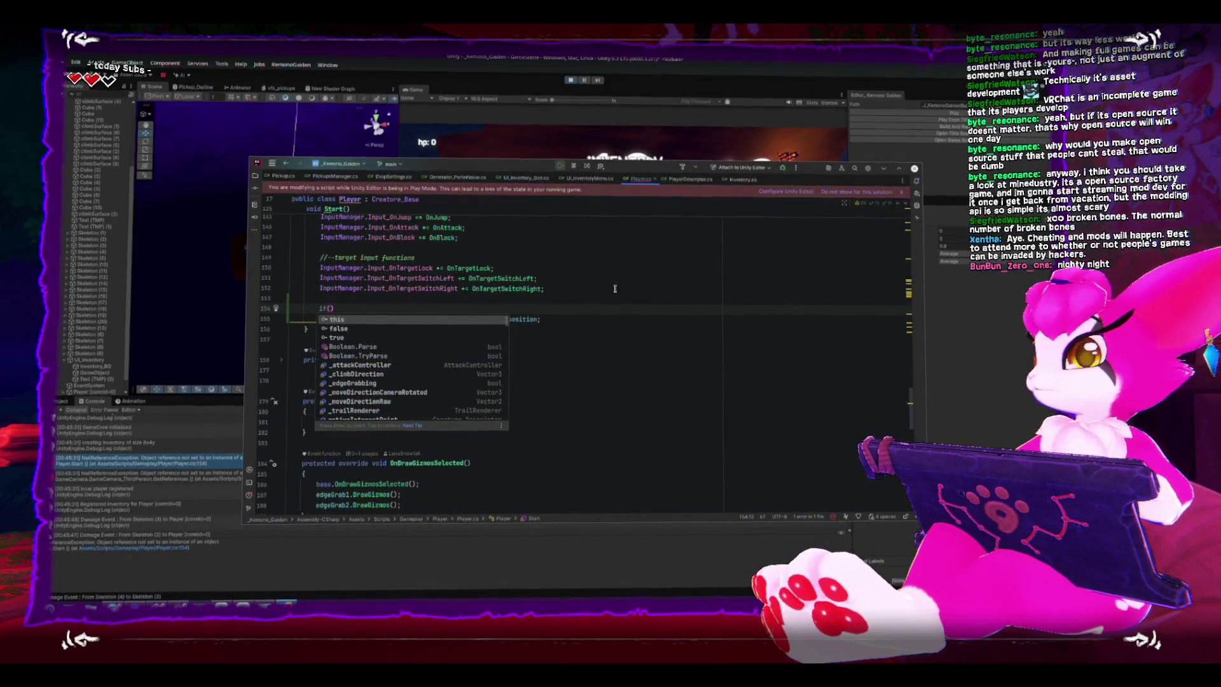
pyautogui.click(571, 81)
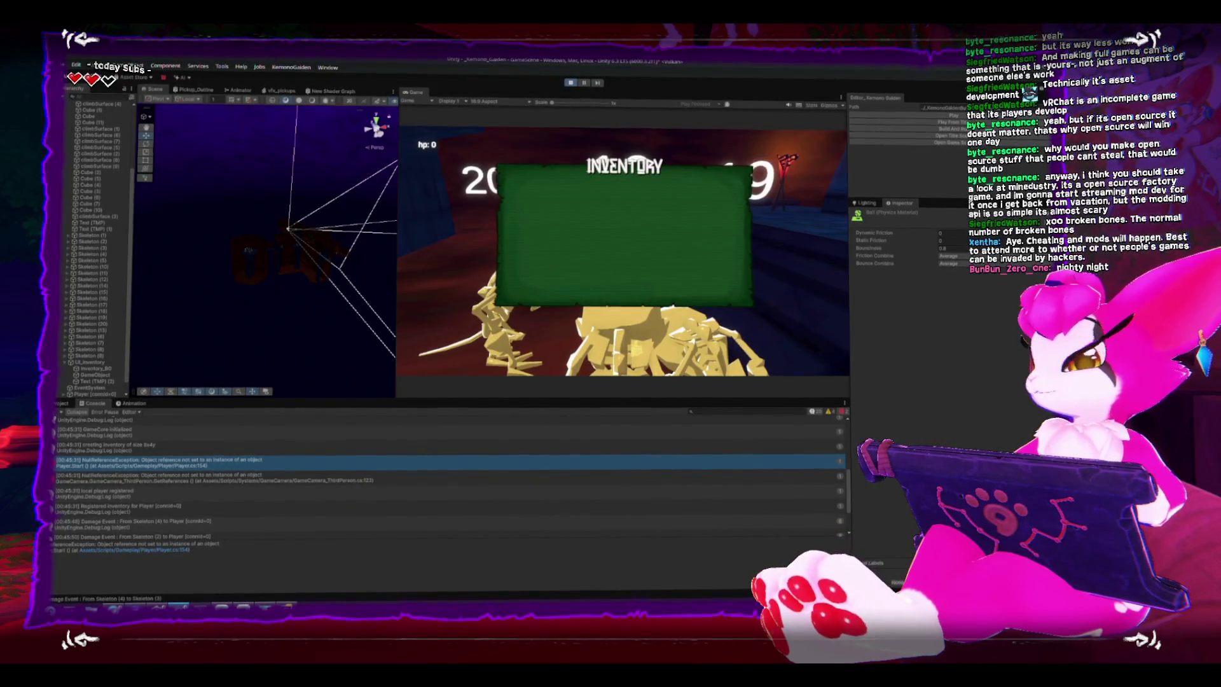
# - Stop play and create an empty child object named UI under UI_Inventory
pyautogui.click(570, 81)
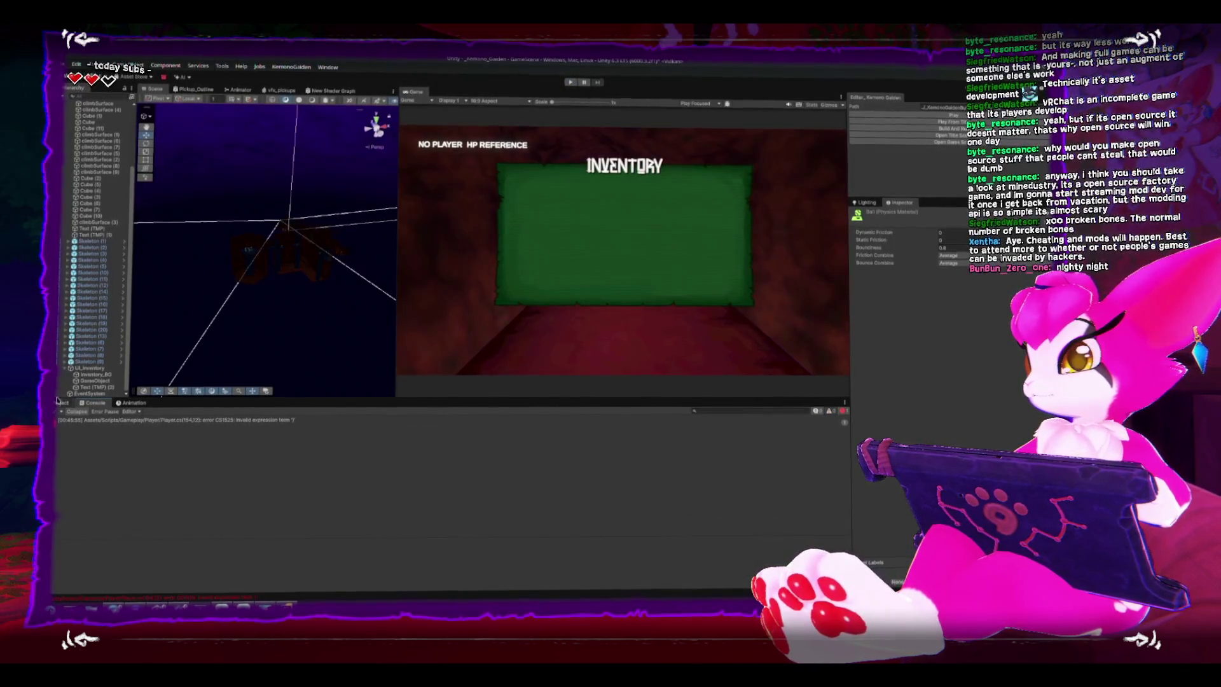
pyautogui.click(94, 376)
pyautogui.click(96, 368)
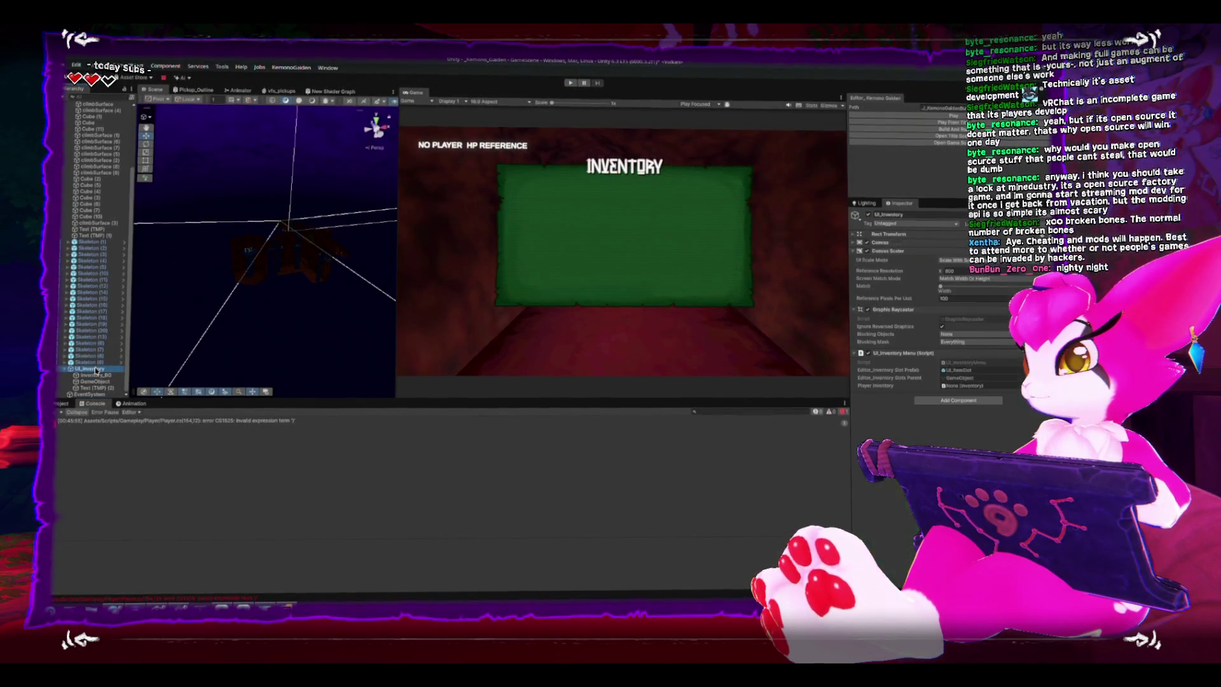
pyautogui.rightClick(96, 370)
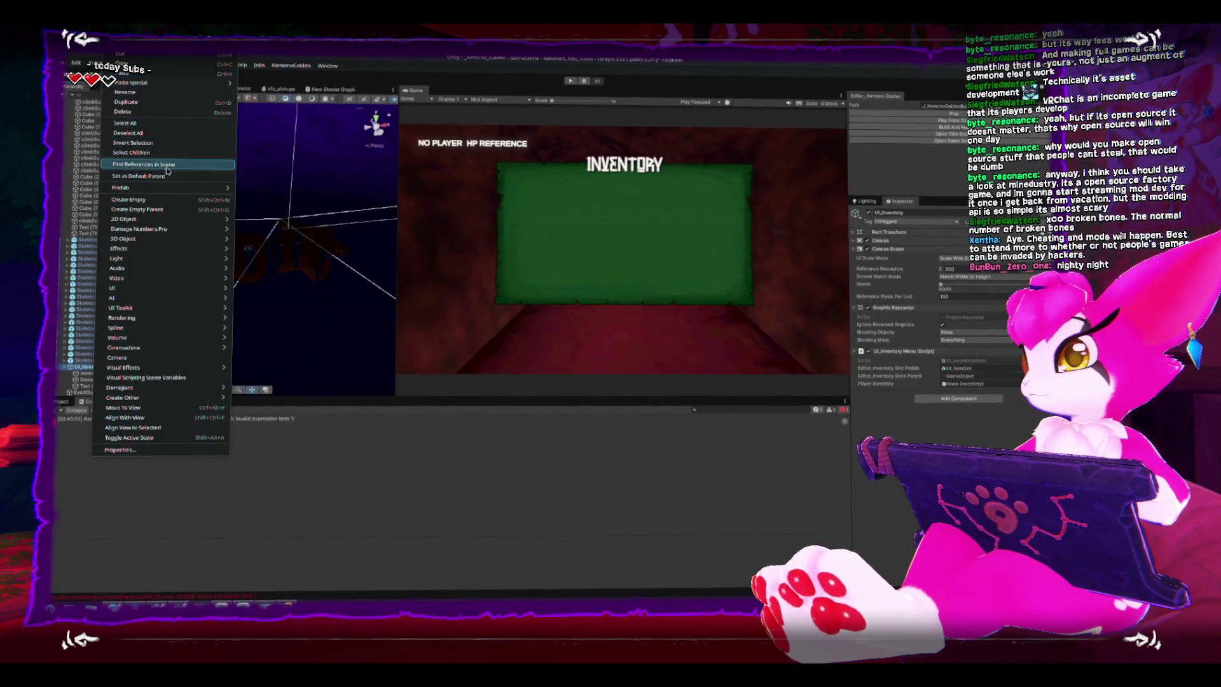
pyautogui.click(190, 199)
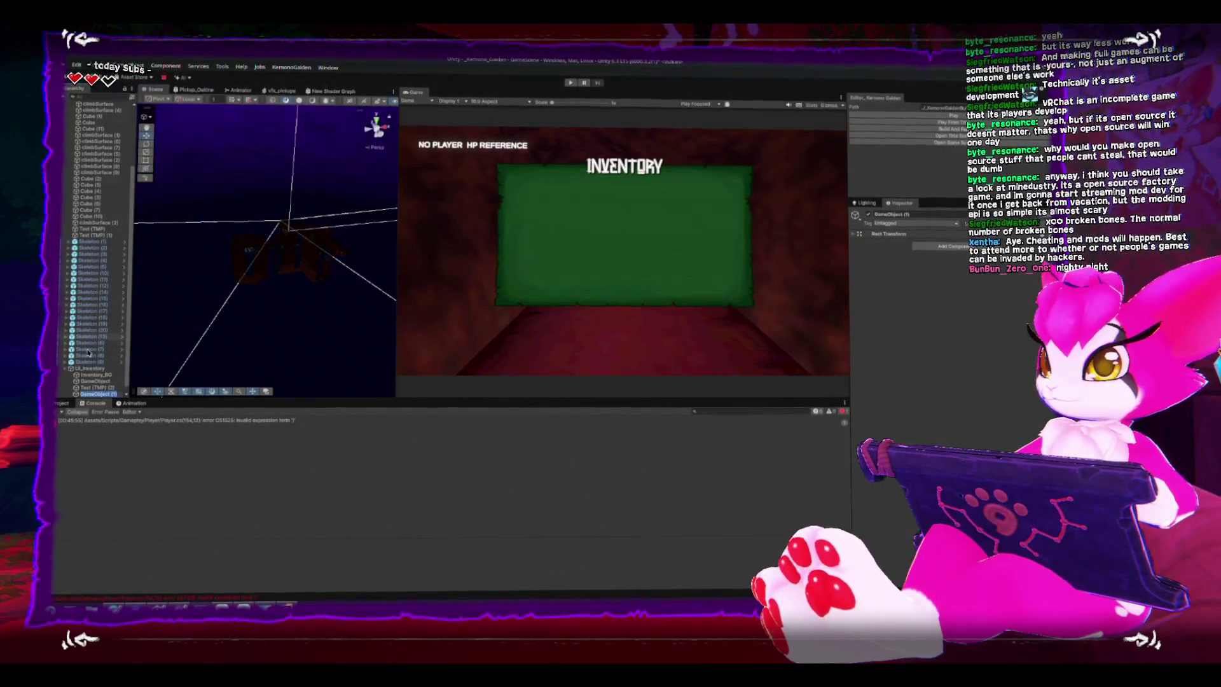
pyautogui.click(90, 368)
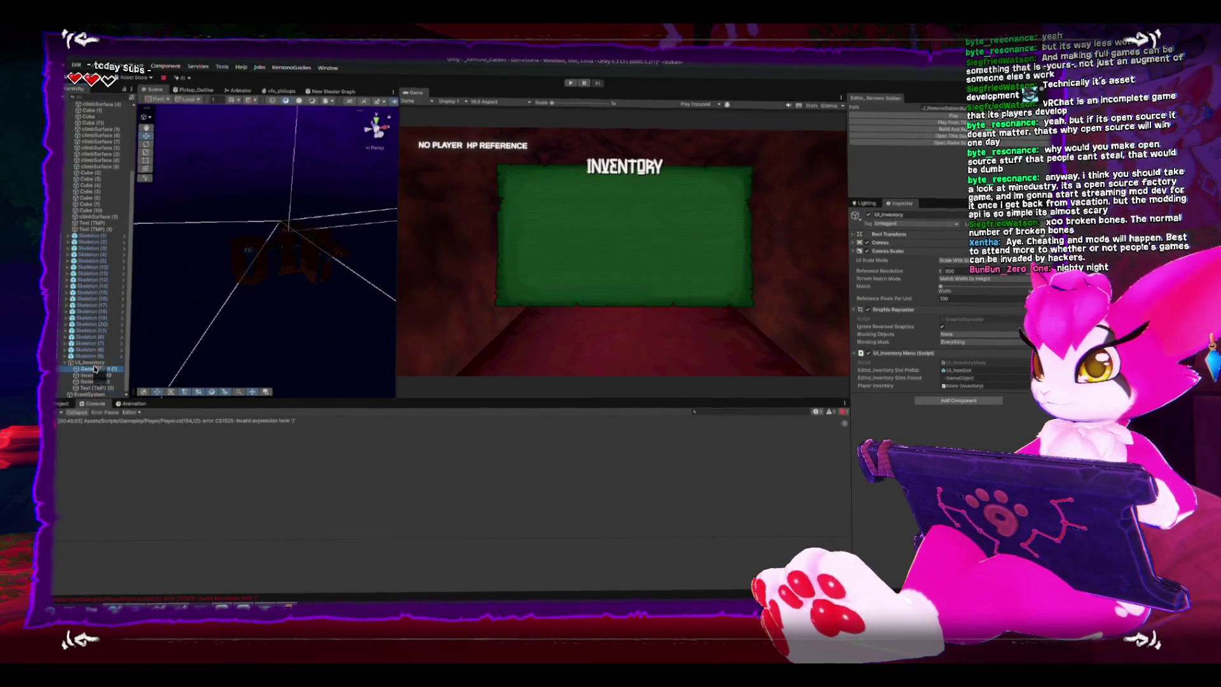
pyautogui.click(94, 369)
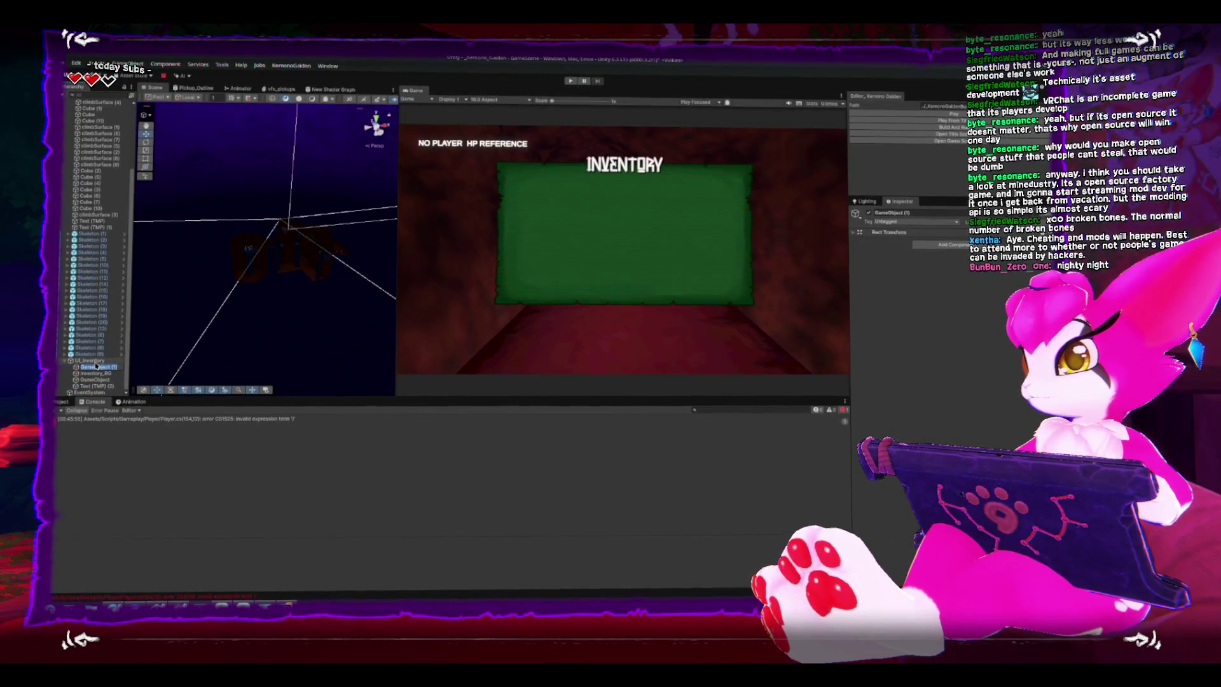
# - Move Inventory_BG, GameObject and Text (TMP) (2) into UI and deactivate UI
pyautogui.click(76, 387)
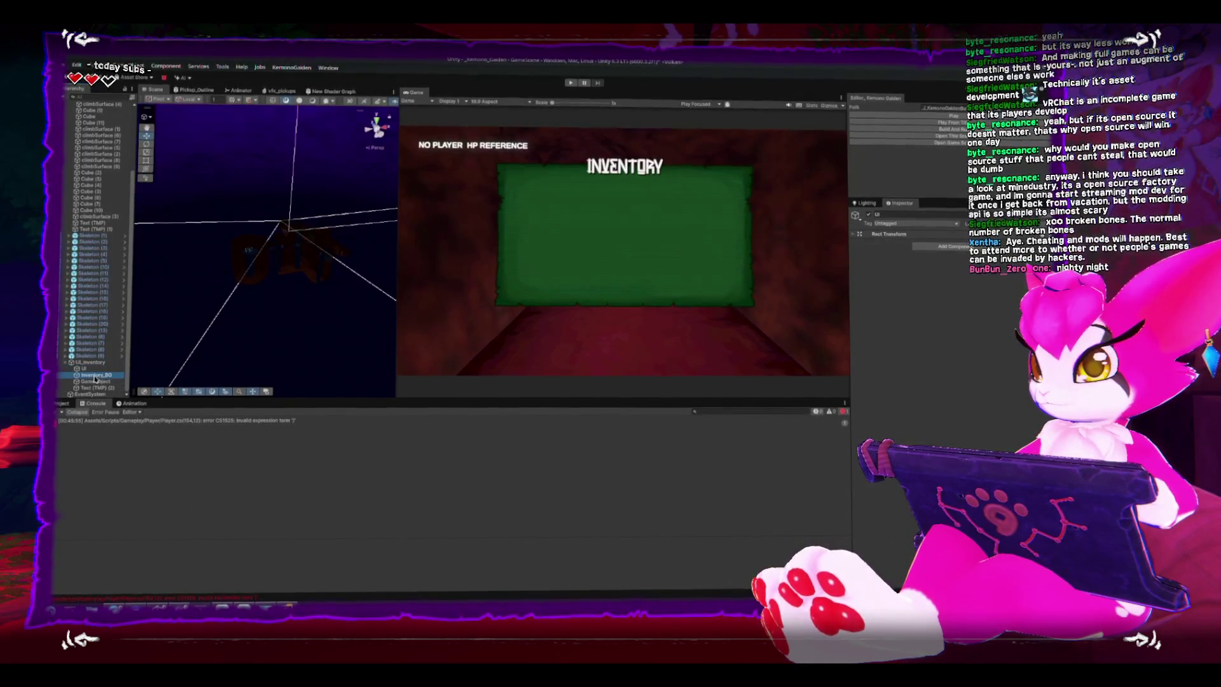
pyautogui.keyDown('shift'); pyautogui.click(89, 374); pyautogui.keyUp('shift')
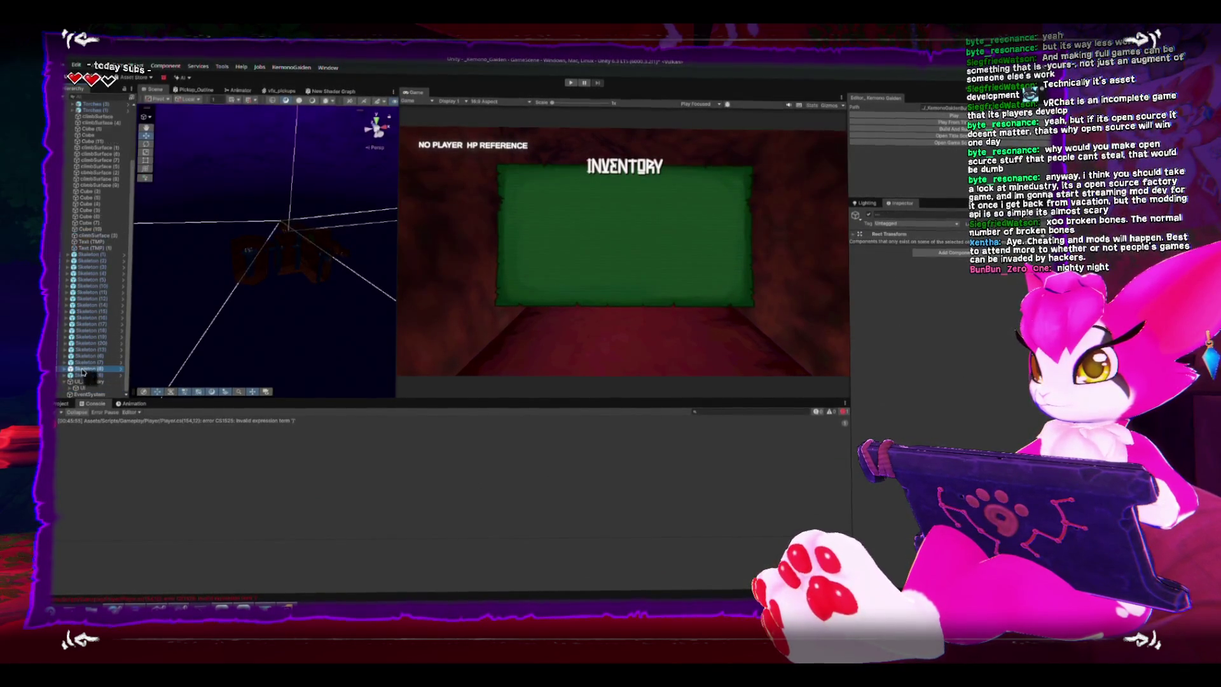
pyautogui.click(125, 388)
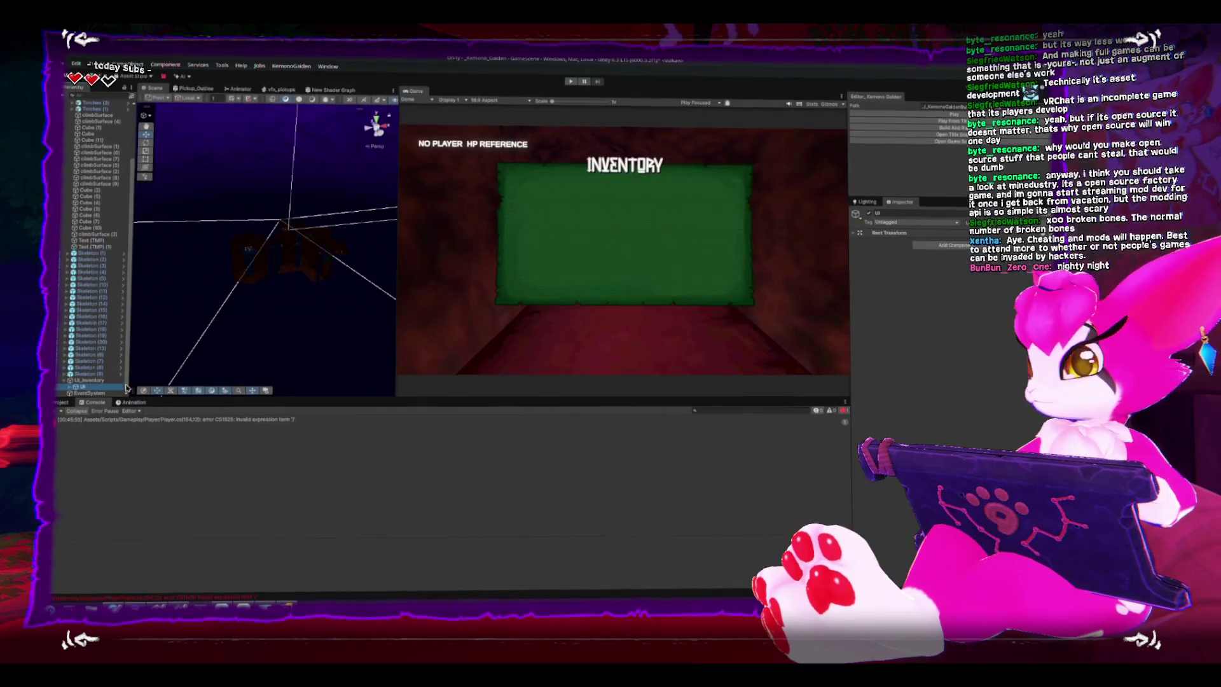
pyautogui.click(869, 214)
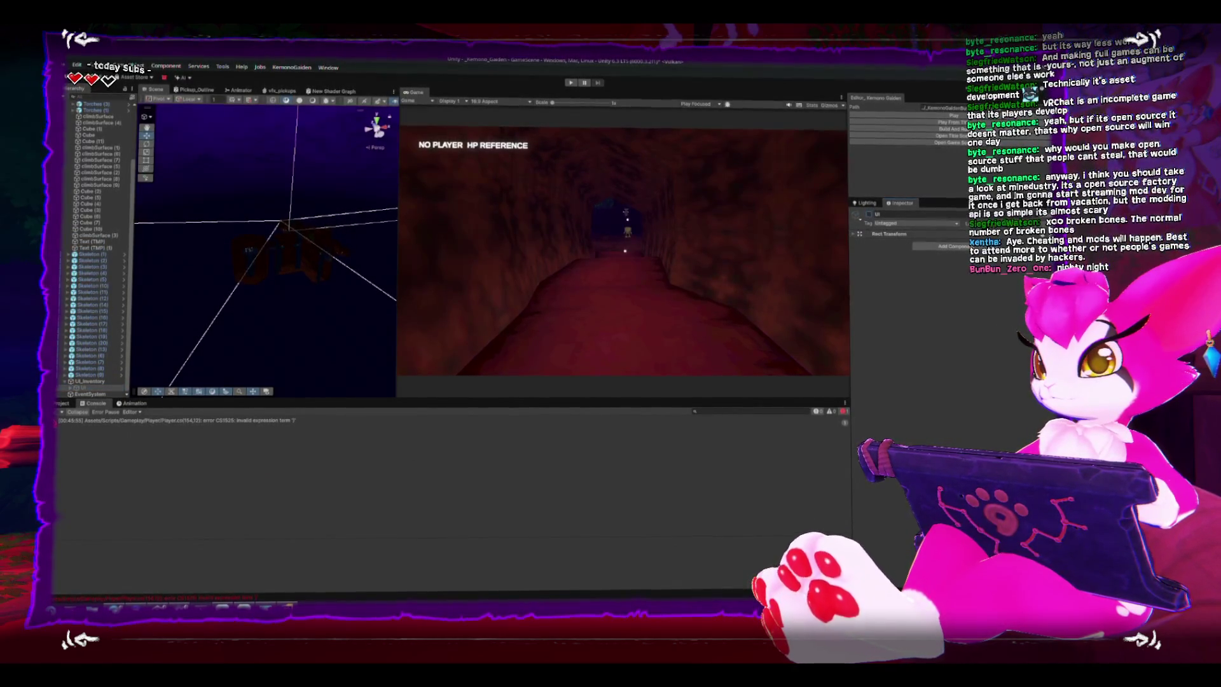
pyautogui.doubleClick(90, 422)
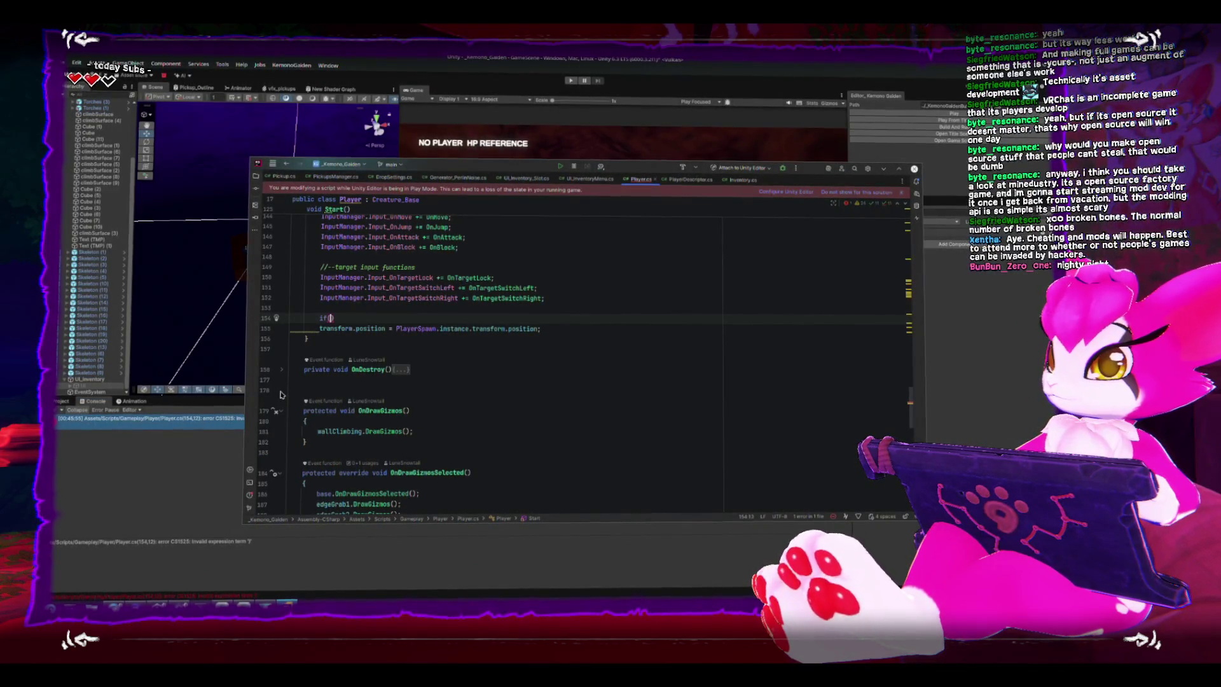
# - Guard the spawn-position line with if (PlayerSpawn.instance) in Player.cs Start
pyautogui.write('PlayerSpawn')
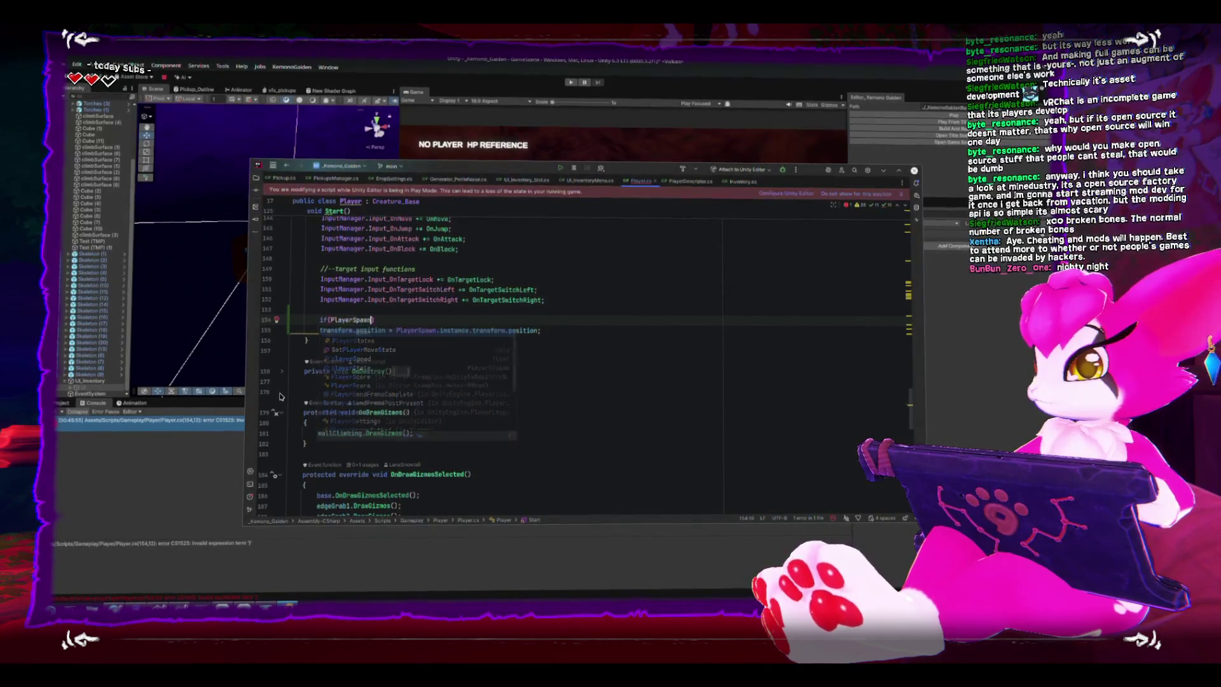
pyautogui.write('.instance')
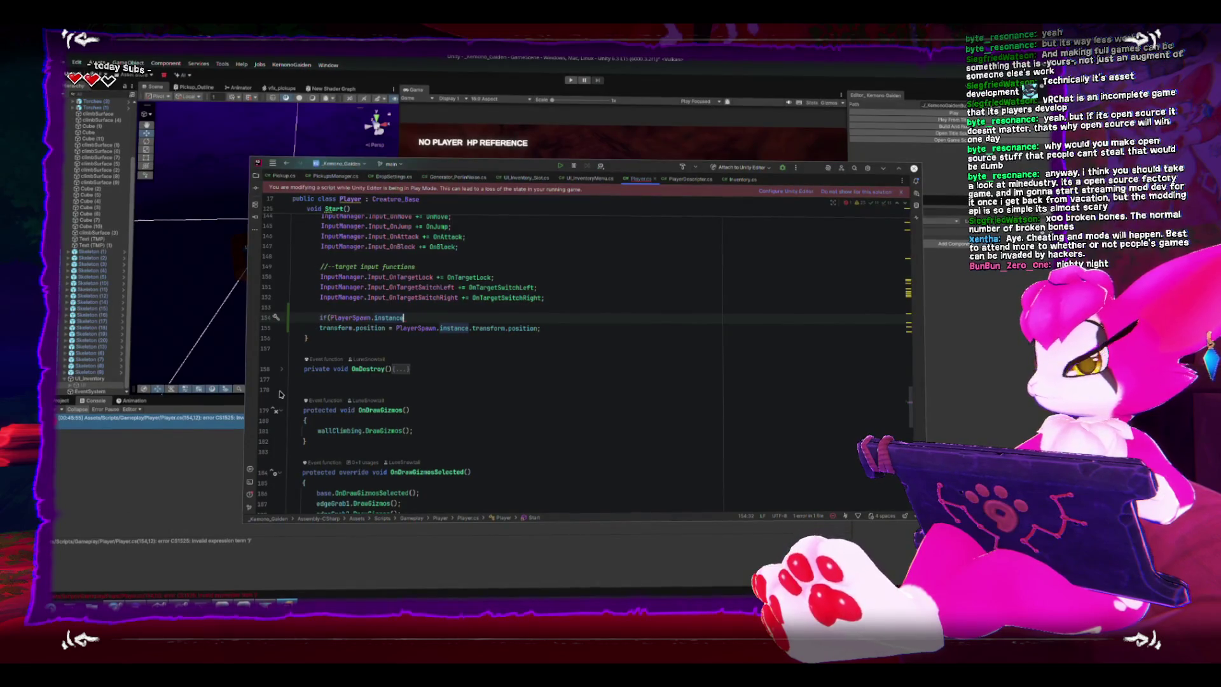
pyautogui.write(')')
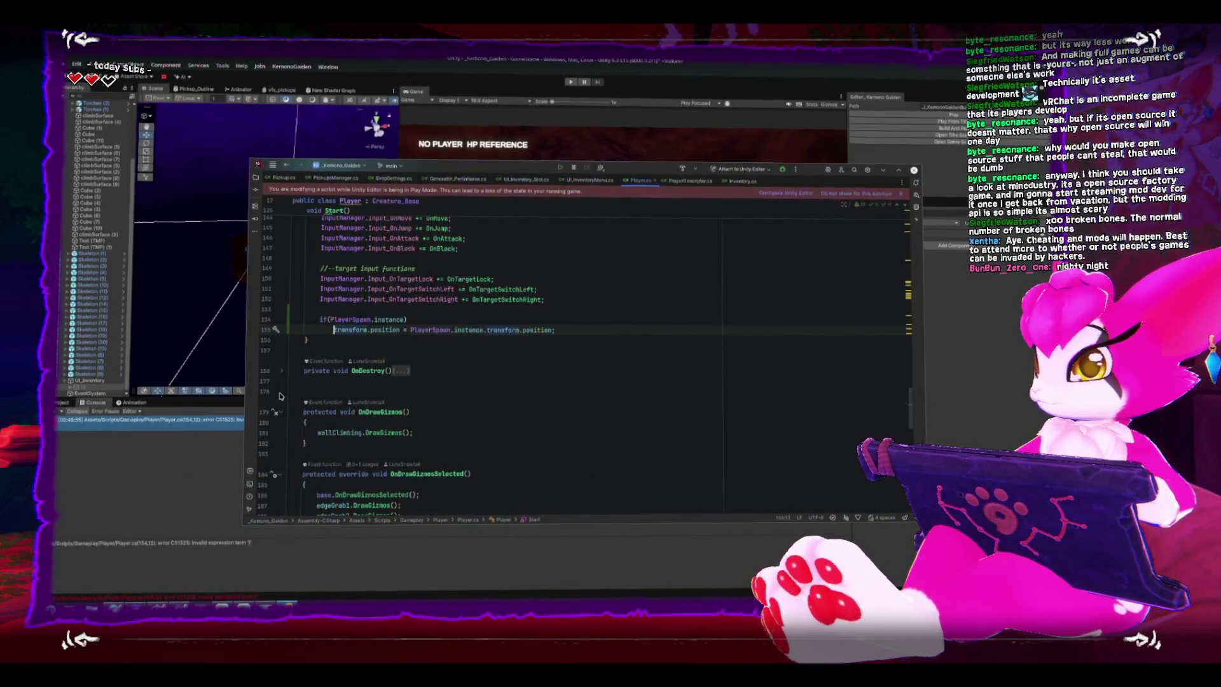
pyautogui.hotkey('alt', 'Tab')
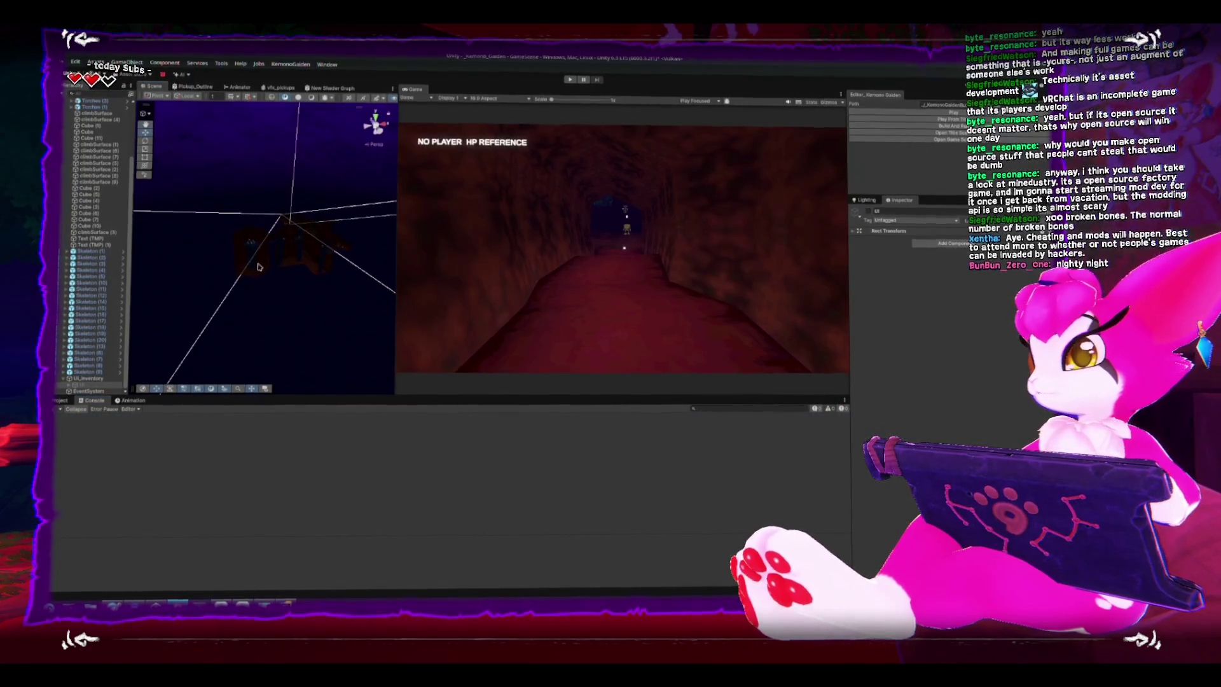
# - Frame UI_Inventory in the Scene view and reactivate its UI child to show the INVENTORY panel
pyautogui.doubleClick(86, 378)
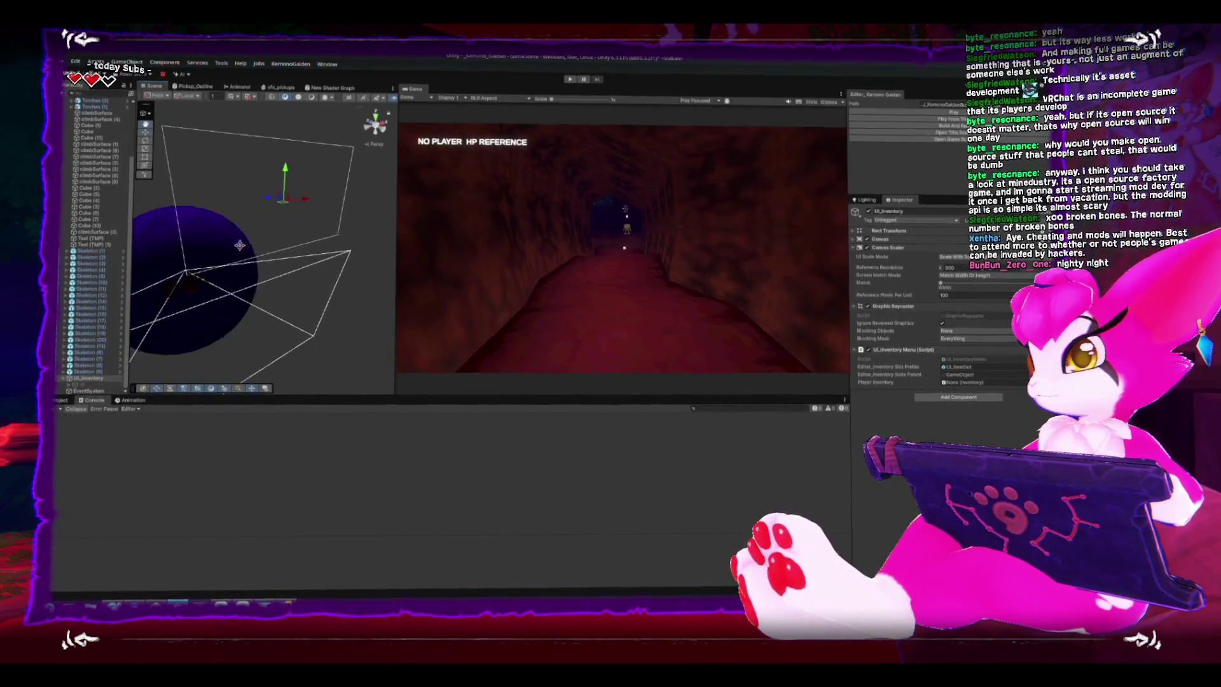
pyautogui.click(78, 384)
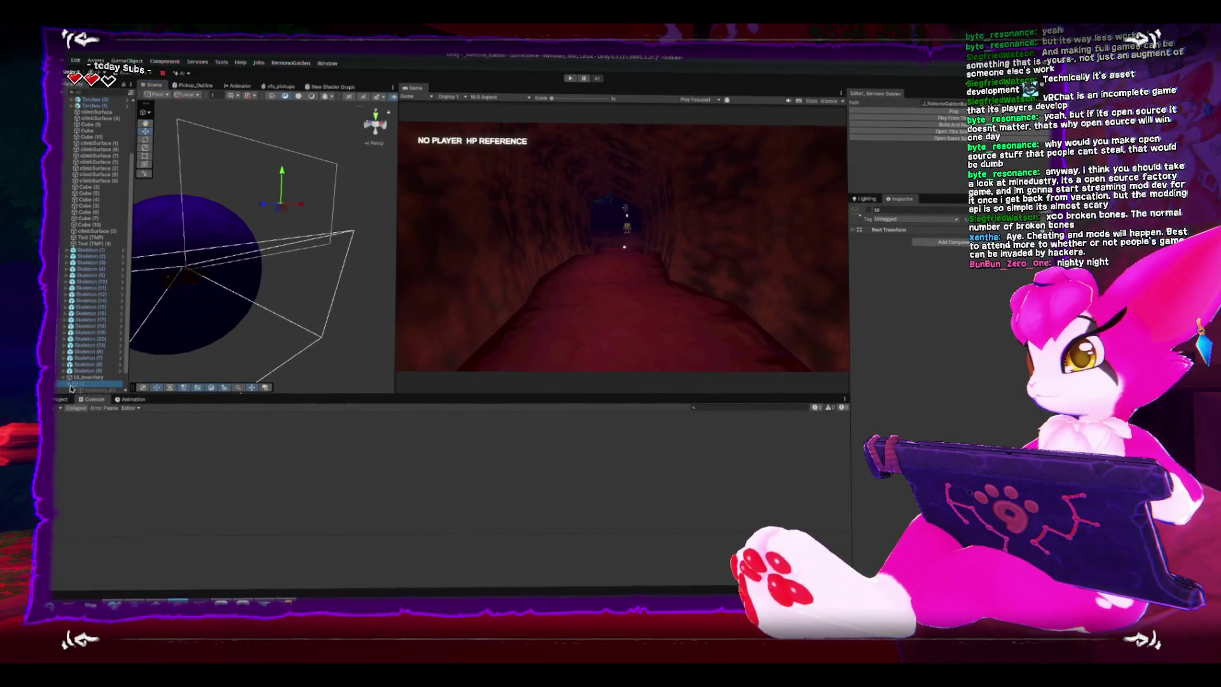
pyautogui.moveTo(267, 254)
pyautogui.mouseDown()
pyautogui.moveTo(330, 253)
pyautogui.moveTo(267, 216)
pyautogui.moveTo(222, 282)
pyautogui.mouseUp()
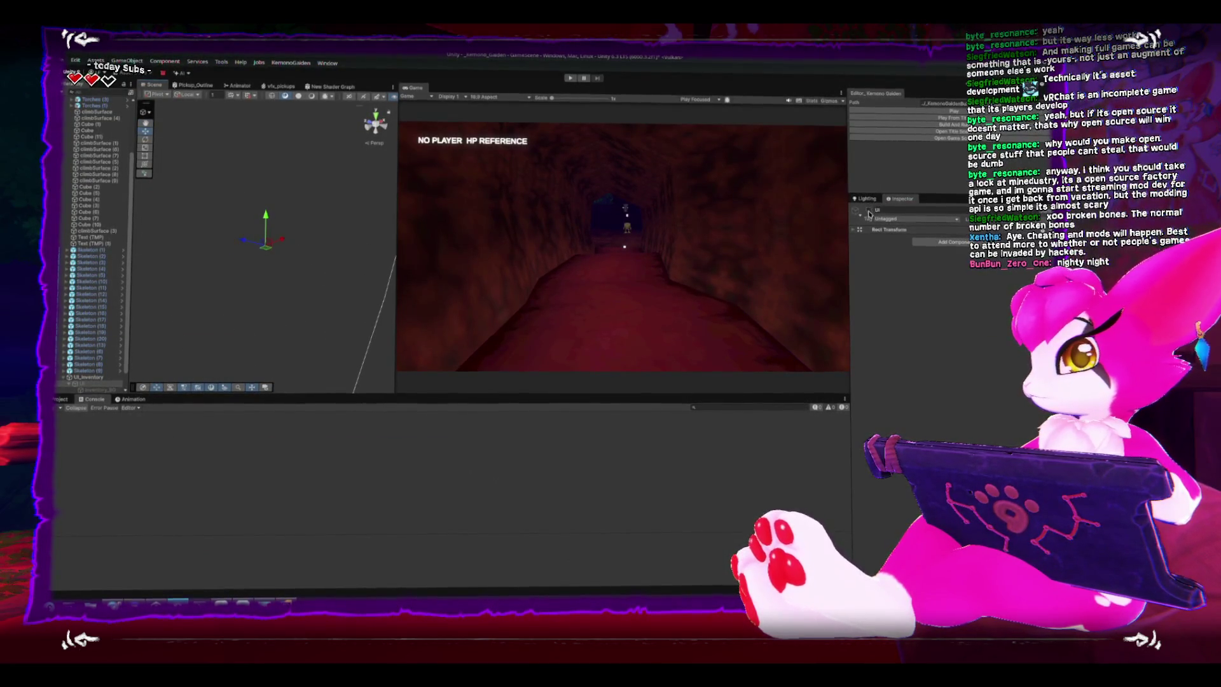
pyautogui.click(870, 213)
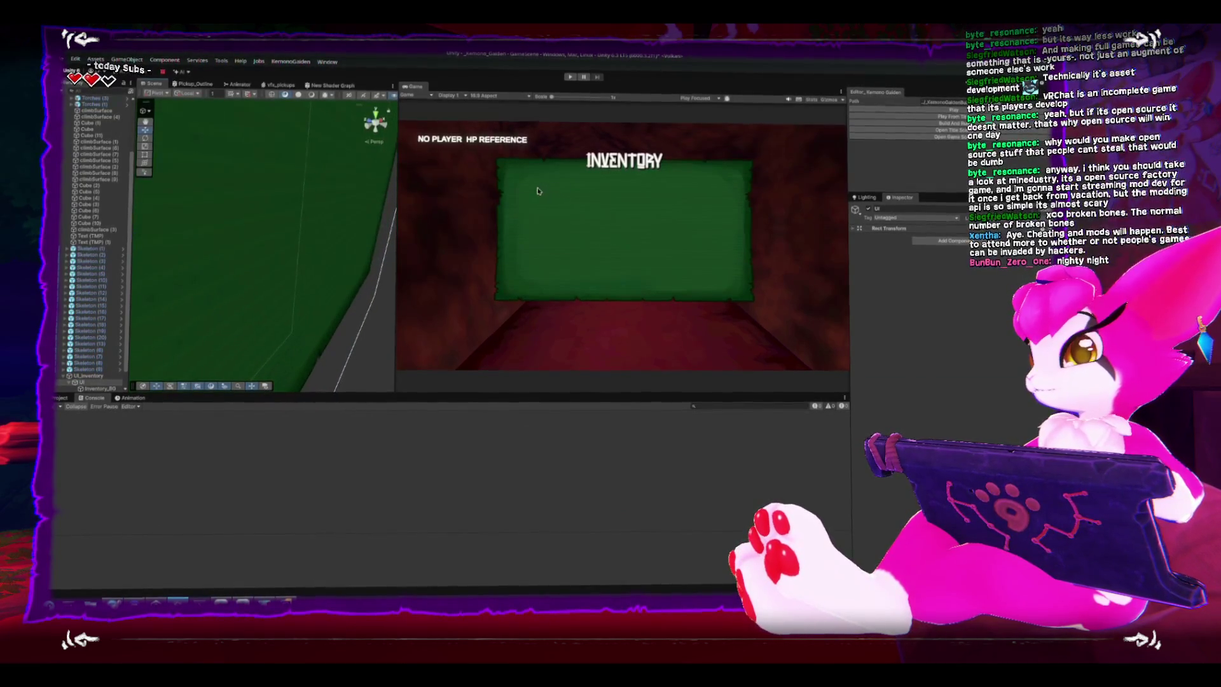
# - Zoom out and snap the Scene view to a front view of the INVENTORY panel
pyautogui.scroll(-5, 286, 242)
pyautogui.click(376, 119)
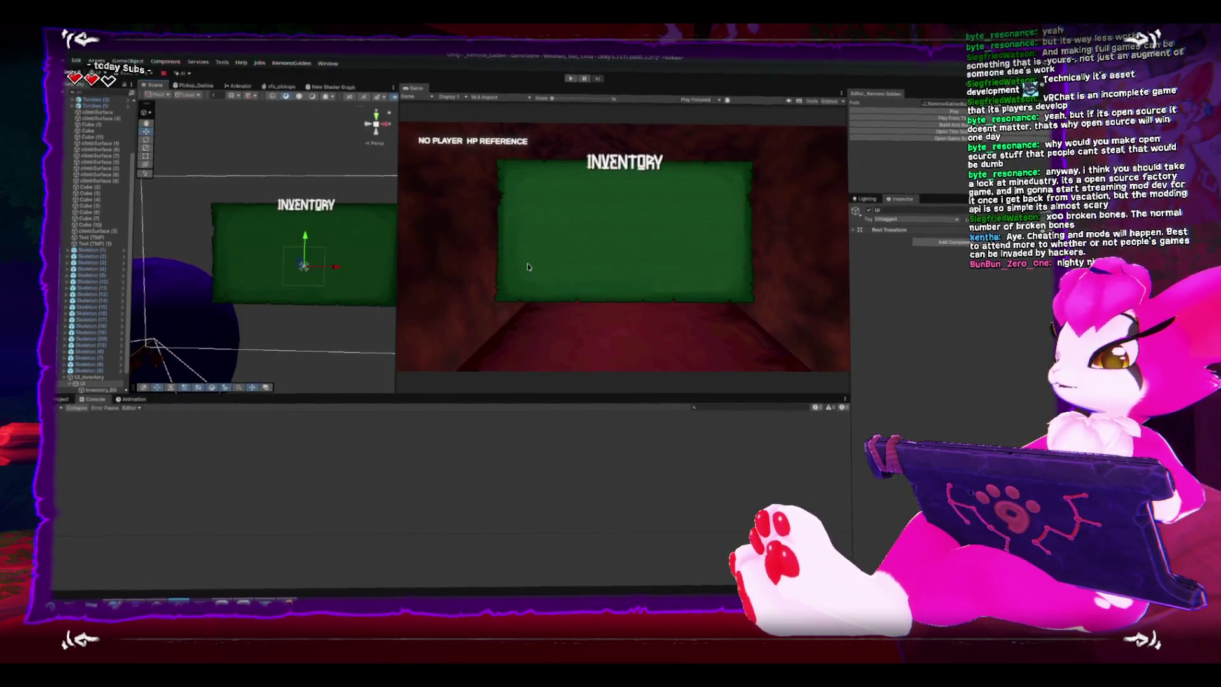
pyautogui.moveTo(280, 210)
pyautogui.mouseDown()
pyautogui.moveTo(293, 205)
pyautogui.moveTo(287, 185)
pyautogui.mouseUp()
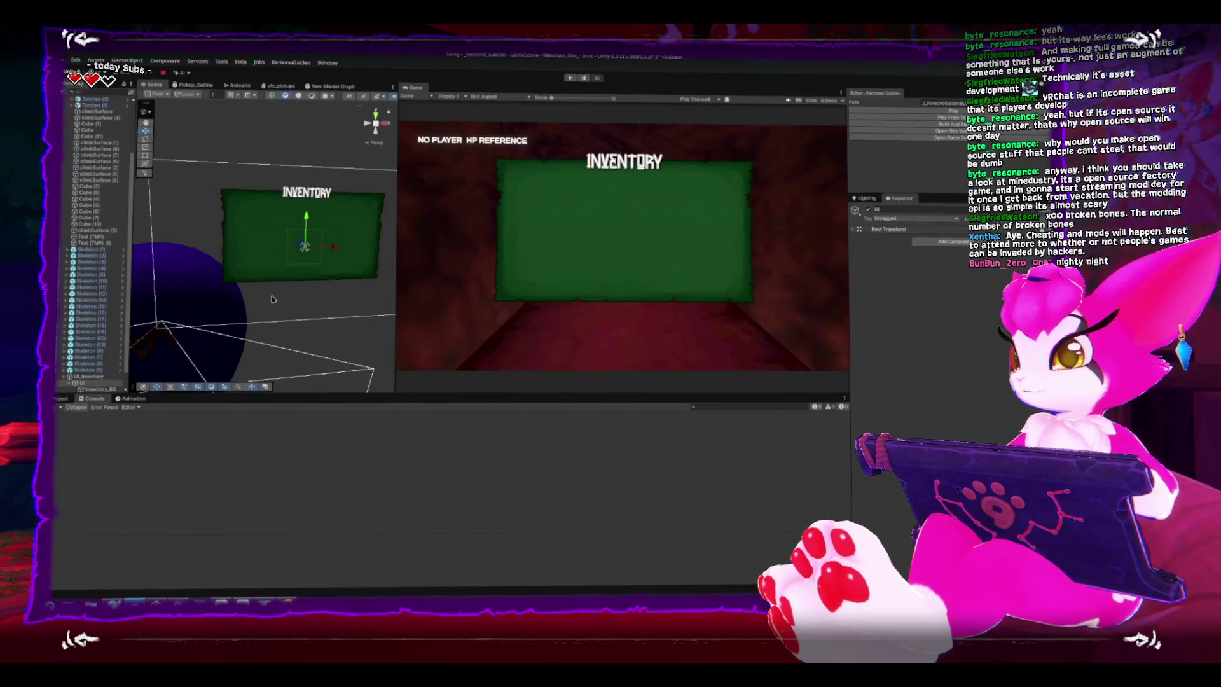
# - Scroll the Scene view to look over the green INVENTORY panel
pyautogui.scroll(1, 101, 369)
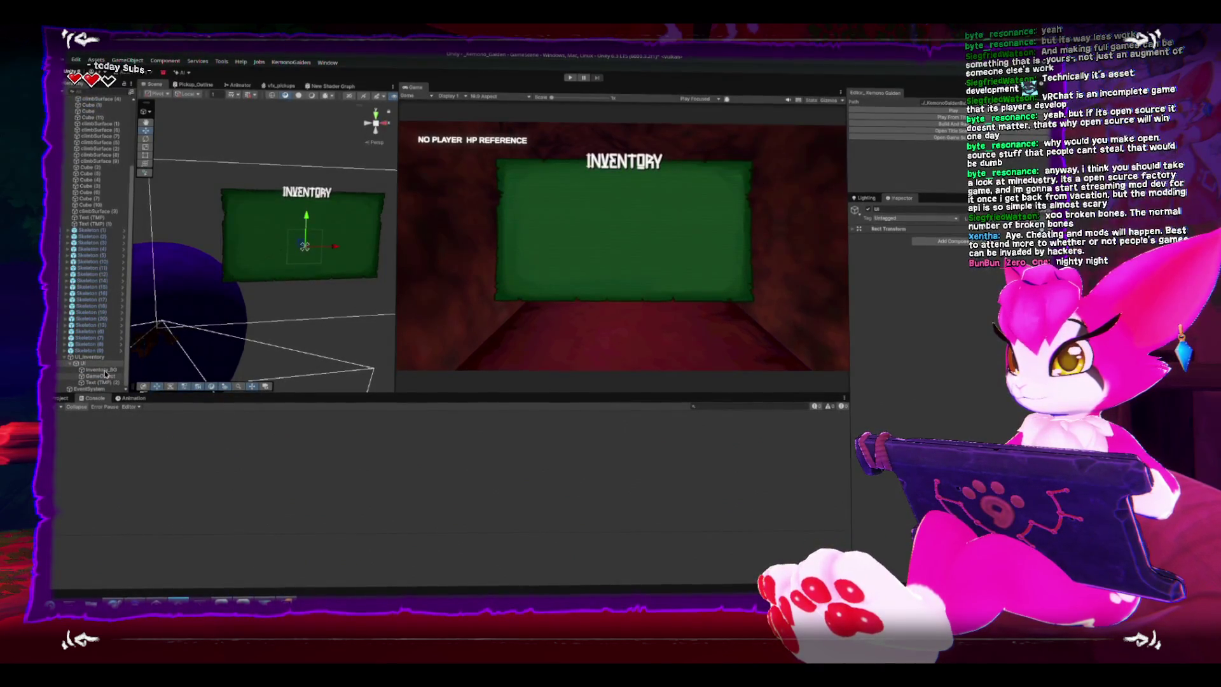
# - Frame the slot container inside Inventory_BG, then select UI_Inventory to view its menu script fields
pyautogui.click(105, 370)
pyautogui.click(108, 380)
pyautogui.press('f')
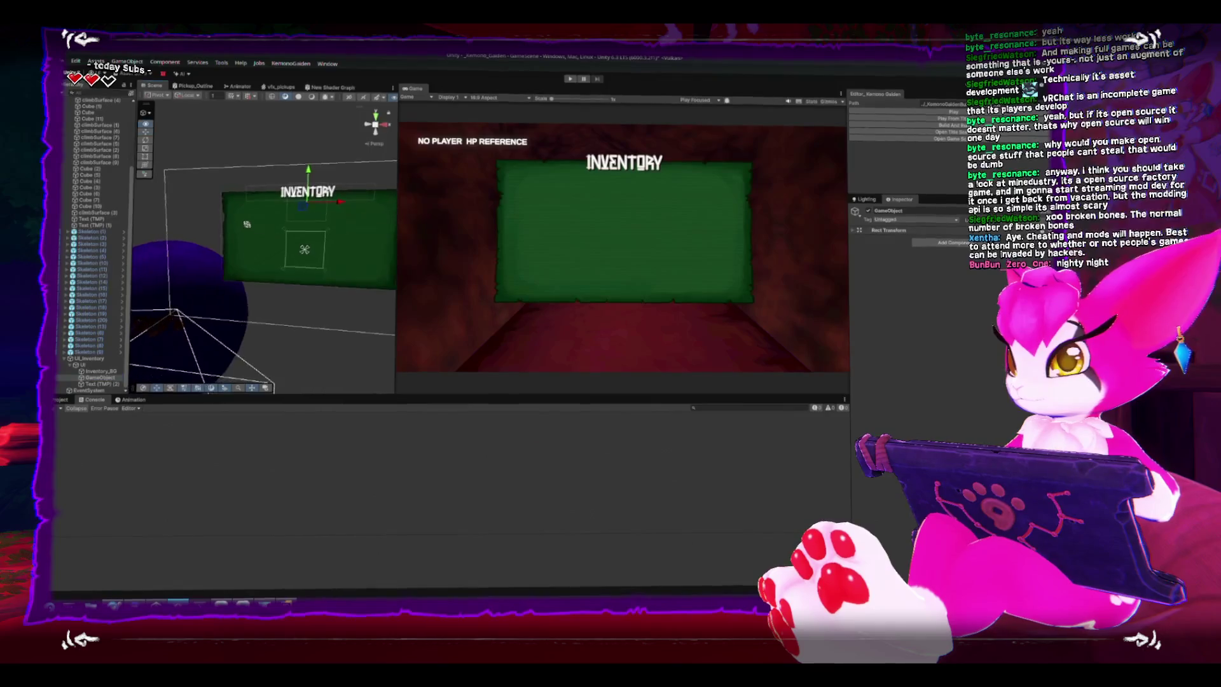
pyautogui.moveTo(260, 332); pyautogui.dragTo(290, 323)
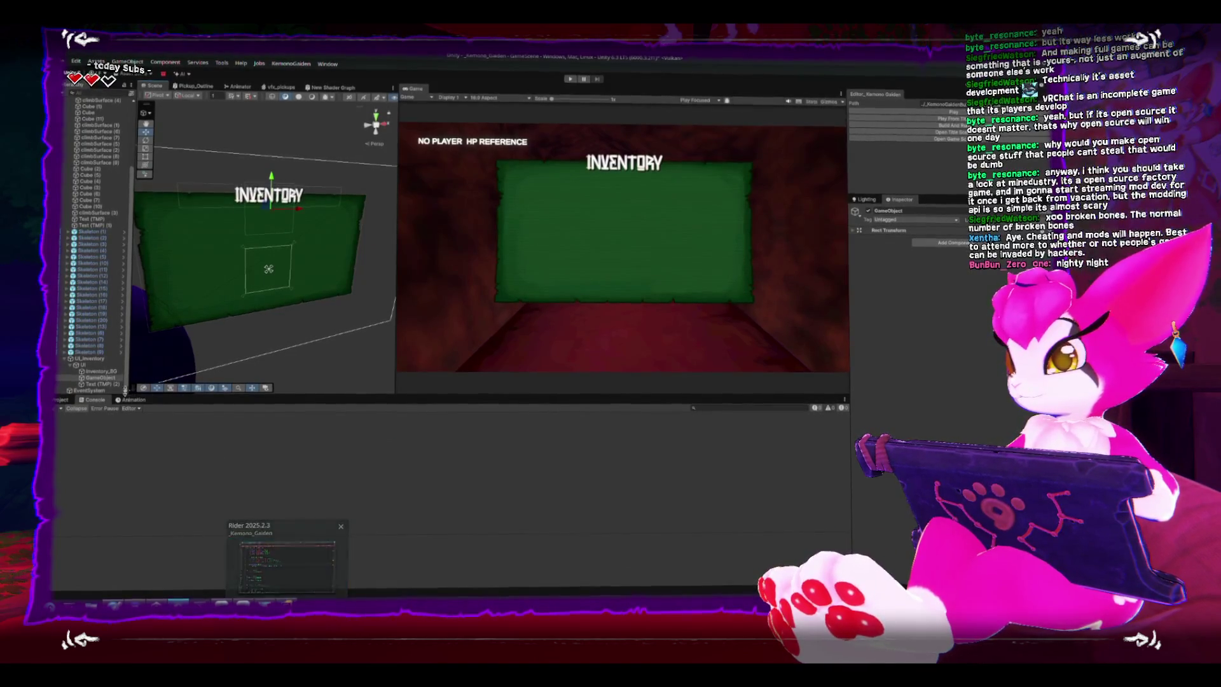
pyautogui.click(95, 360)
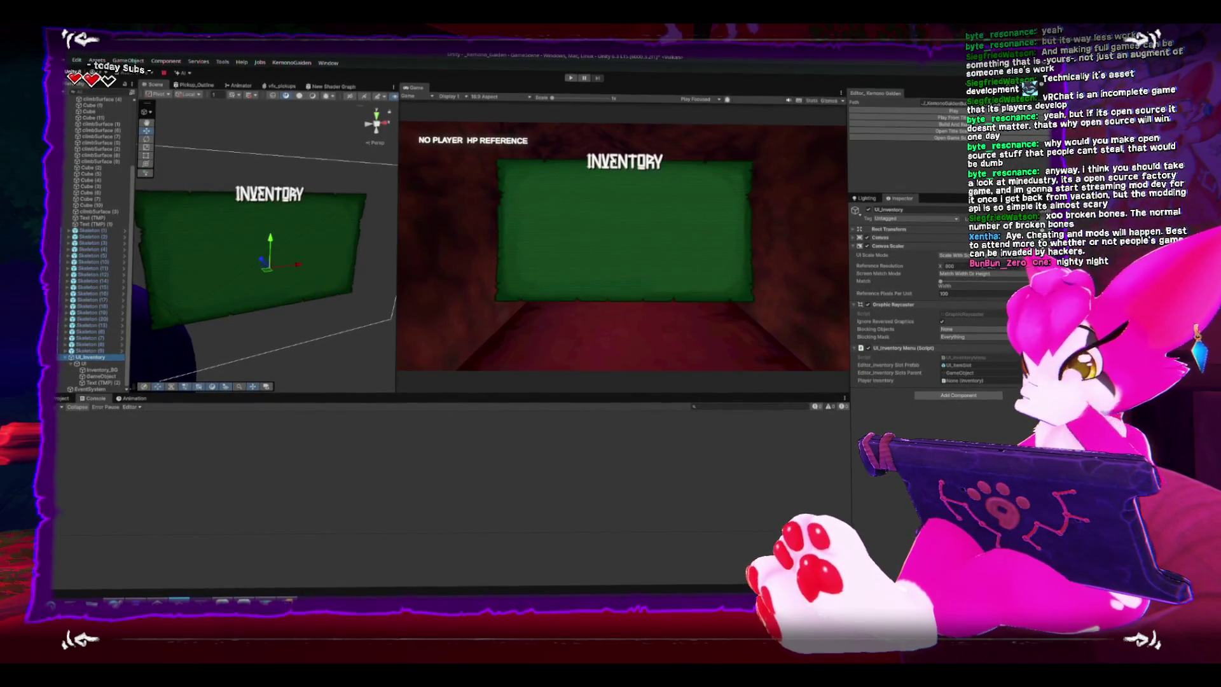
pyautogui.hotkey('alt', 'Tab')
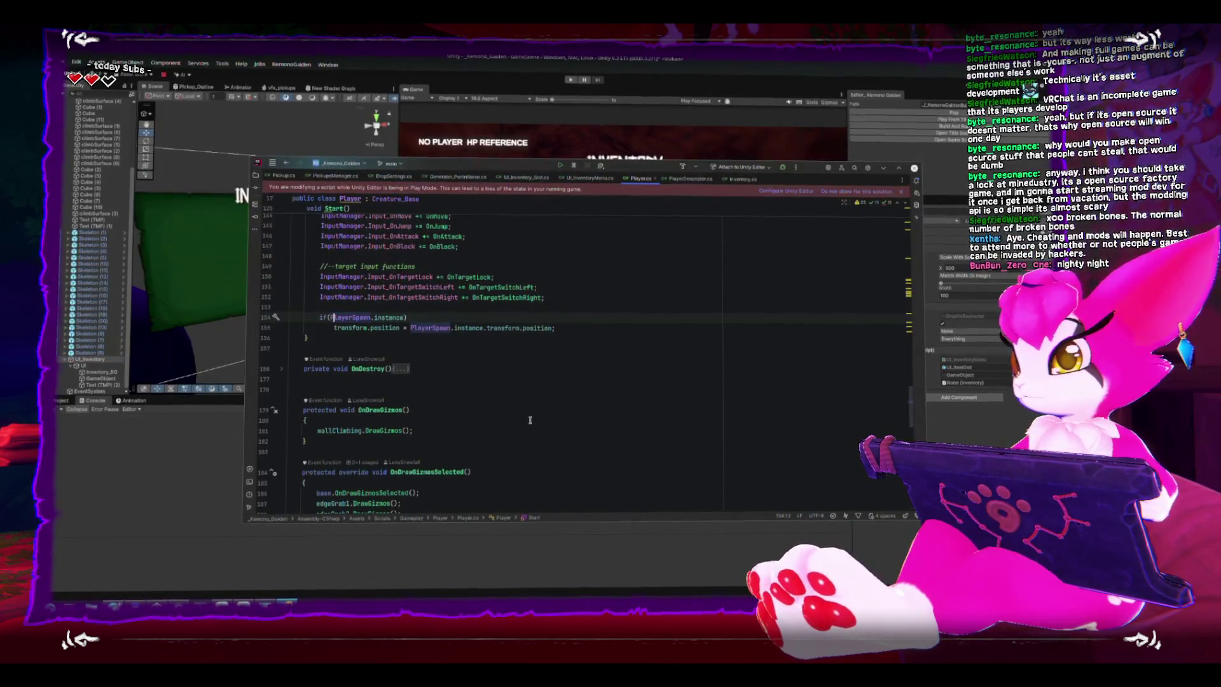
# - Look over the Inventory and PlayerDescriptor classes, then open UI_InventoryMenu.cs
pyautogui.scroll(1, 512, 418)
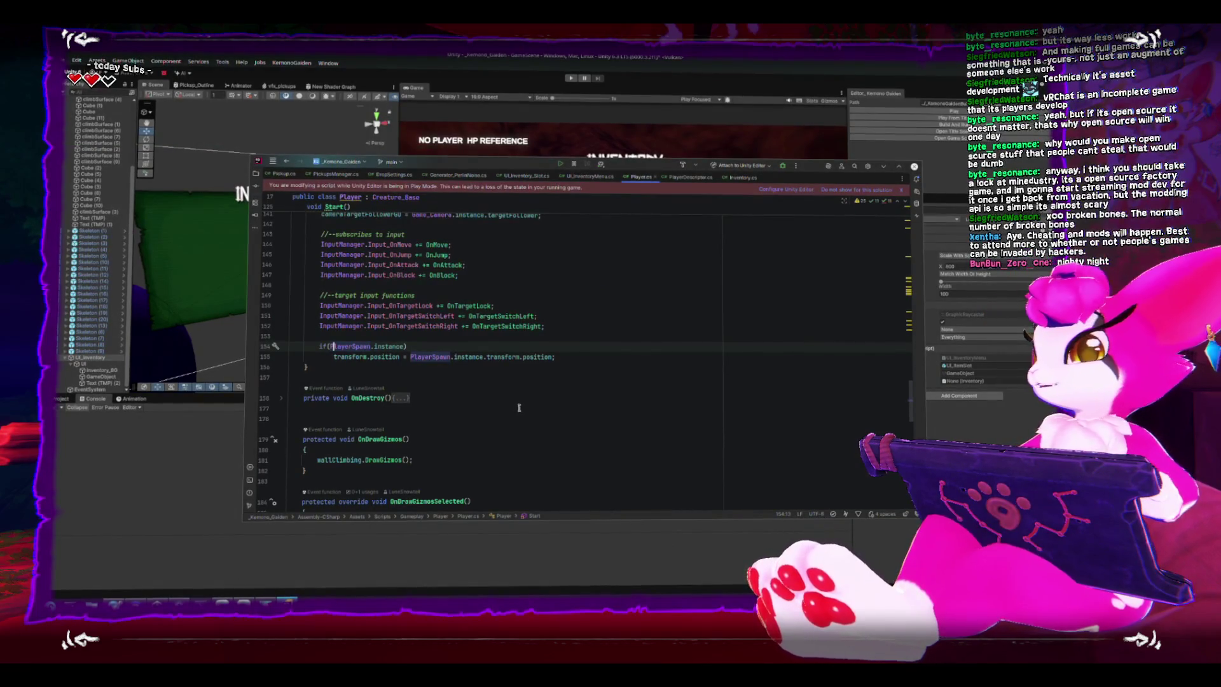
pyautogui.click(741, 179)
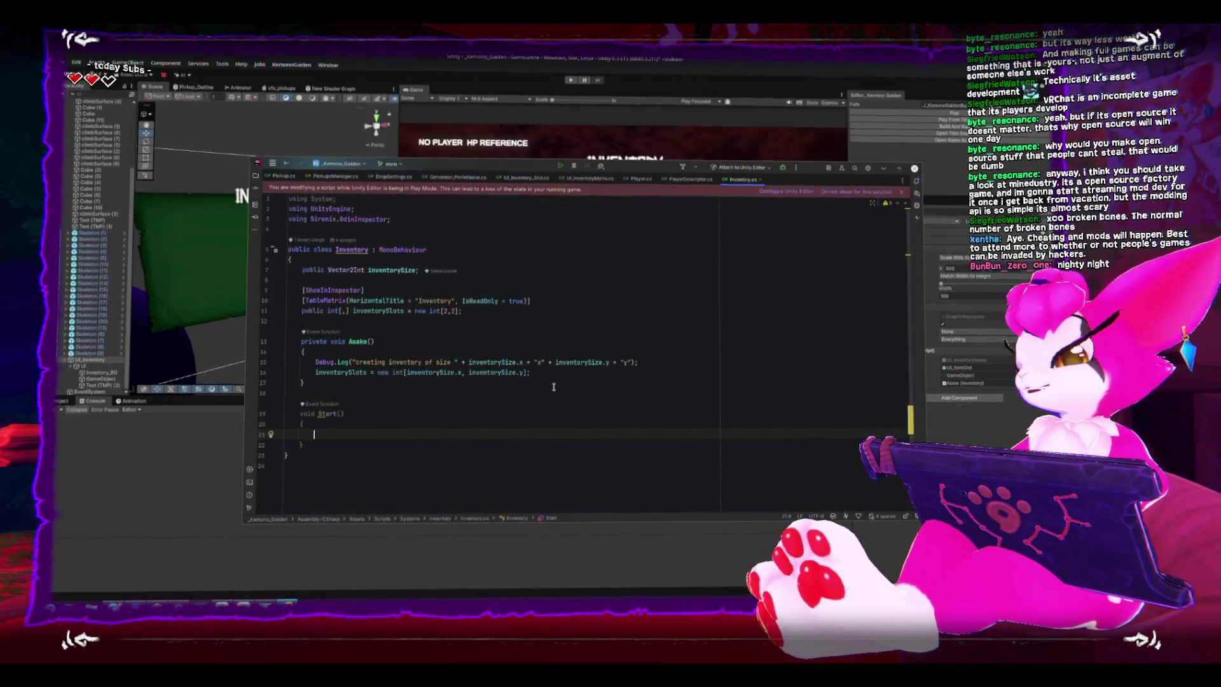
pyautogui.click(690, 179)
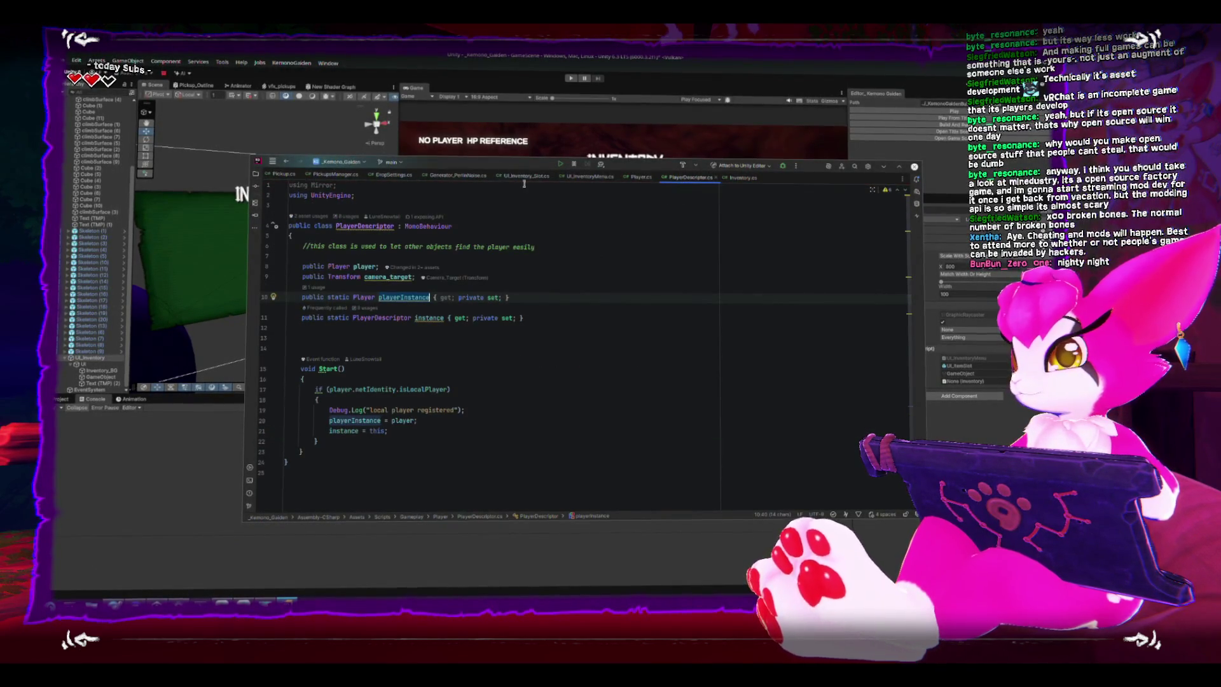
pyautogui.click(573, 180)
# - Add the 'public UI_Inventory_Slot[,] inventorySlots;' field on line 17 of UI_InventoryMenu
pyautogui.scroll(3, 594, 340)
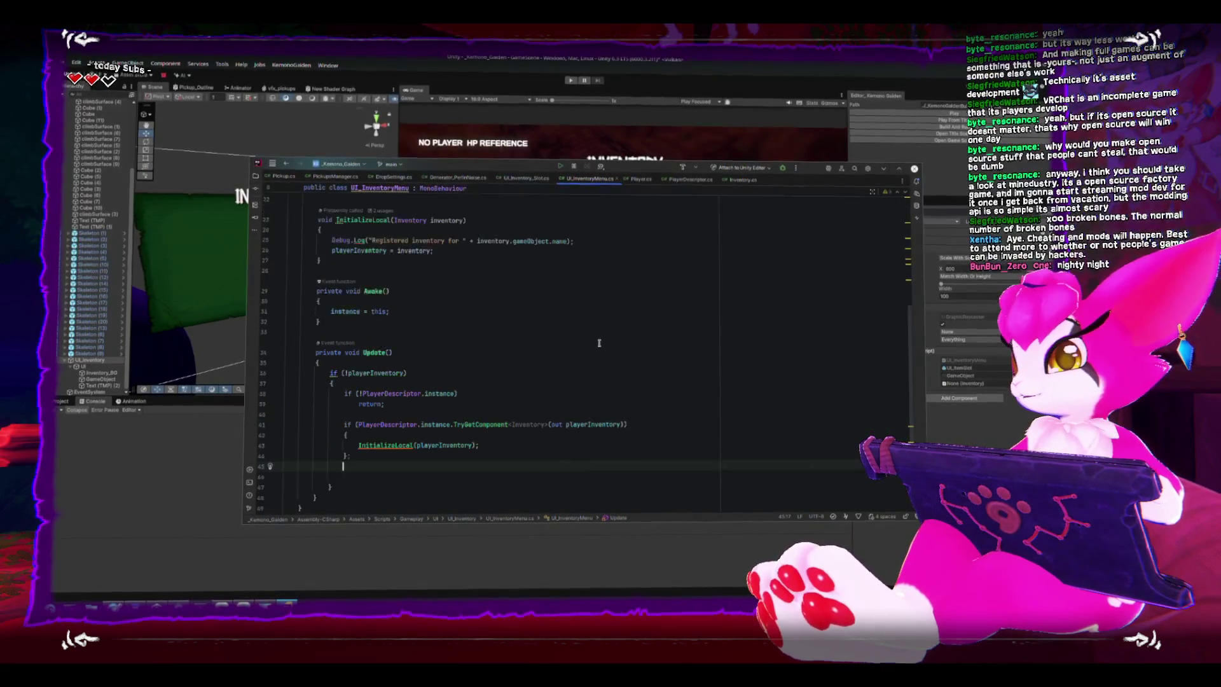
pyautogui.scroll(-2, 598, 372)
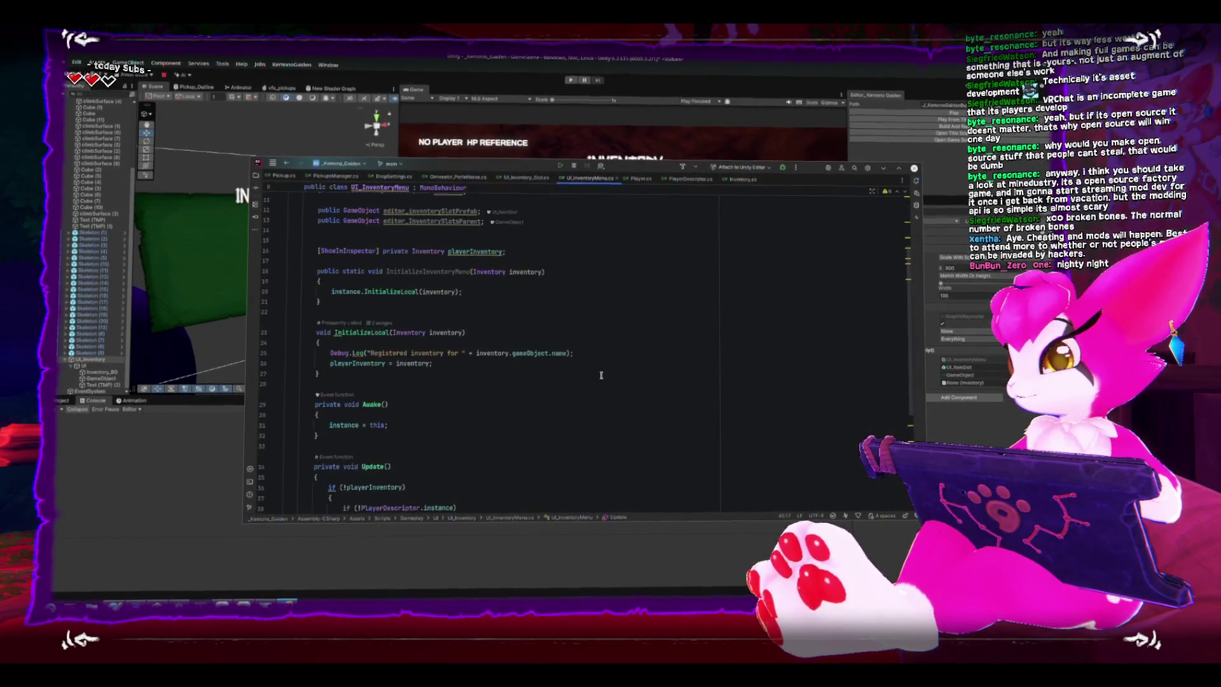
pyautogui.scroll(5, 598, 372)
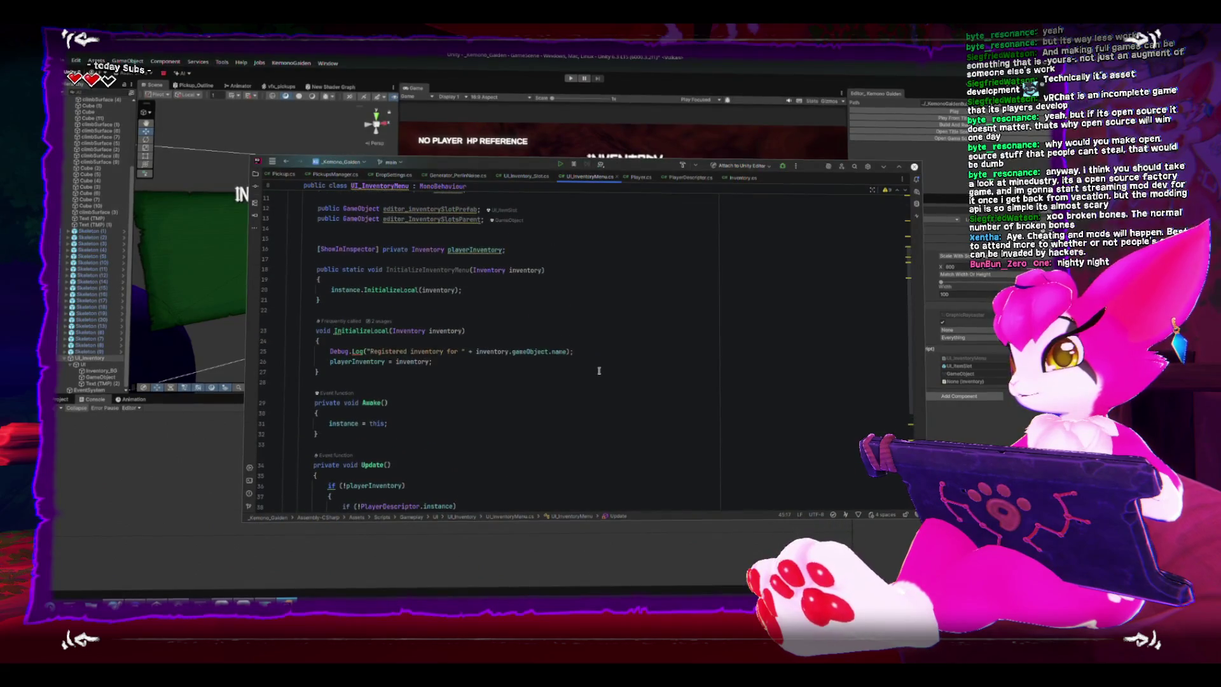
pyautogui.scroll(2, 598, 370)
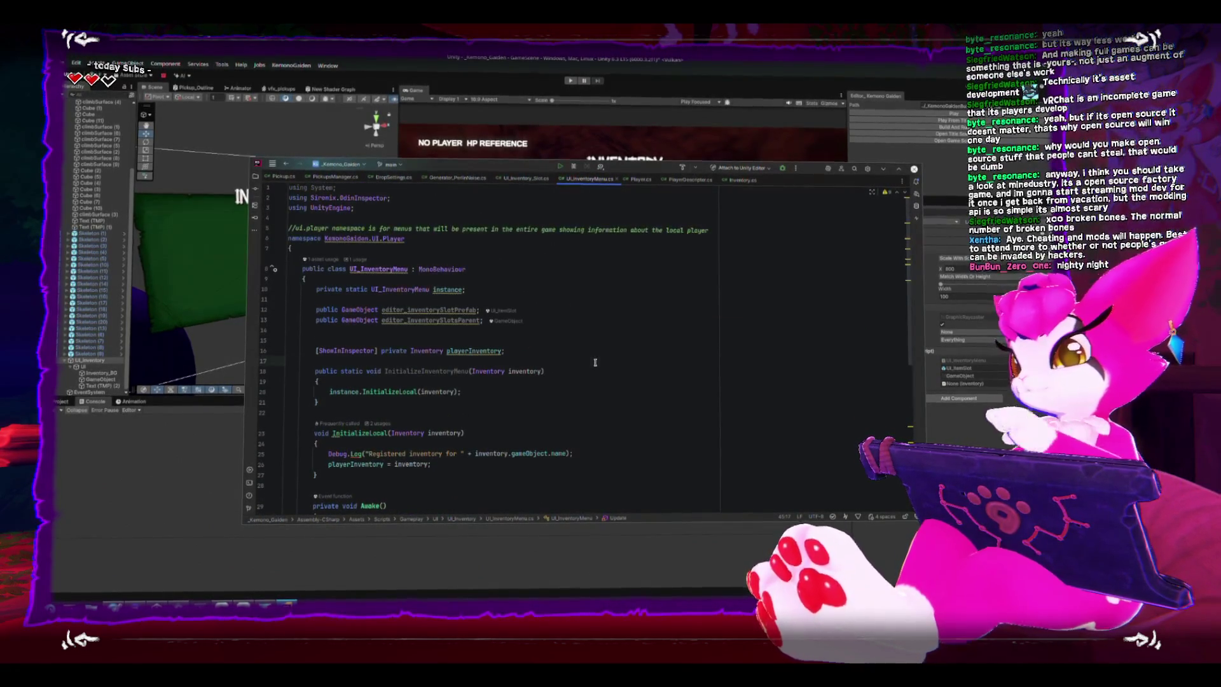
pyautogui.click(595, 358)
pyautogui.press('Return')
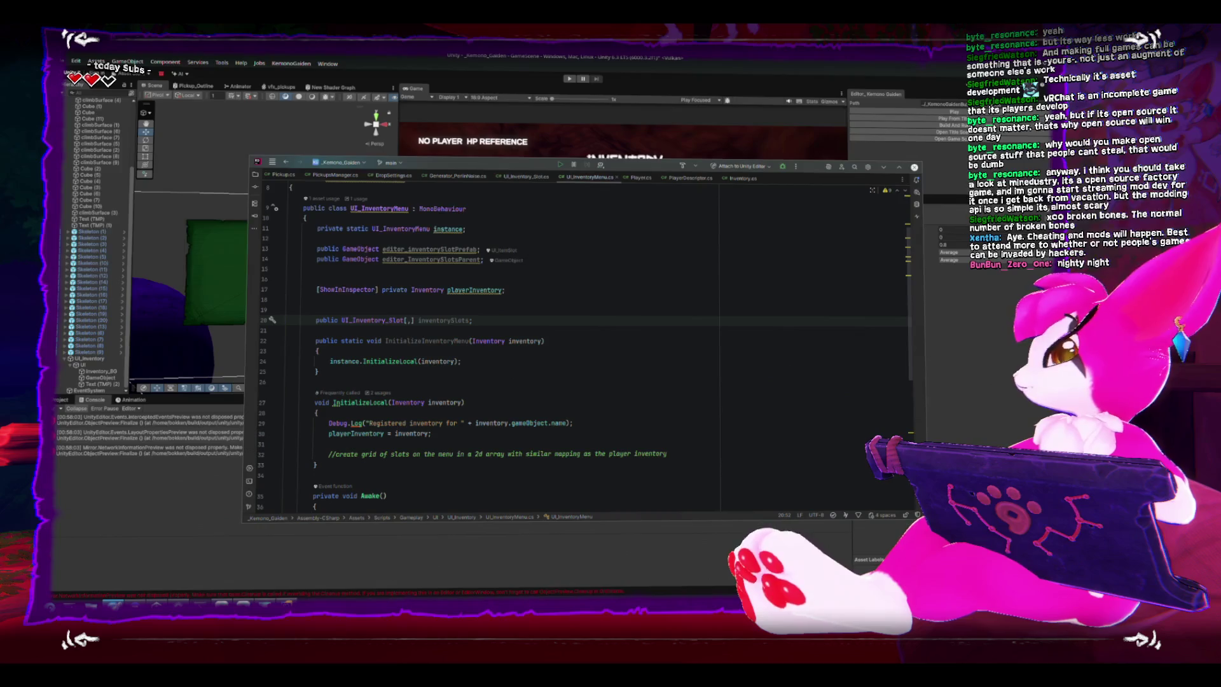
pyautogui.hotkey('alt', 'Tab')
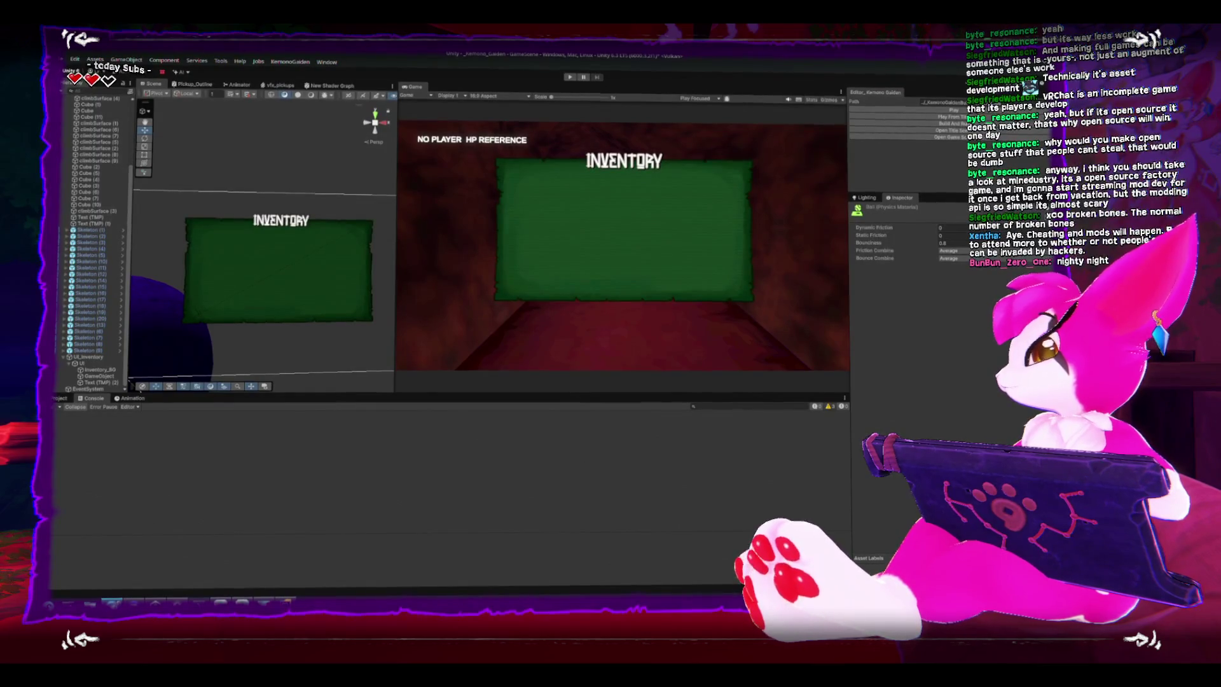
# - Back in Rider, review the inventorySlots field declaration and the InitializeLocal call in Update
pyautogui.click(311, 597)
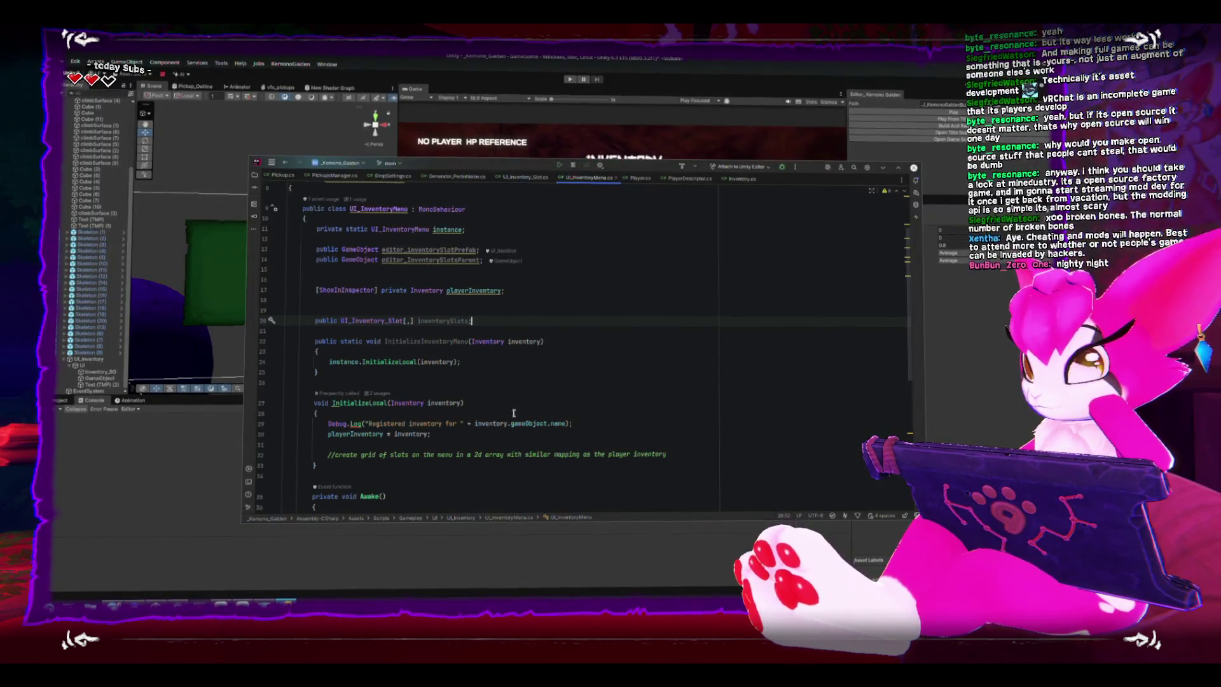
pyautogui.click(454, 319)
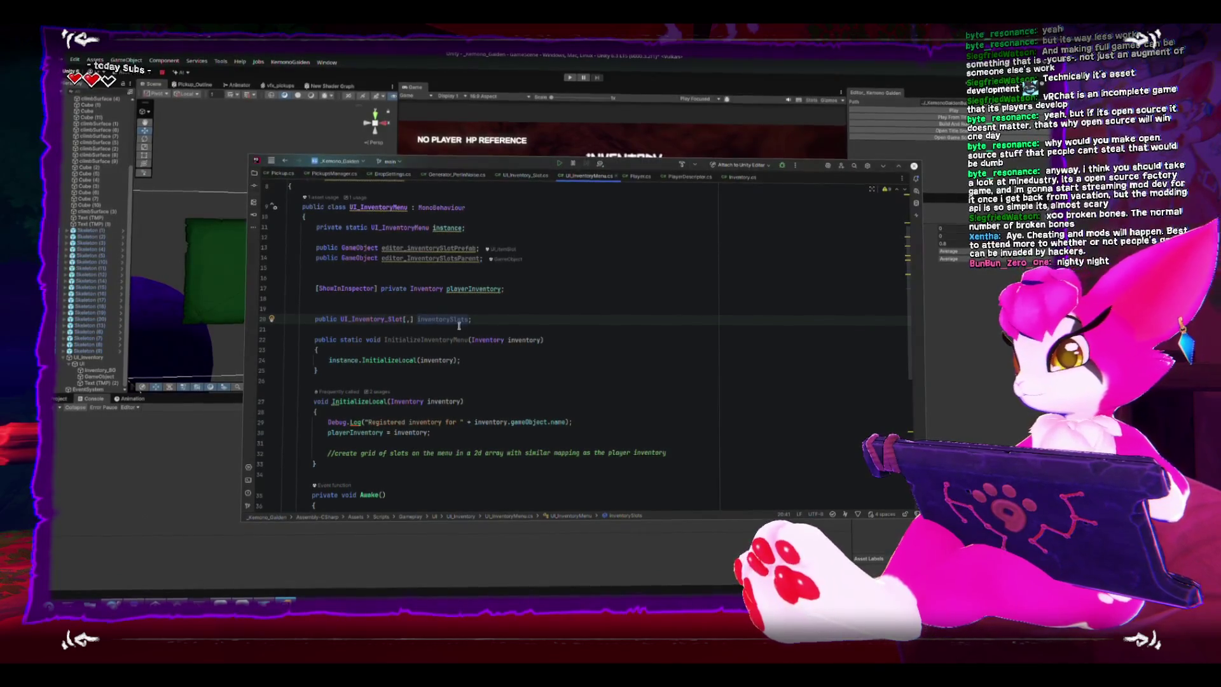
pyautogui.scroll(-6, 563, 475)
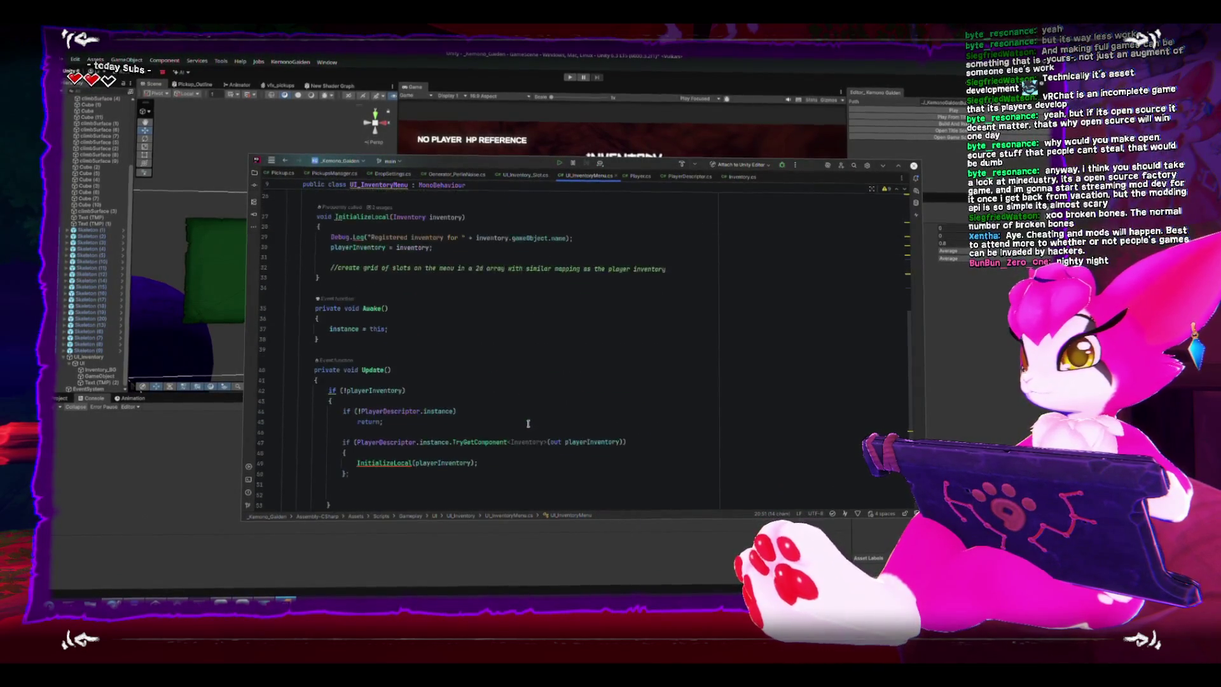
pyautogui.scroll(-1, 565, 458)
pyautogui.click(566, 439)
pyautogui.scroll(3, 567, 442)
pyautogui.scroll(3, 568, 441)
# - Under the slot-grid comment, allocate inventorySlots as a new UI_Inventory_Slot array sized from inventory.inventorySlots.Length
pyautogui.click(747, 404)
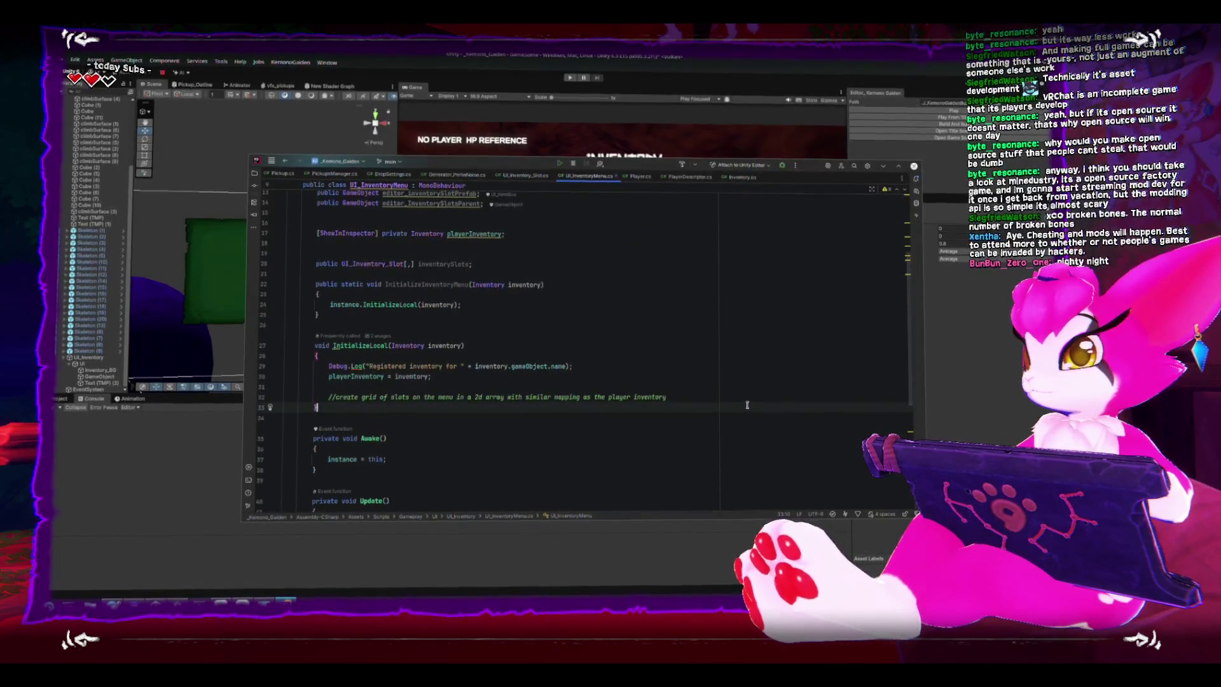
pyautogui.press('Return')
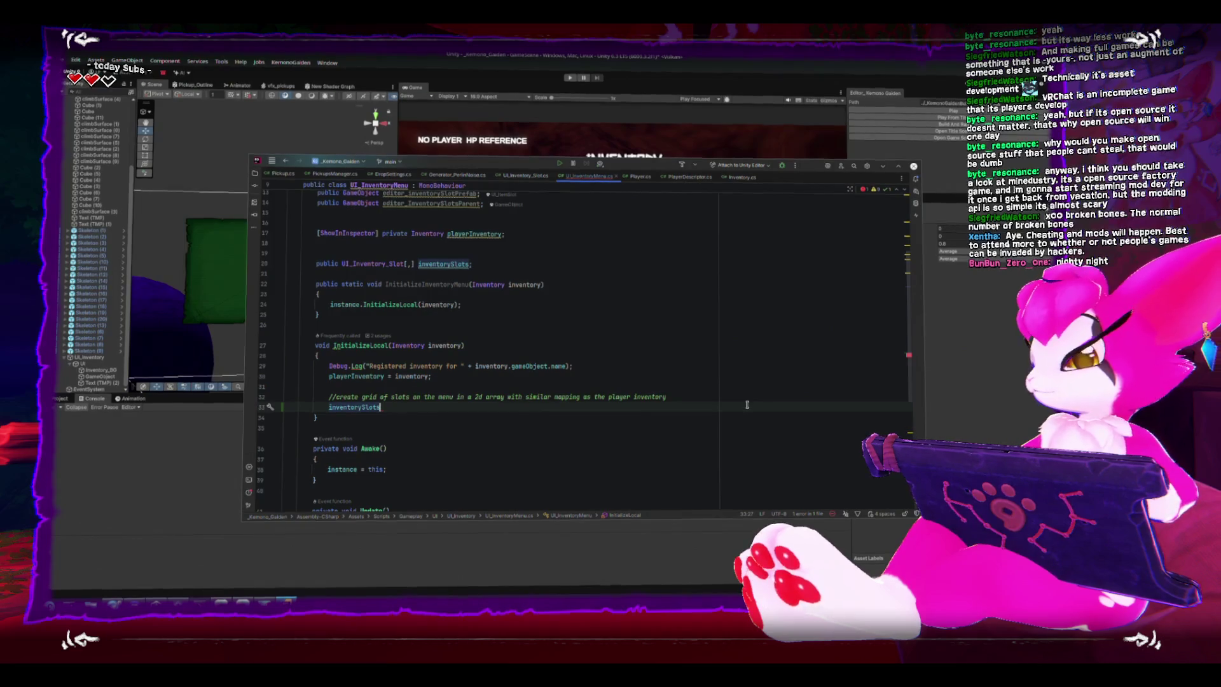
pyautogui.write(' =')
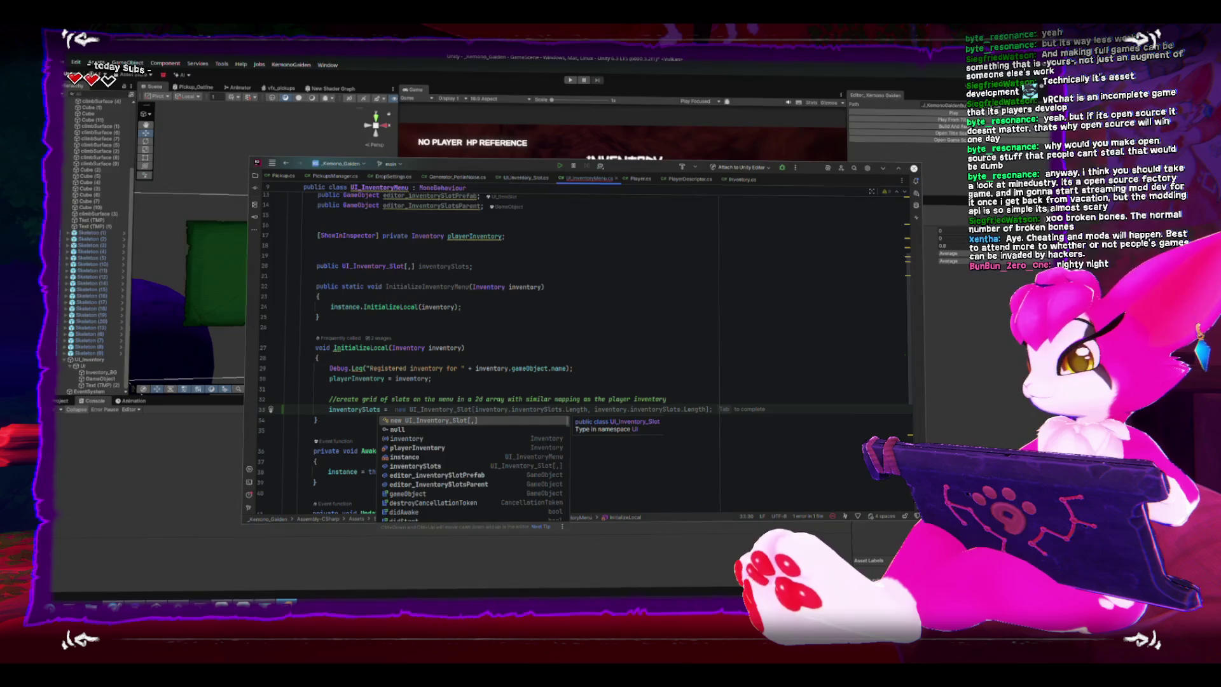
pyautogui.write('new')
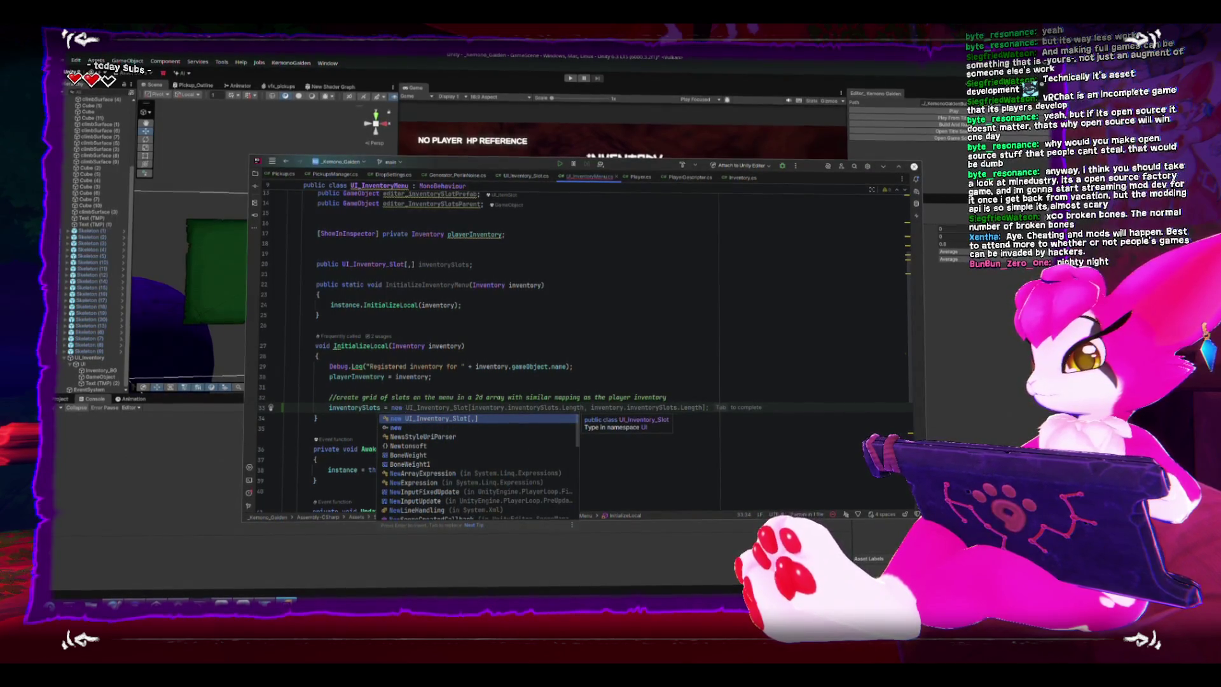
pyautogui.write(' UI')
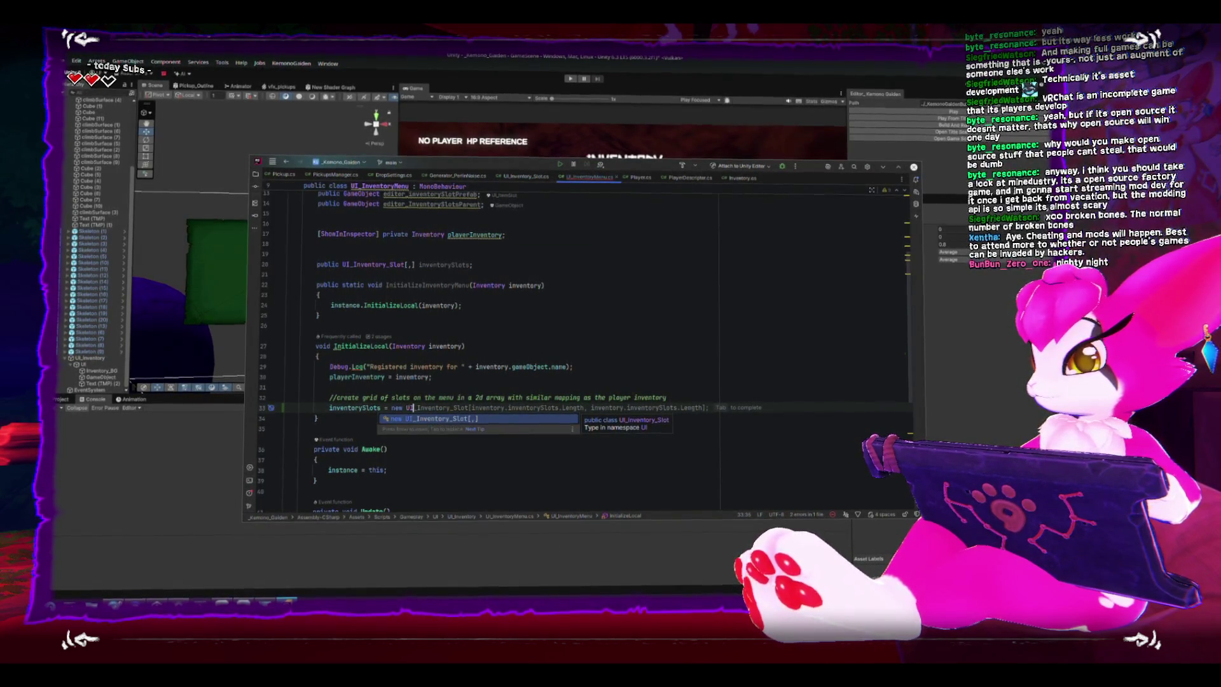
pyautogui.write('_Invebtor')
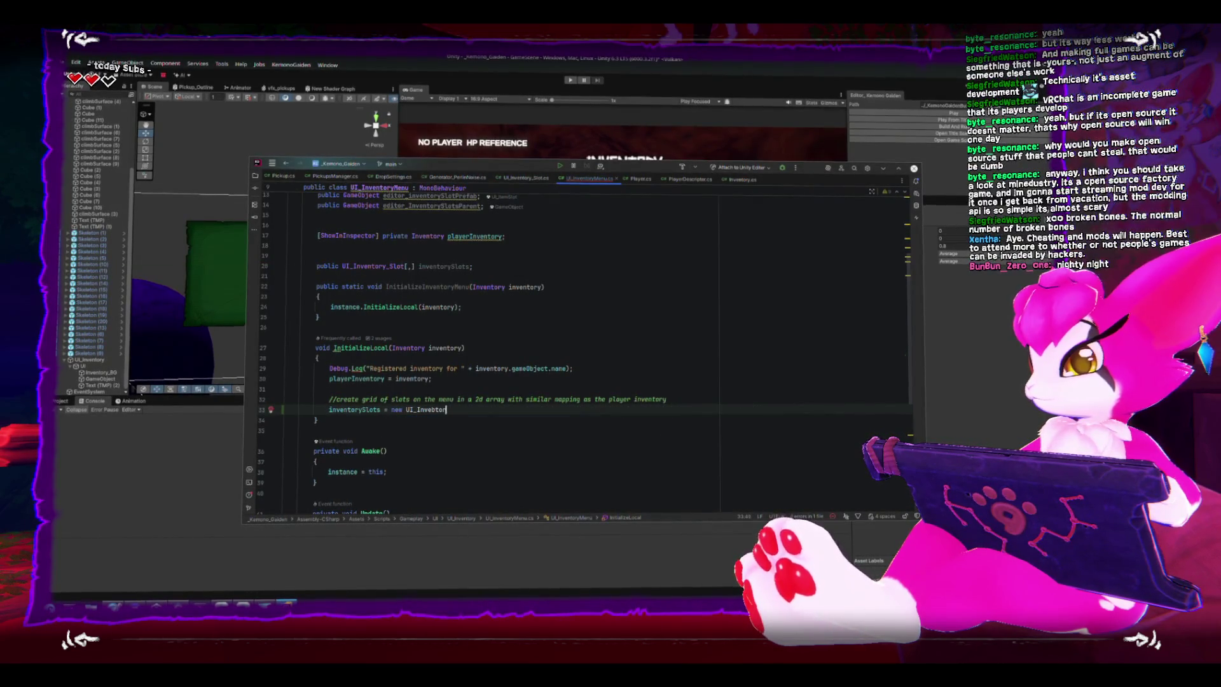
pyautogui.press('BackSpace')
pyautogui.press('BackSpace')
pyautogui.press('BackSpace')
pyautogui.press('BackSpace')
pyautogui.write('nto')
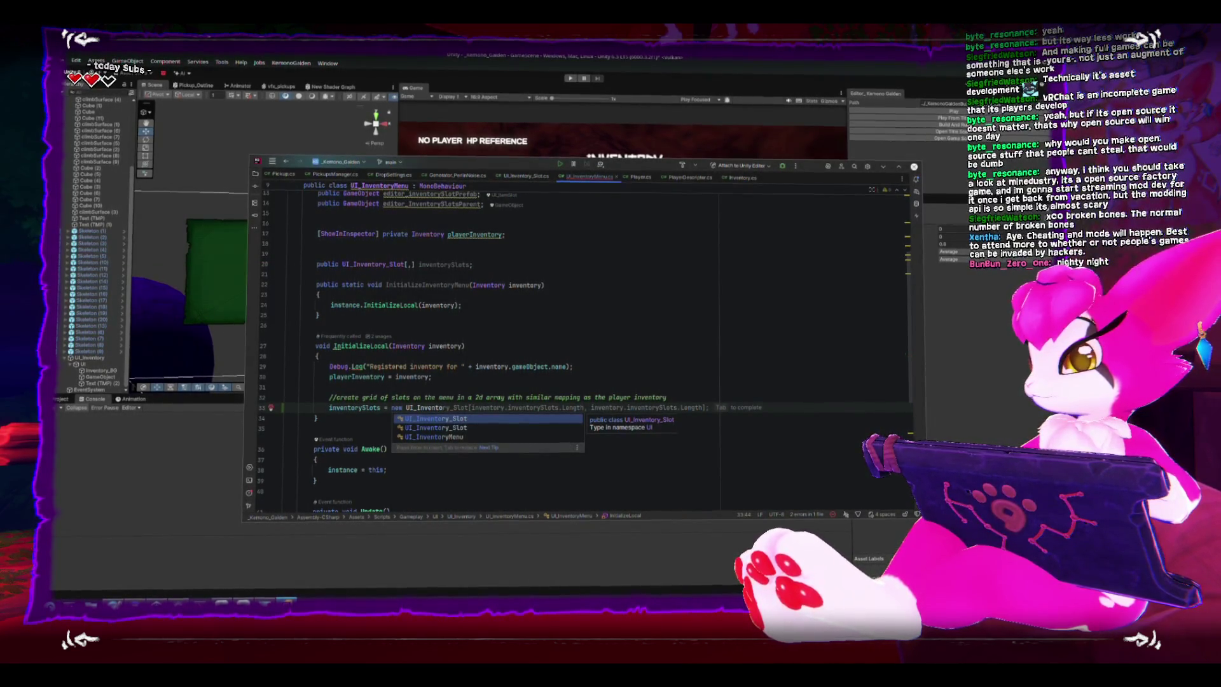
pyautogui.press('Tab')
pyautogui.click(510, 409)
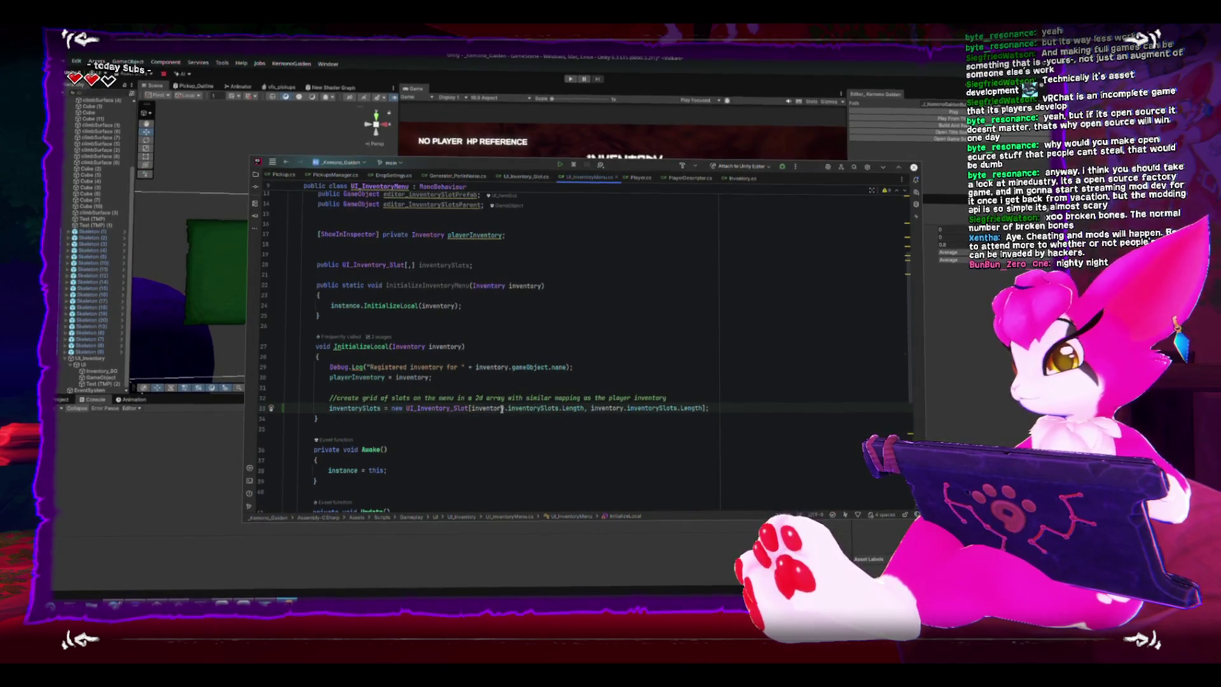
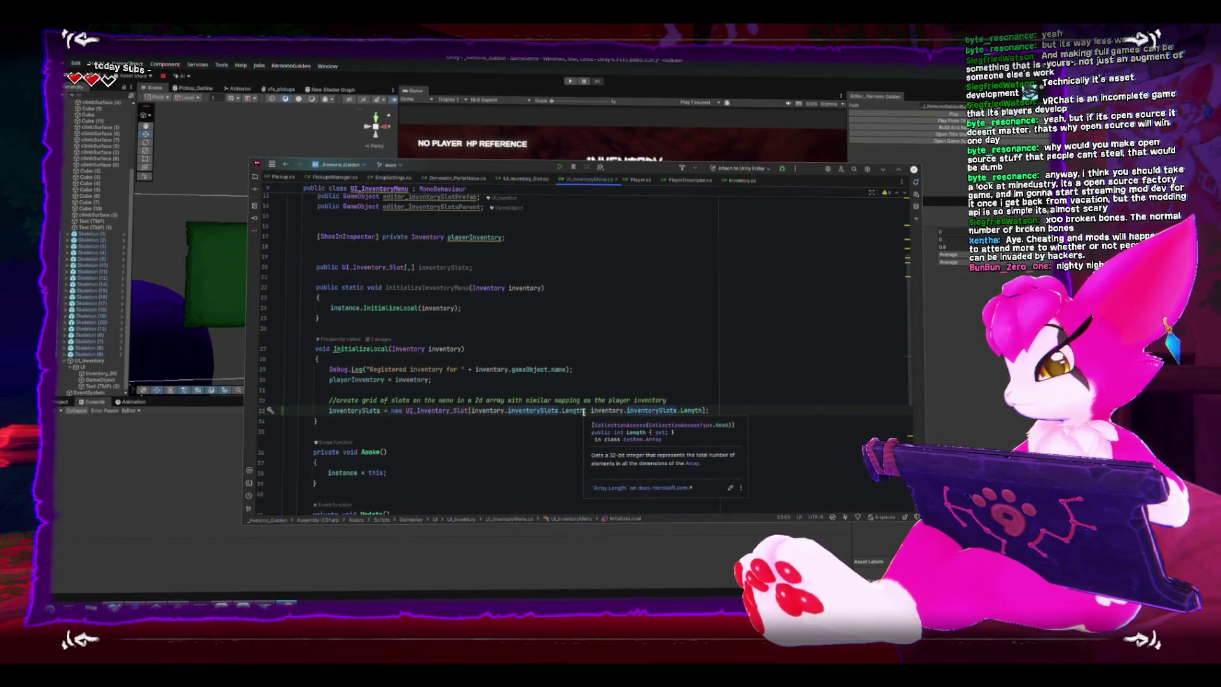
# - Size the inventorySlots array as [inventory.inventorySize.x, inventory.inventorySize.y] on line 33
pyautogui.moveTo(583, 410); pyautogui.dragTo(529, 410)
pyautogui.scroll(2, 535, 445)
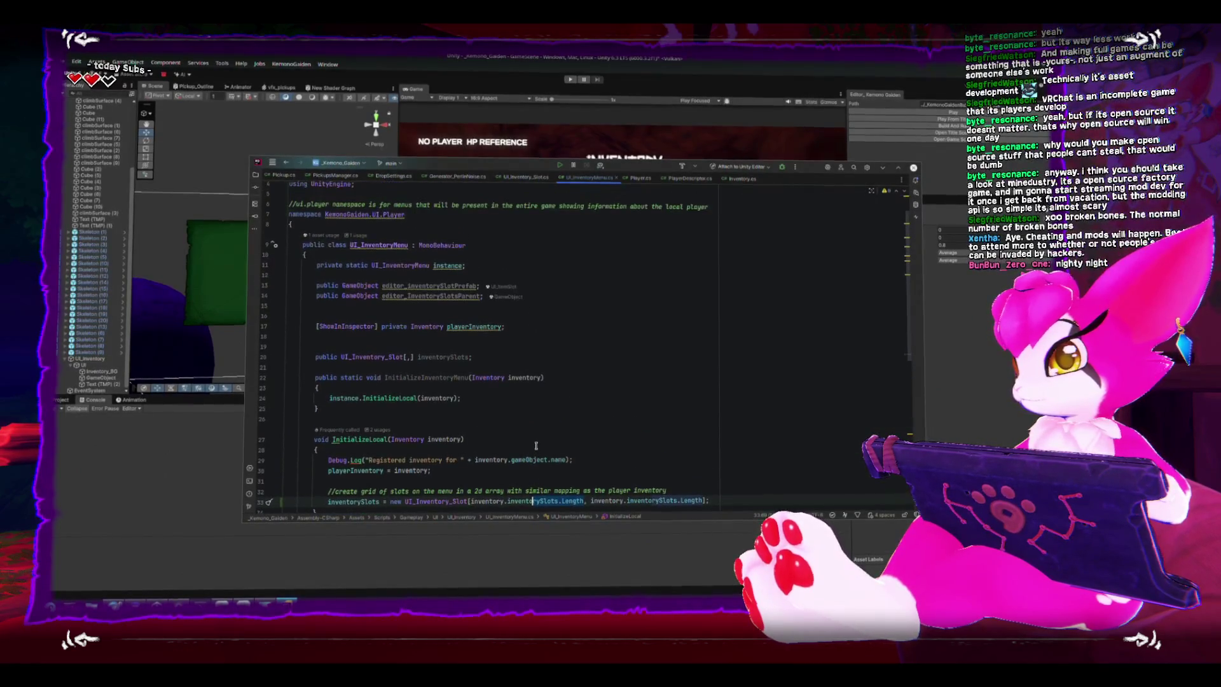
pyautogui.scroll(-1, 536, 445)
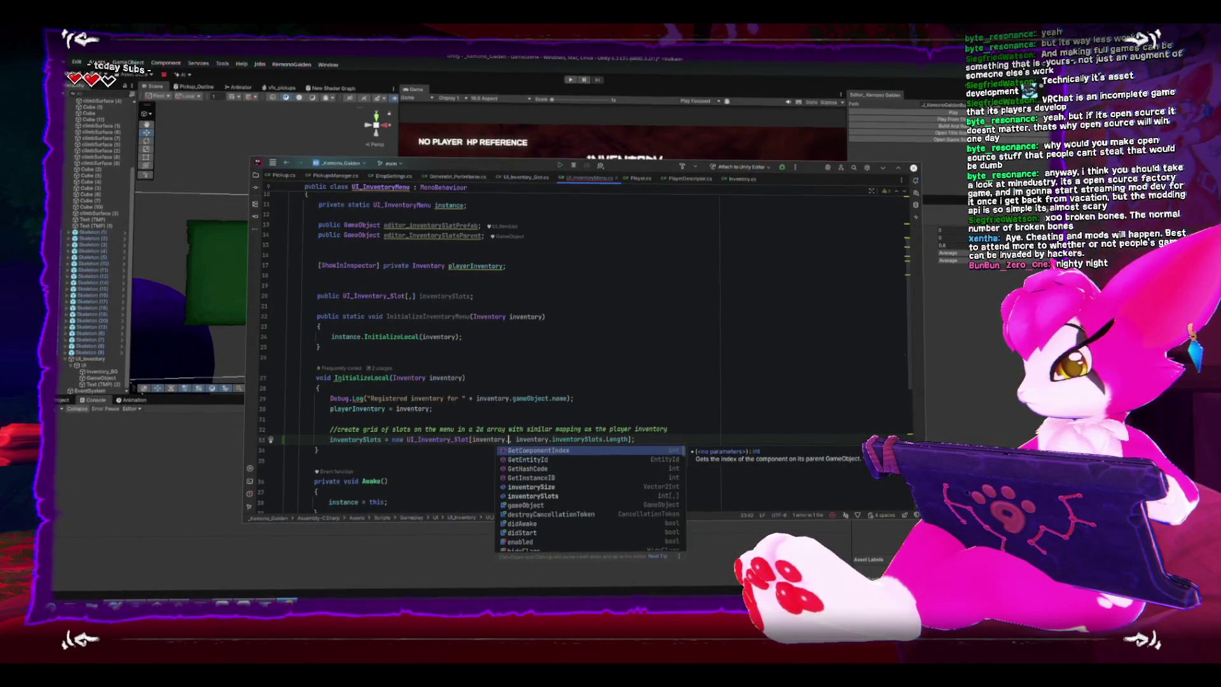
pyautogui.write('inventorySize.x')
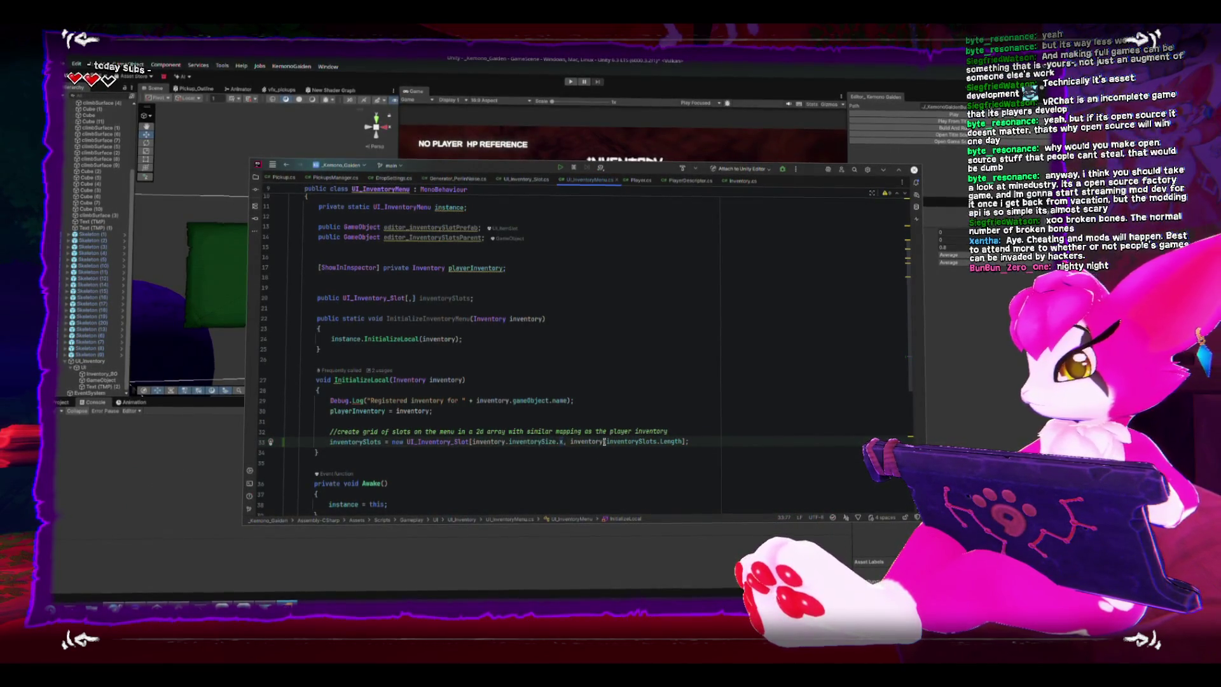
pyautogui.moveTo(606, 440); pyautogui.dragTo(683, 439)
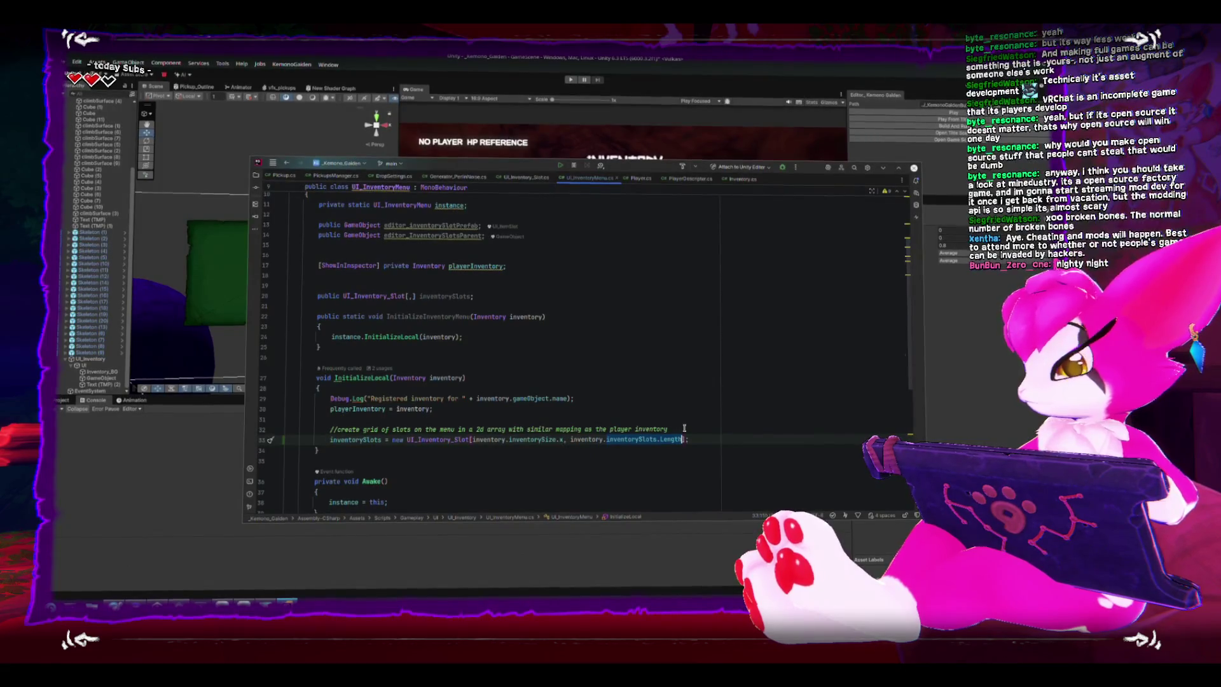
pyautogui.write('.inventorySize.y')
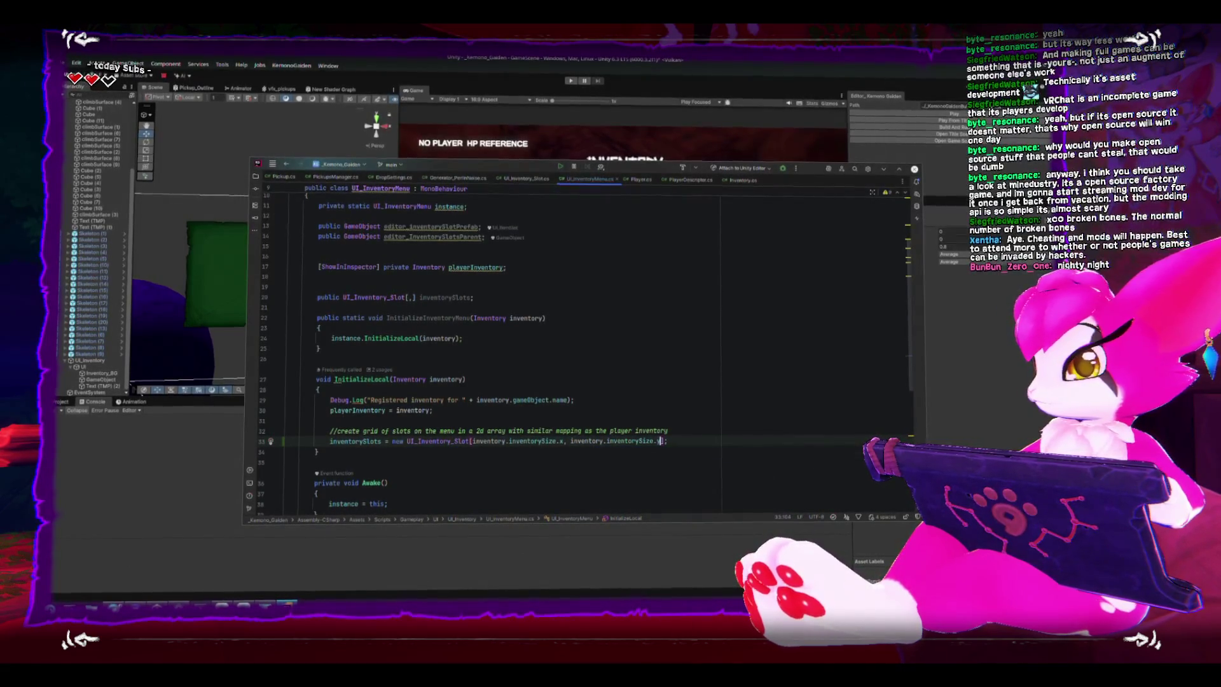
pyautogui.press('End')
pyautogui.press('Return')
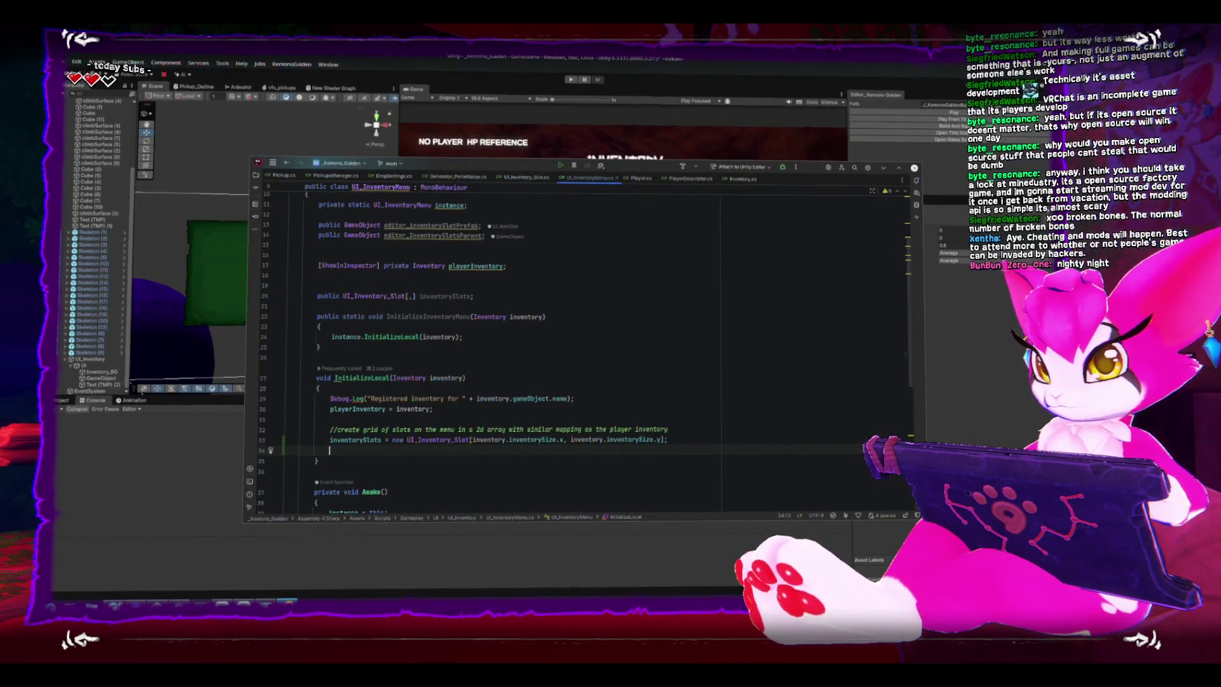
pyautogui.press('Return')
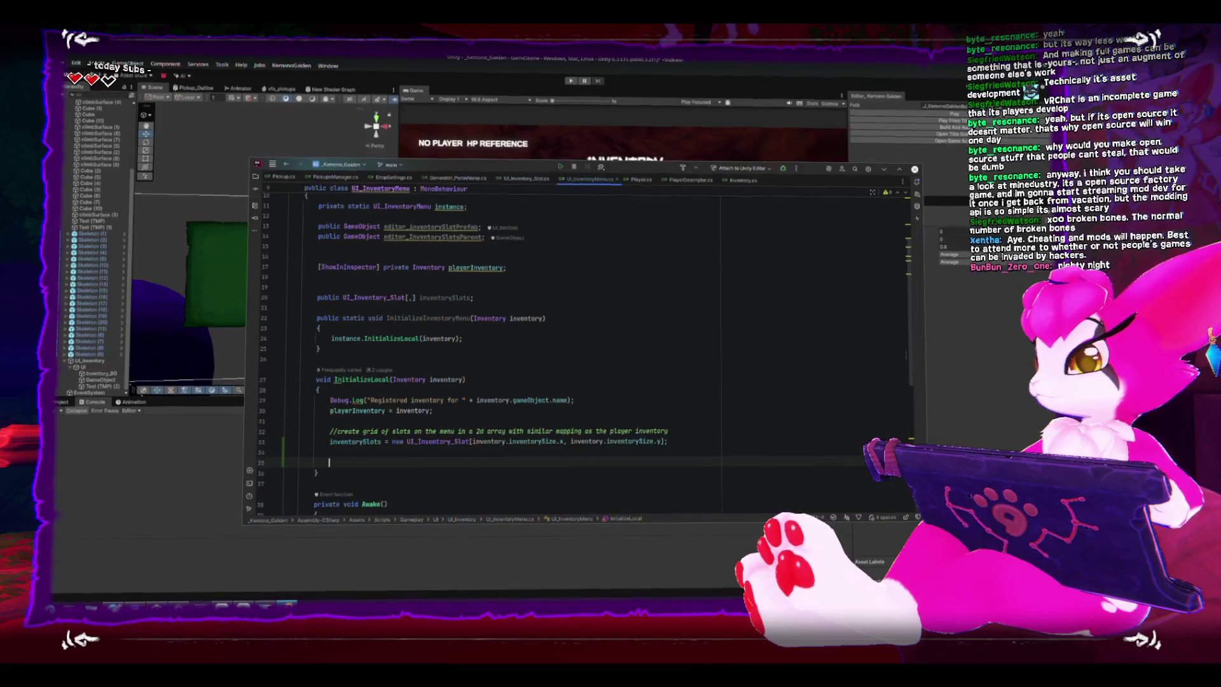
# - Write an outer for loop over x and an inner loop over y < inventory.inventorySize.y
pyautogui.write('for(')
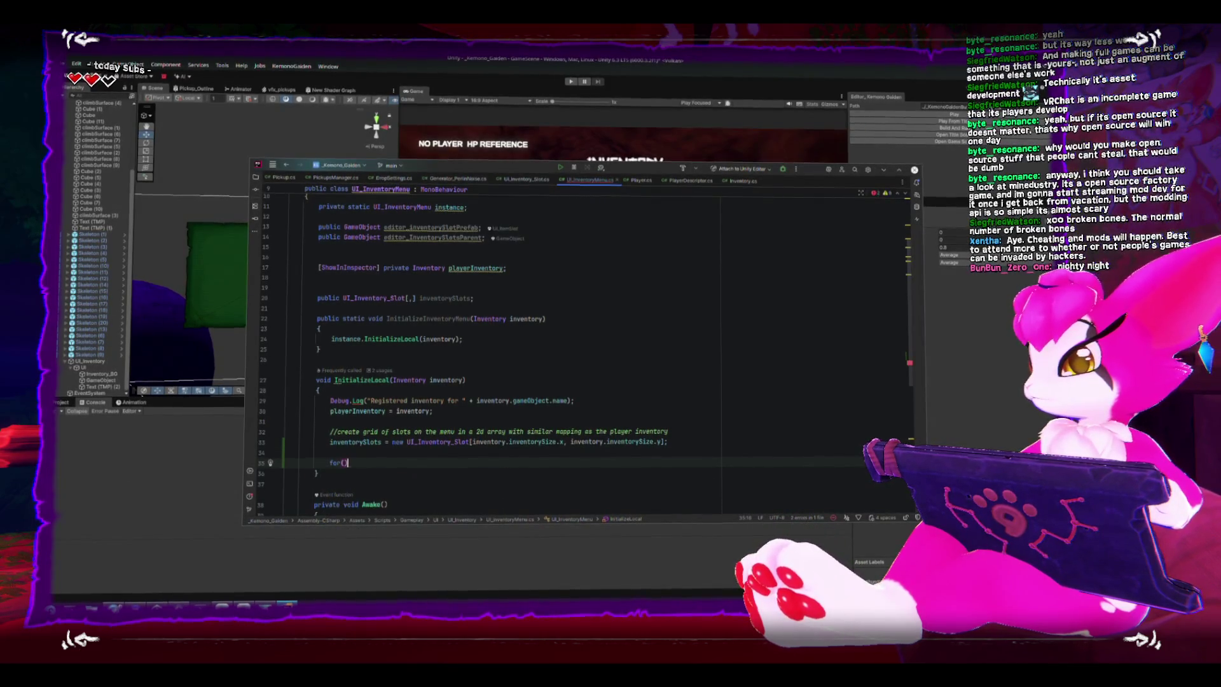
pyautogui.write('int x = 0')
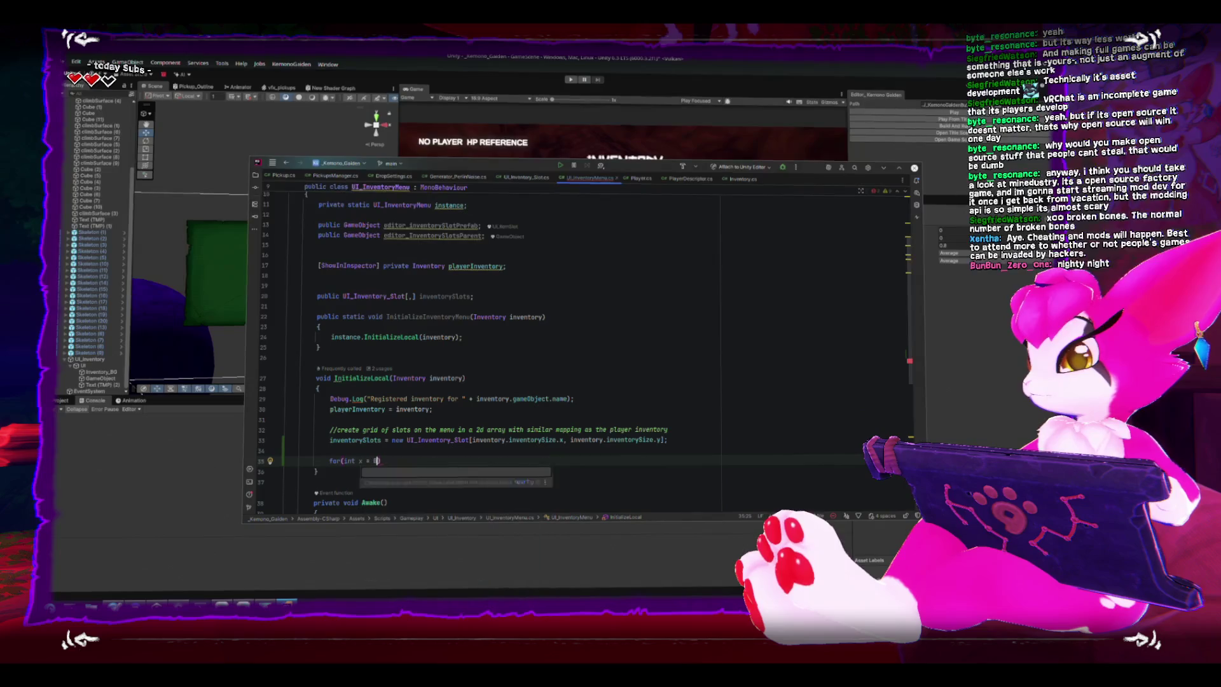
pyautogui.press('Tab')
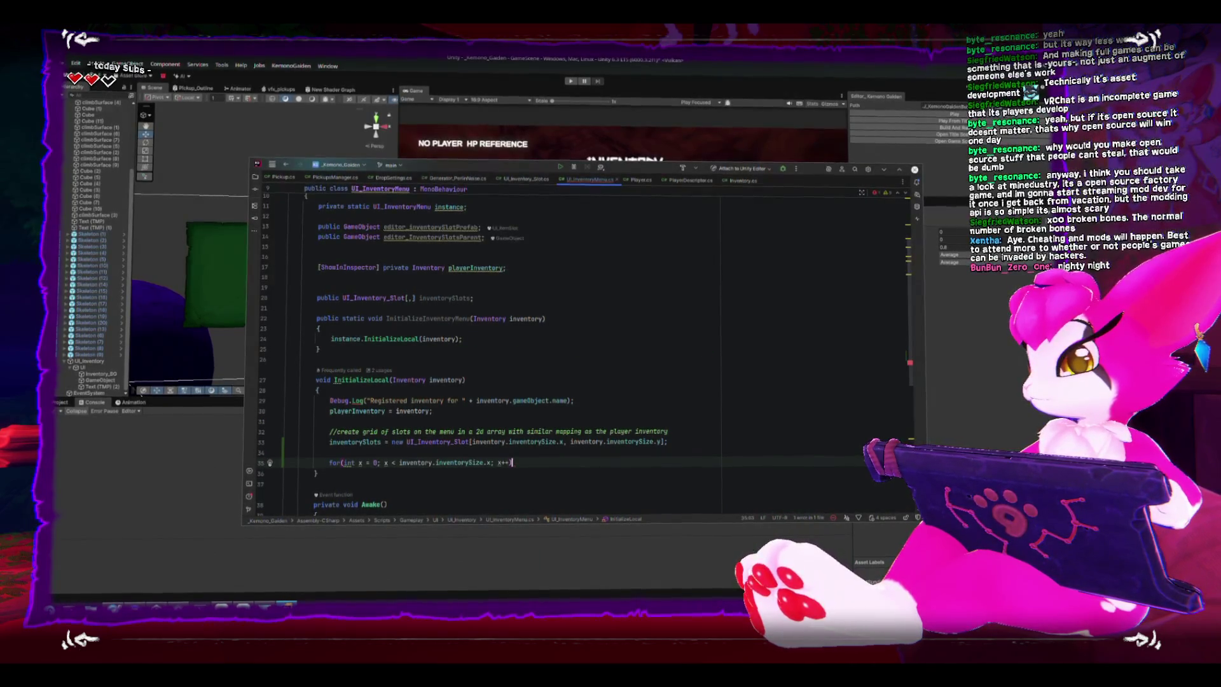
pyautogui.write('{')
pyautogui.press('Return')
pyautogui.write('for int(')
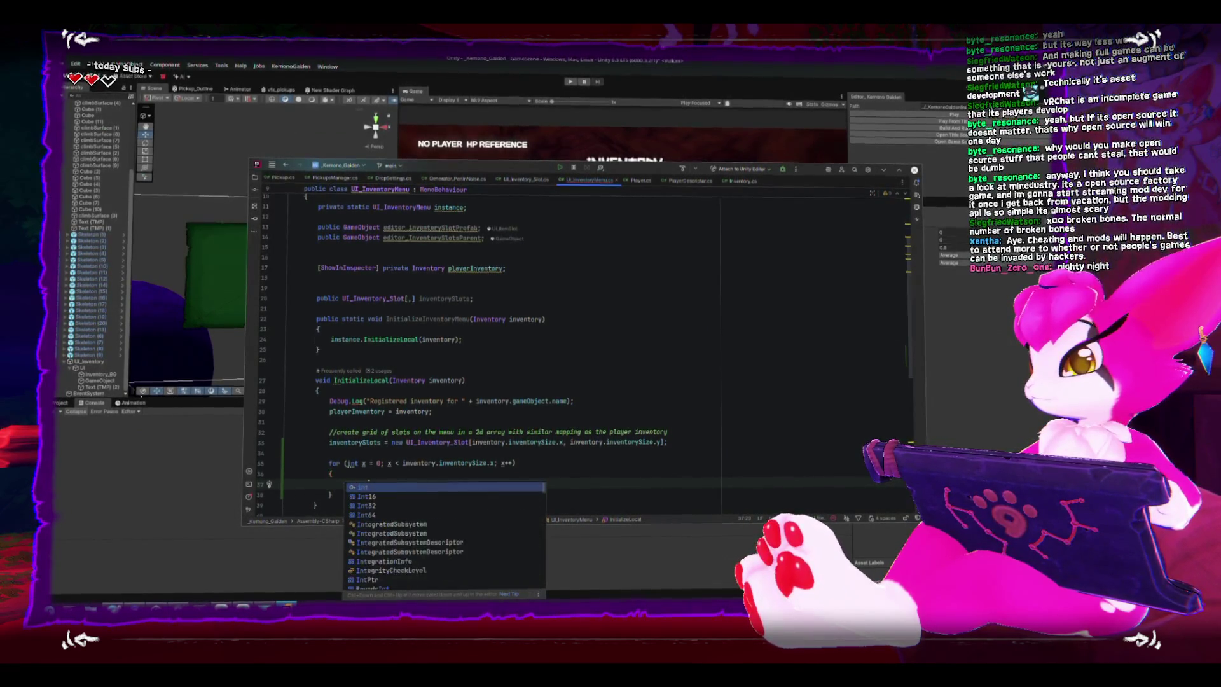
pyautogui.press('Escape')
pyautogui.write('(int ')
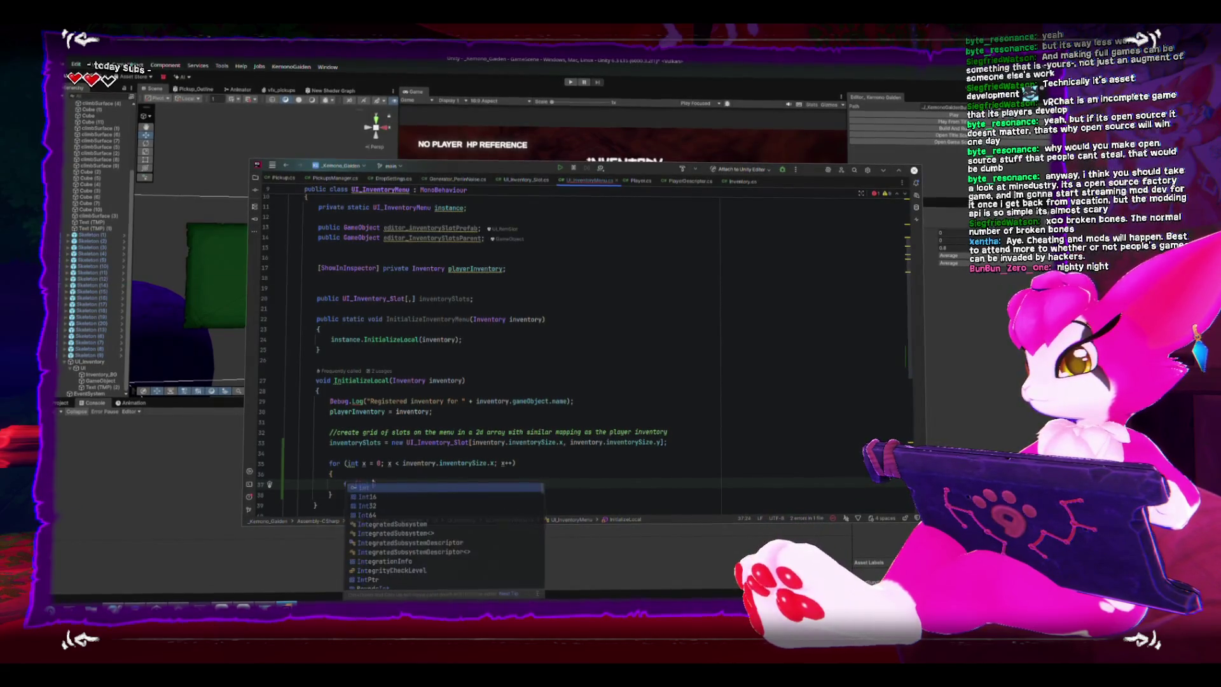
pyautogui.write('y =')
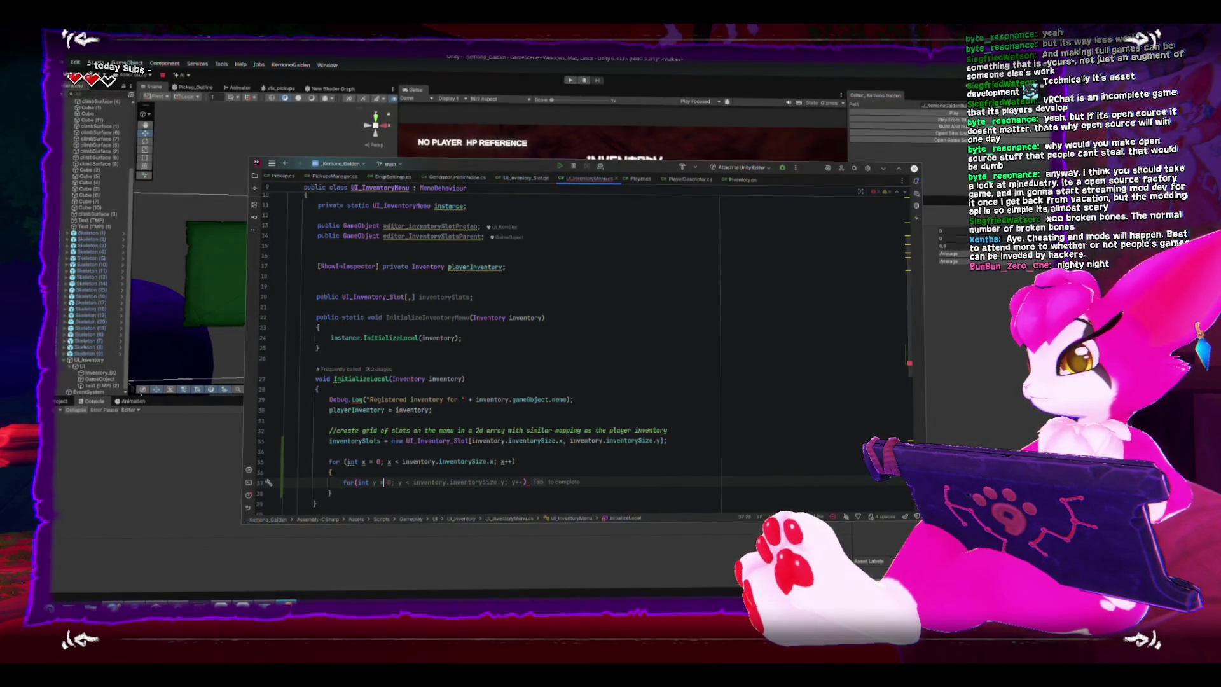
pyautogui.write(' 0; y < inventory.inventorySize.y; y++){')
pyautogui.press('Return')
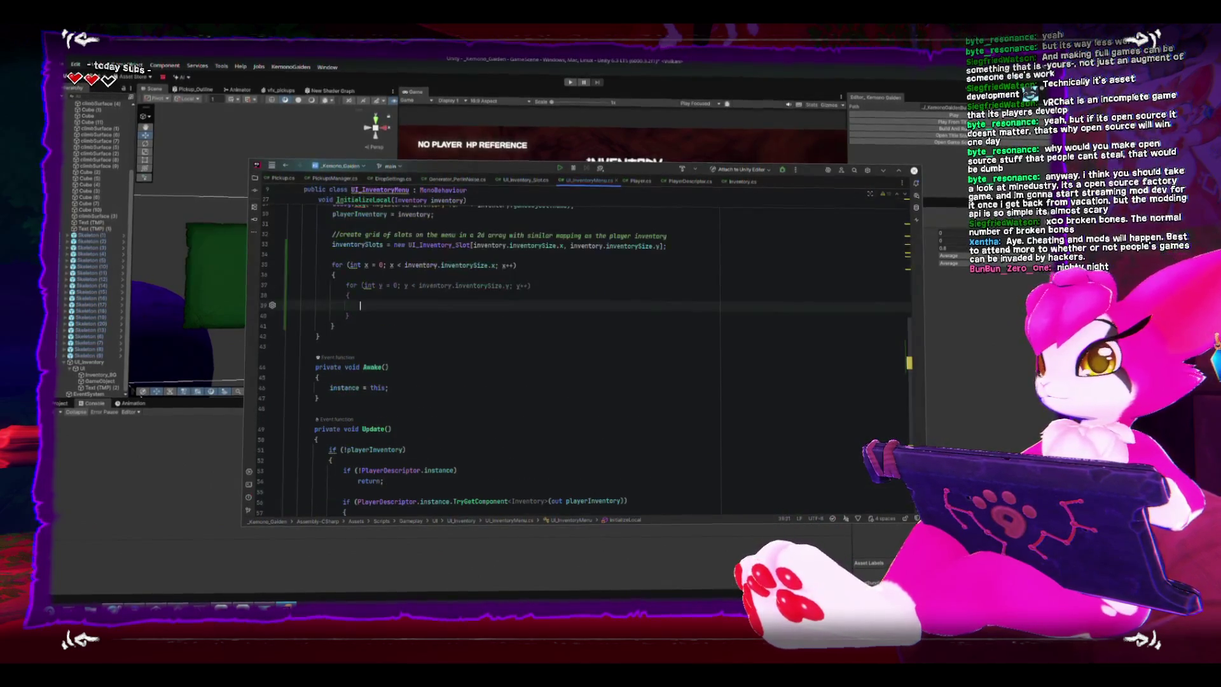
pyautogui.scroll(4, 663, 450)
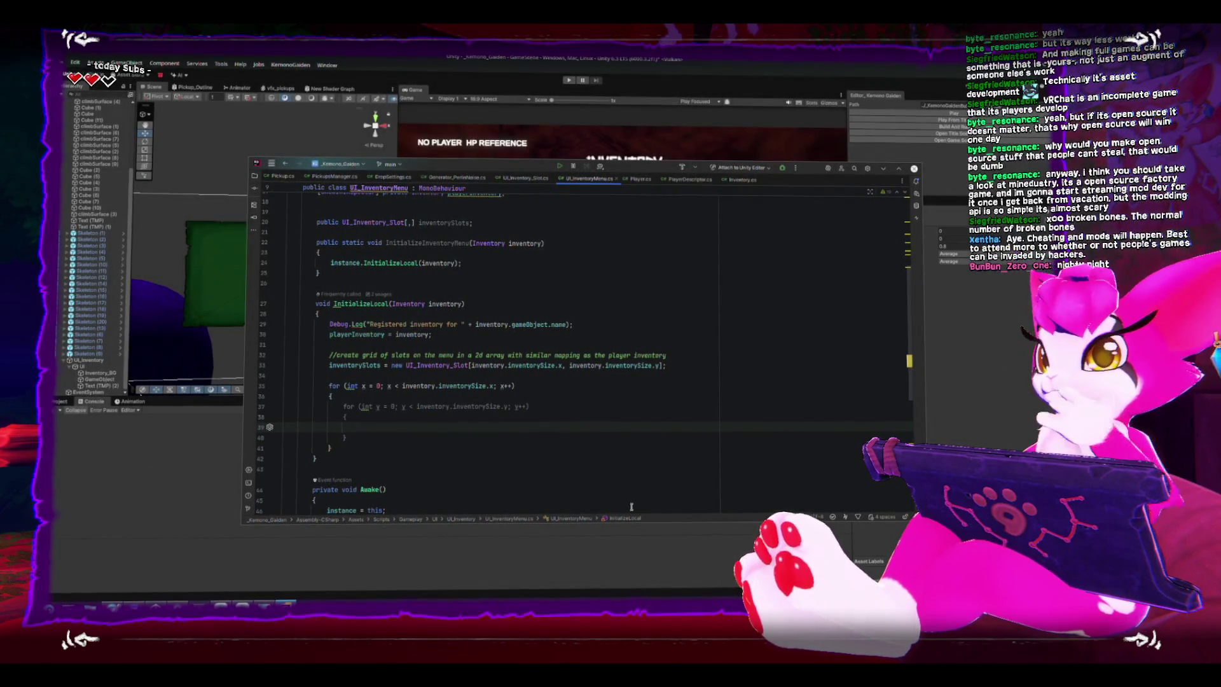
# - Review the class fields, then return the caret to the empty line inside the inner y loop
pyautogui.scroll(5, 632, 506)
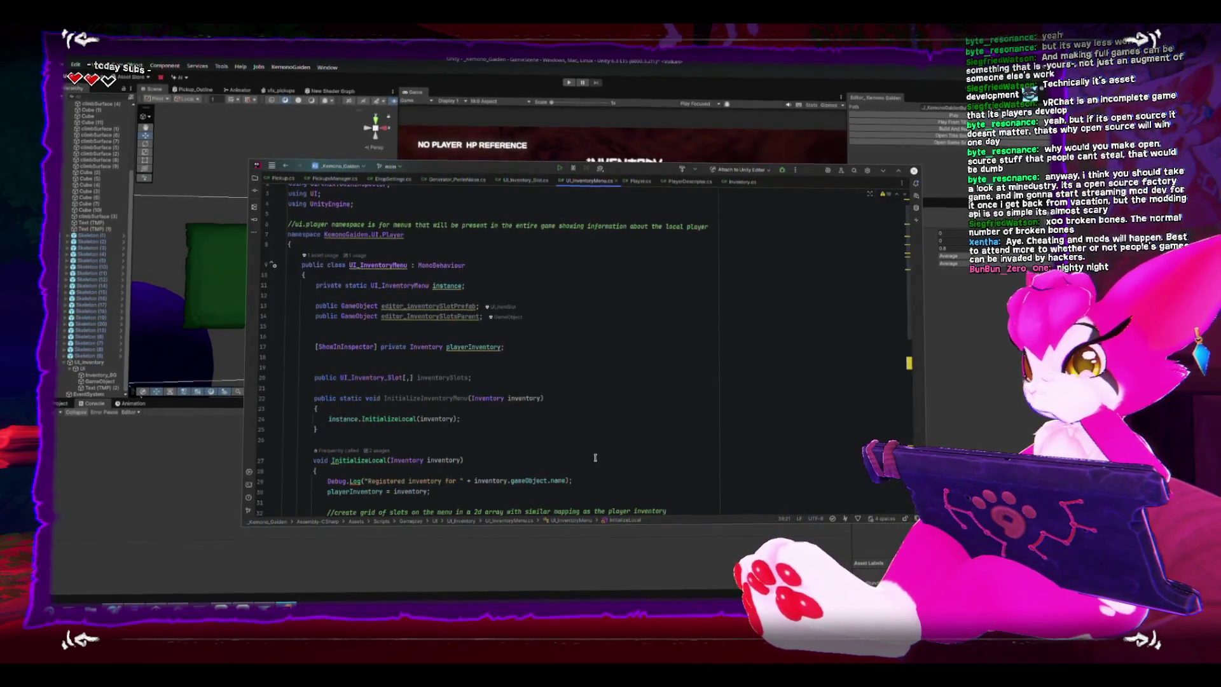
pyautogui.scroll(-2, 595, 458)
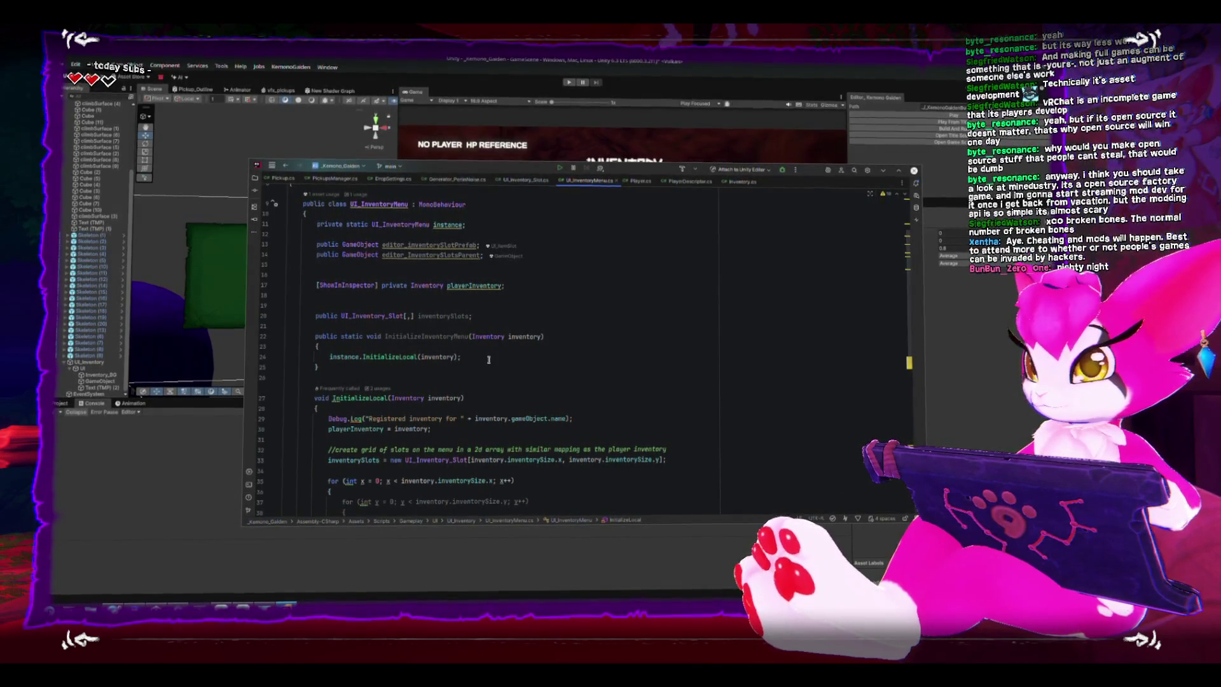
pyautogui.scroll(-2, 488, 360)
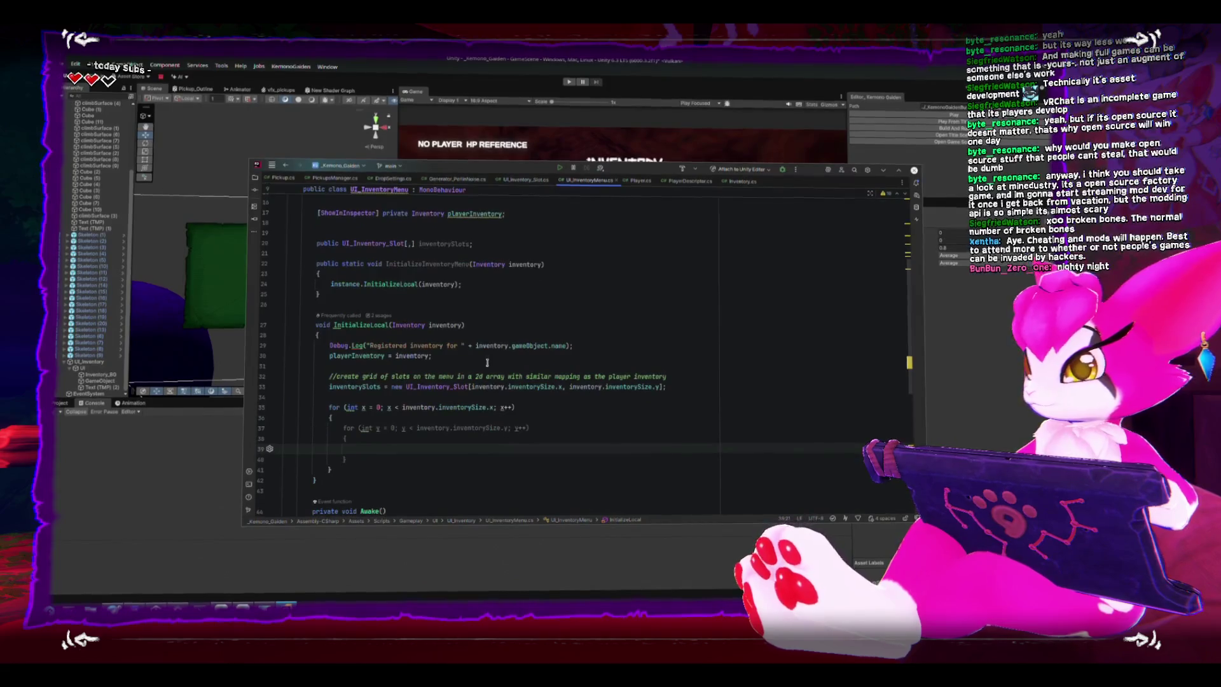
pyautogui.click(369, 444)
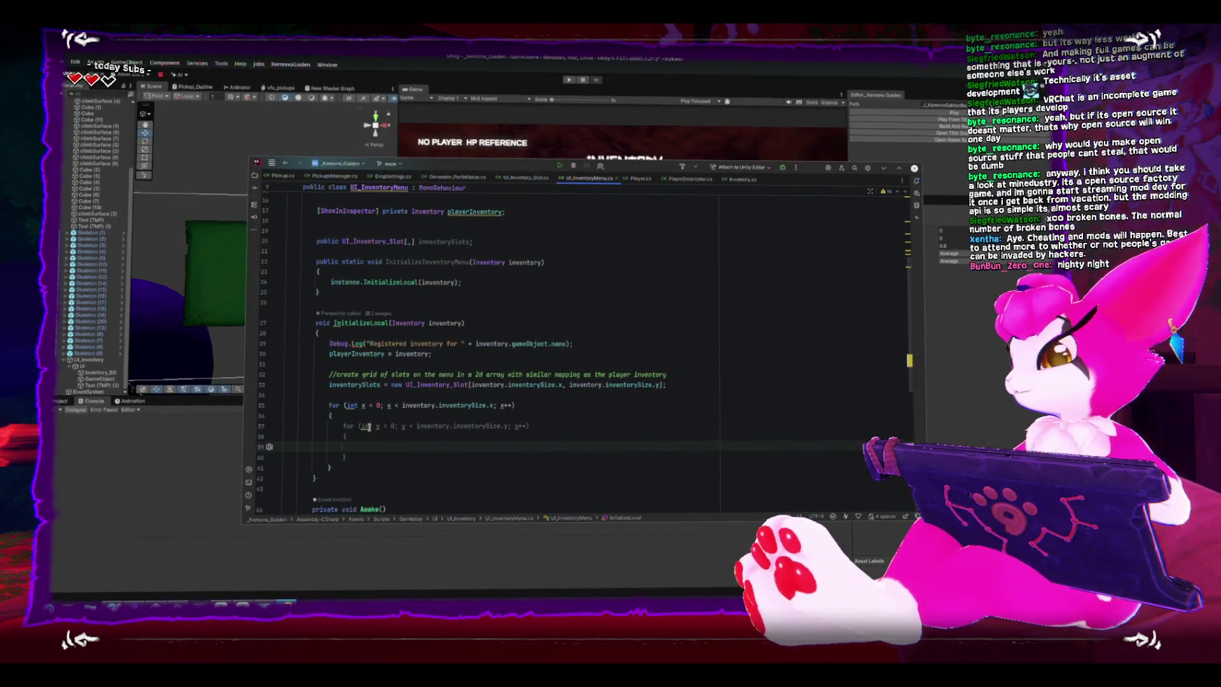
pyautogui.scroll(4, 424, 414)
pyautogui.click(568, 312)
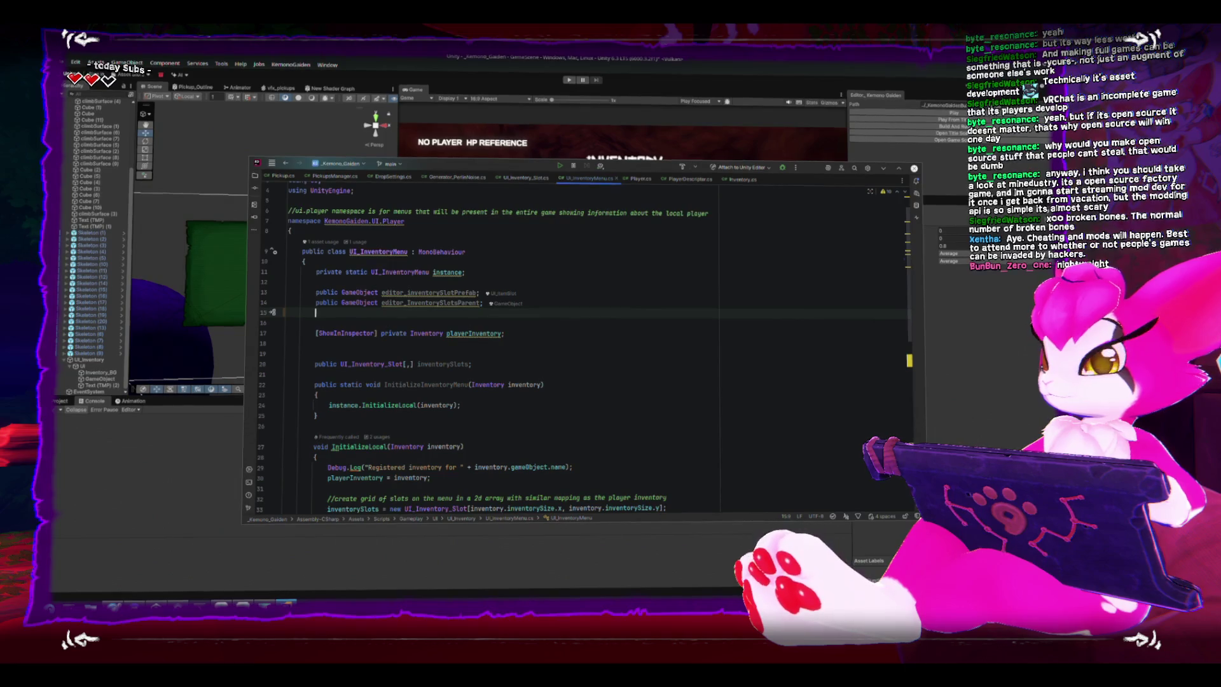
pyautogui.scroll(-4, 397, 370)
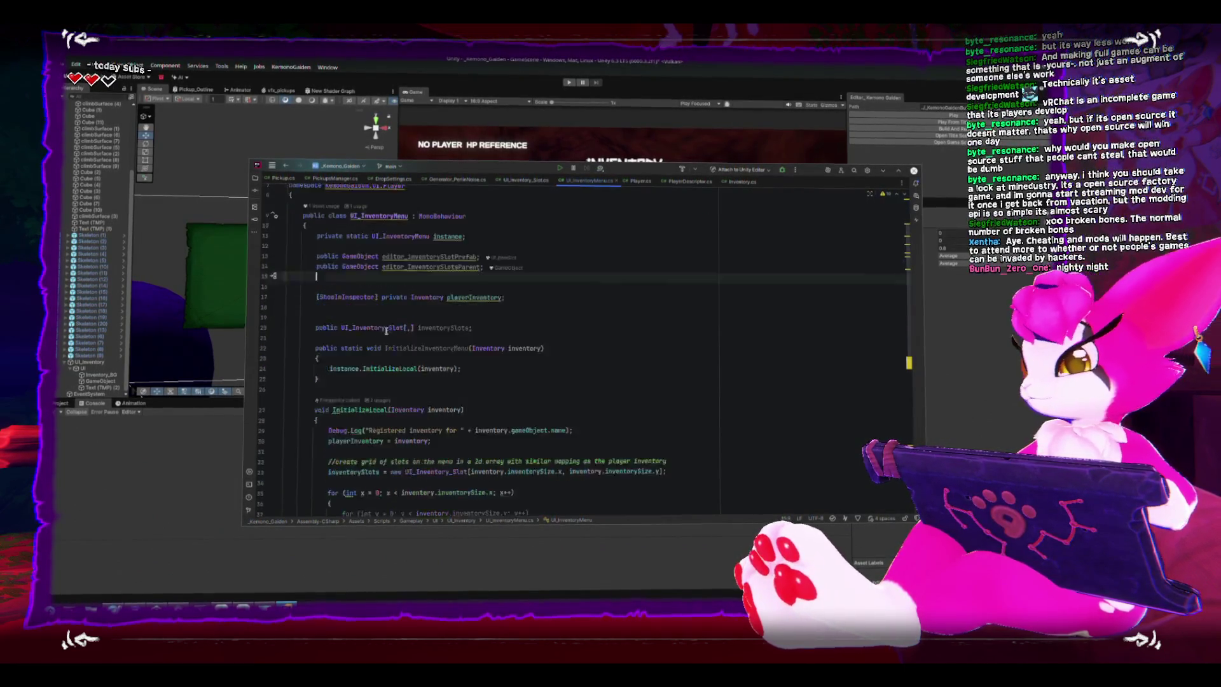
pyautogui.click(408, 439)
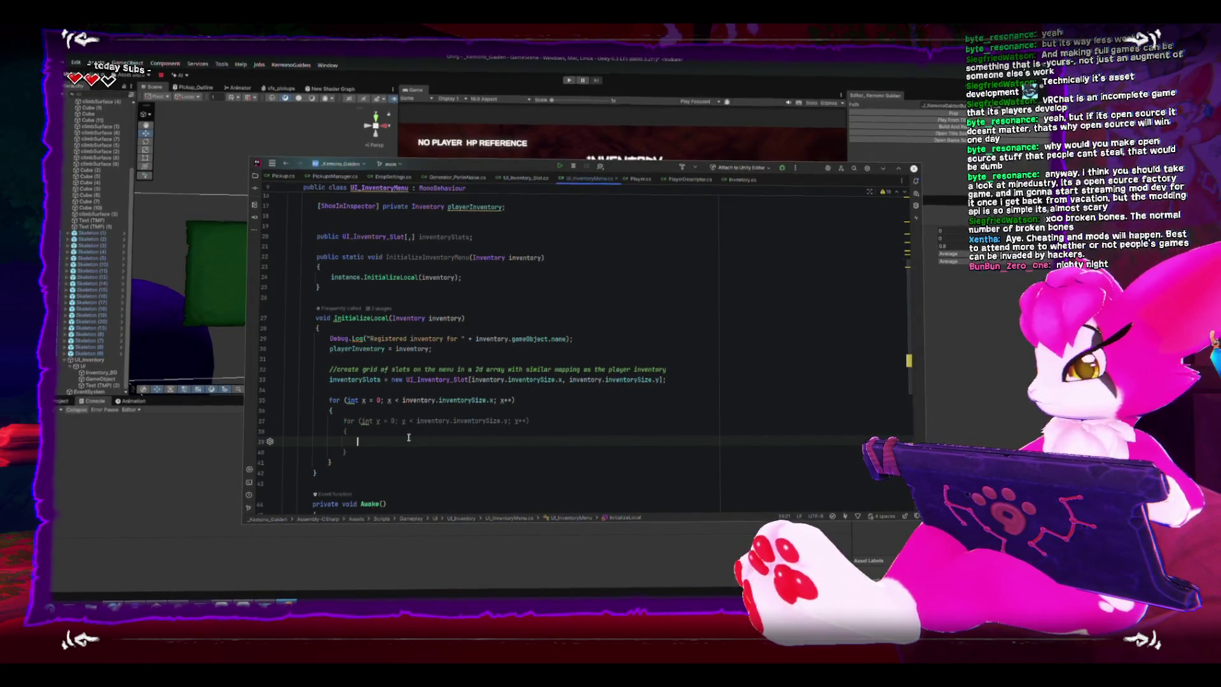
# - Add an Instantiate() call inside the inner loop via autocomplete
pyautogui.write('Insta')
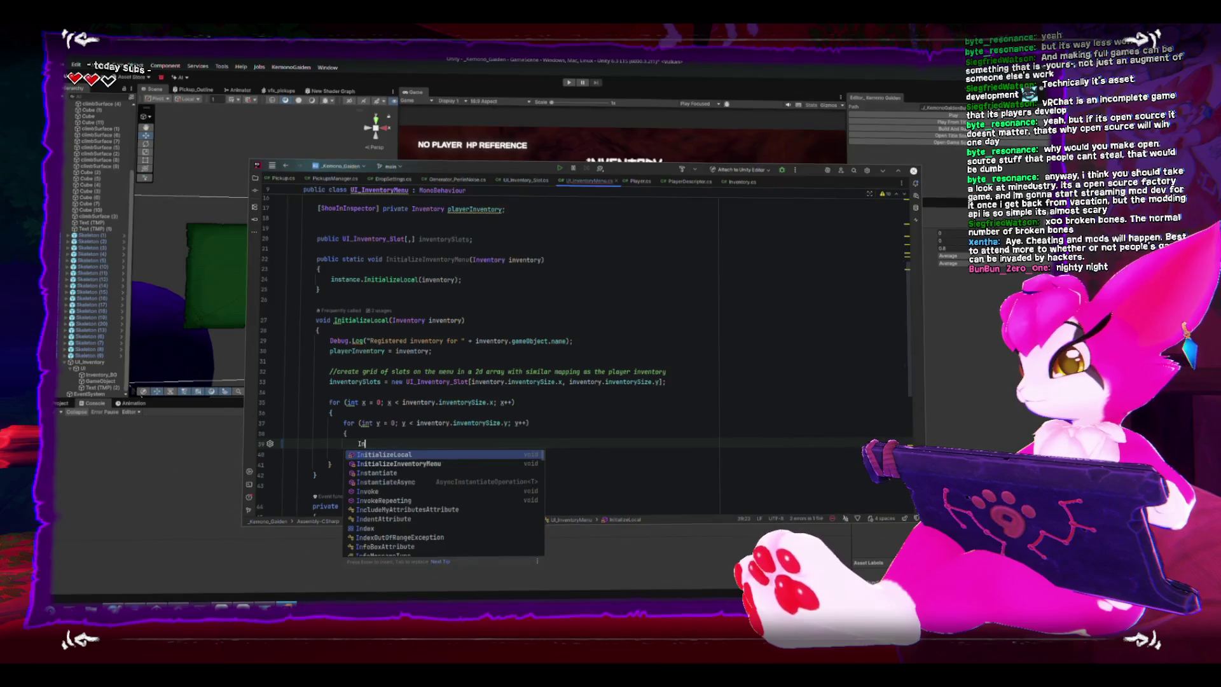
pyautogui.press('Return')
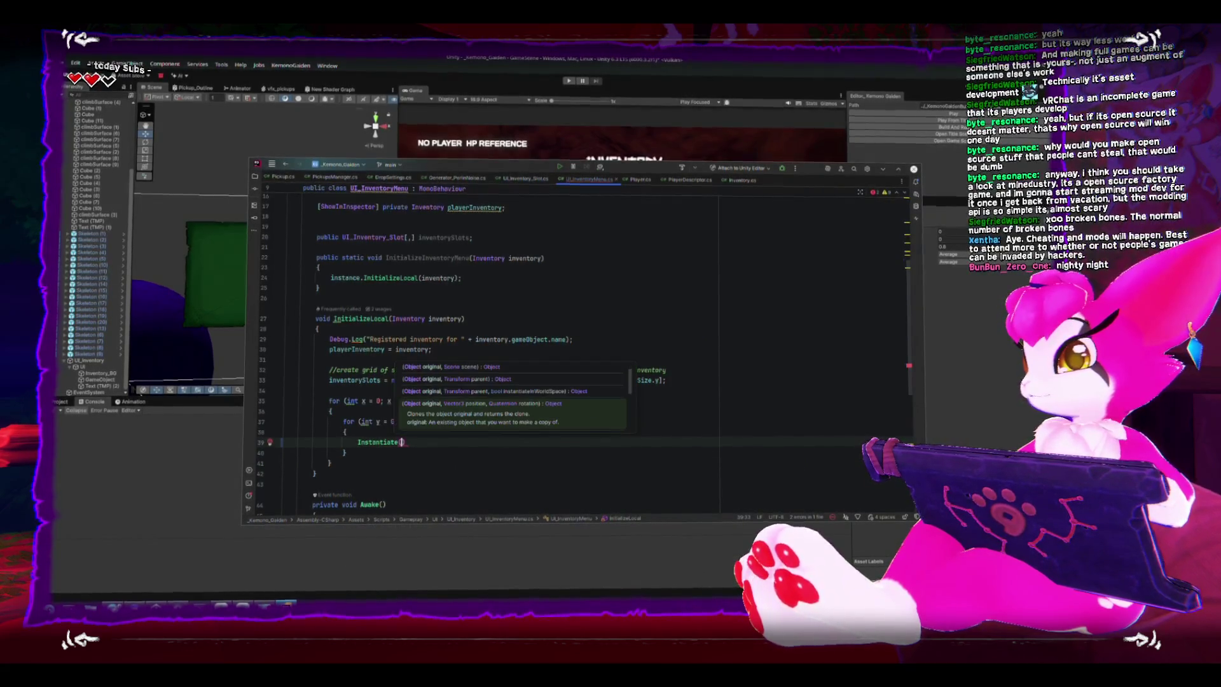
pyautogui.scroll(4, 473, 453)
pyautogui.scroll(-3, 475, 465)
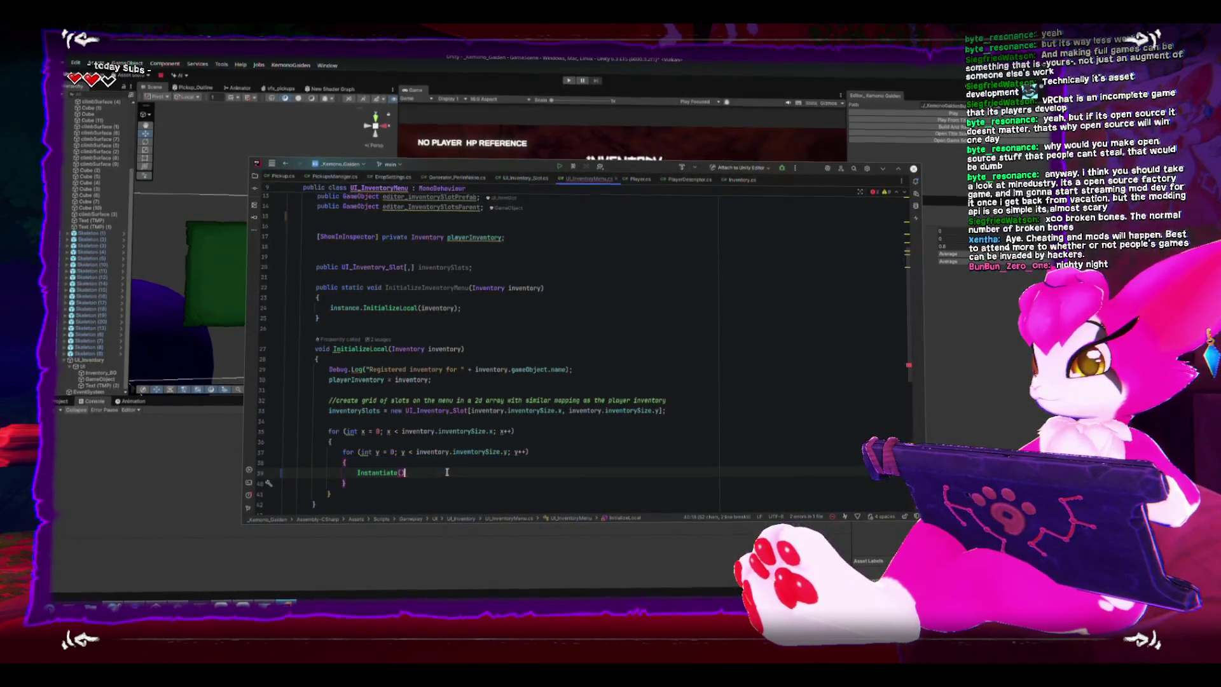
pyautogui.moveTo(407, 472); pyautogui.dragTo(365, 470)
pyautogui.scroll(3, 364, 470)
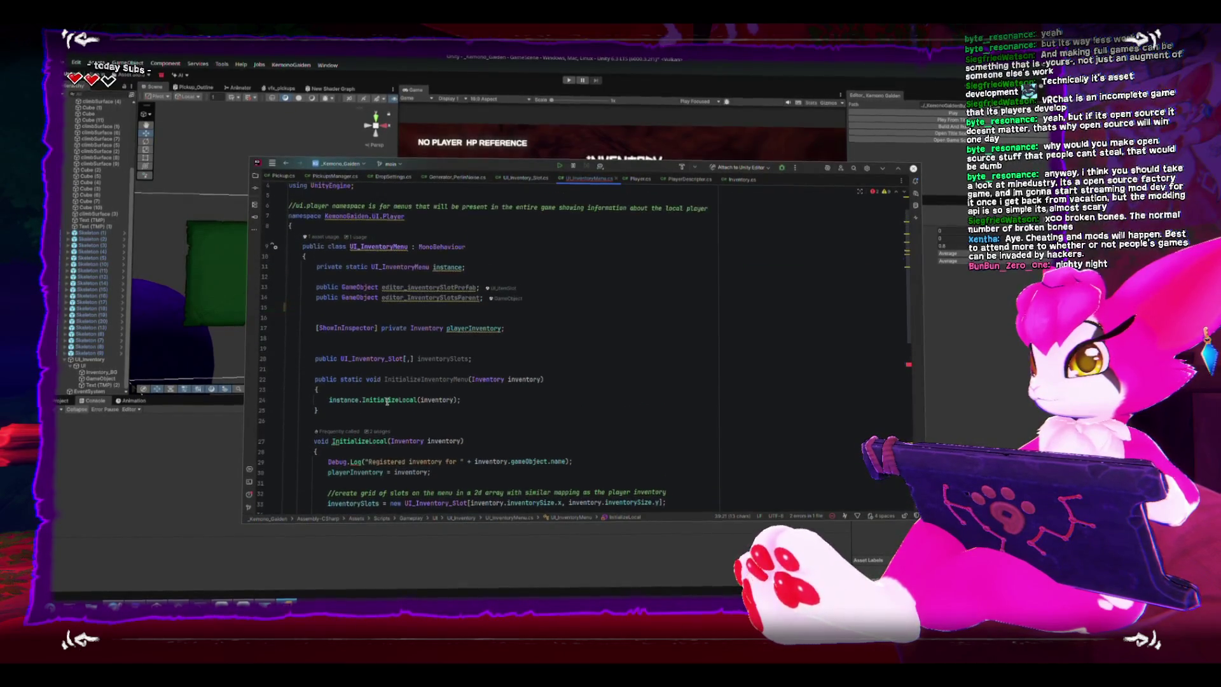
# - Change the slot prefab field's type on line 13 from GameObject to UI_Inventory_Slot
pyautogui.doubleClick(358, 289)
pyautogui.write('UI_')
pyautogui.press('Escape')
pyautogui.write('Inventory_Slo')
pyautogui.press('Return')
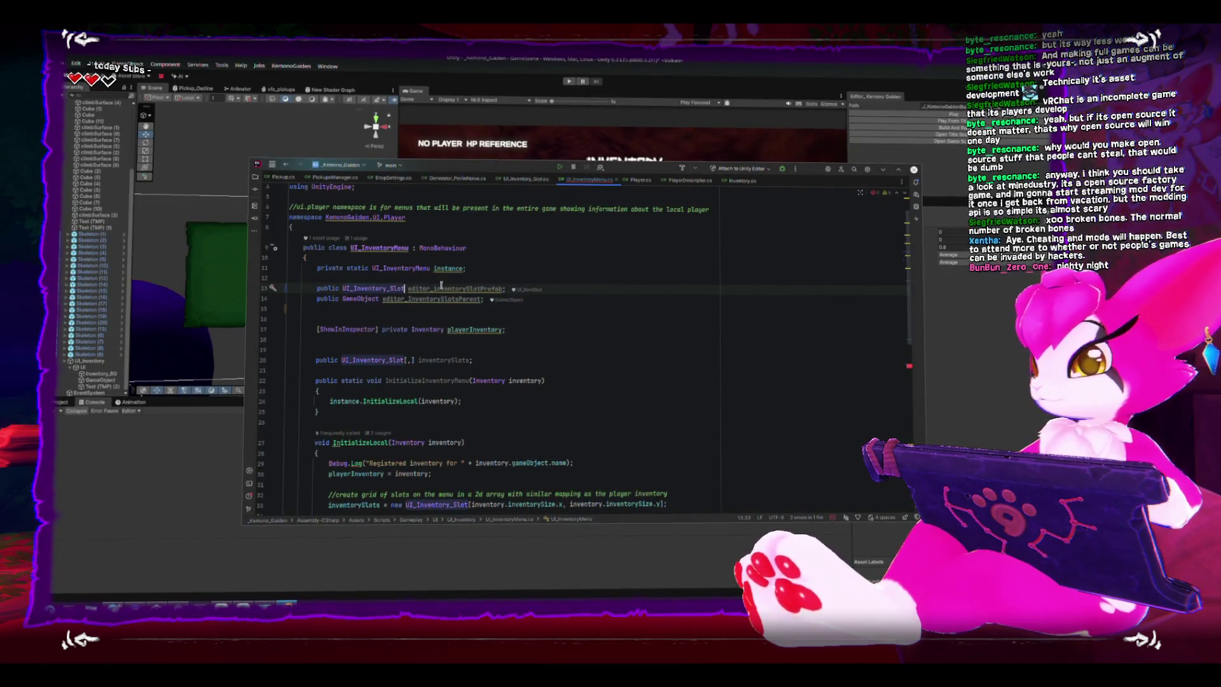
pyautogui.click(68, 378)
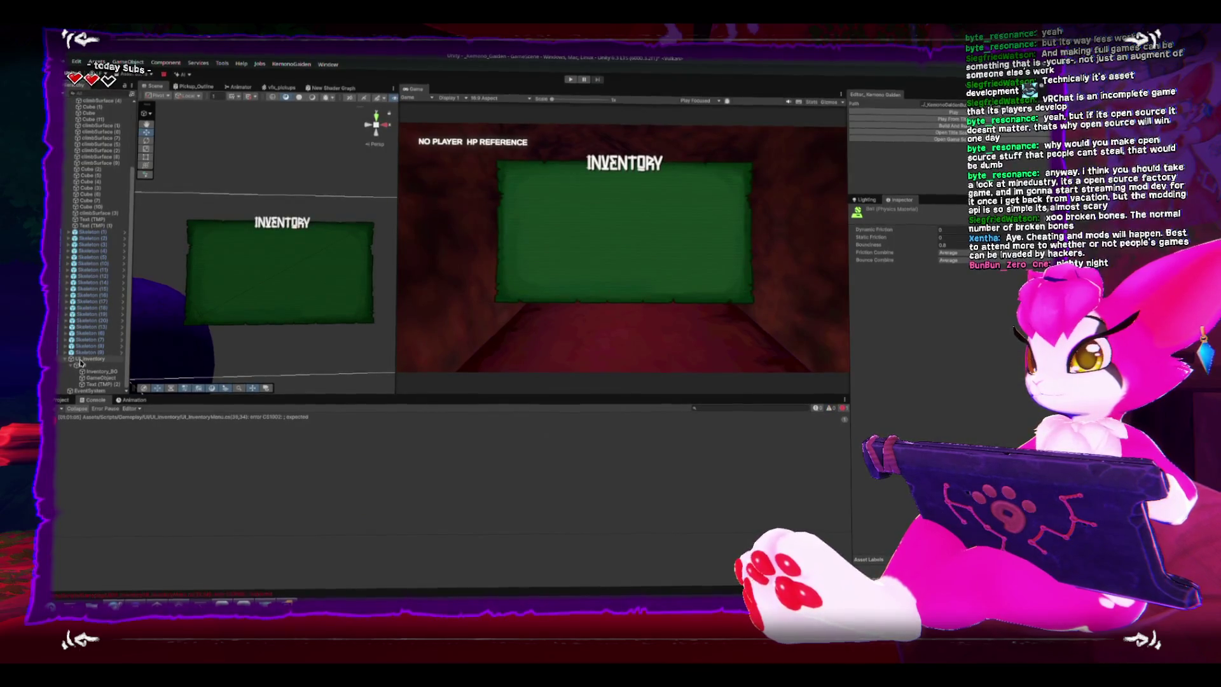
# - Undo the unfinished Instantiate() call behind the CS1002 "; expected" error
pyautogui.click(88, 360)
pyautogui.doubleClick(145, 418)
pyautogui.hotkey('ctrl', 'z')
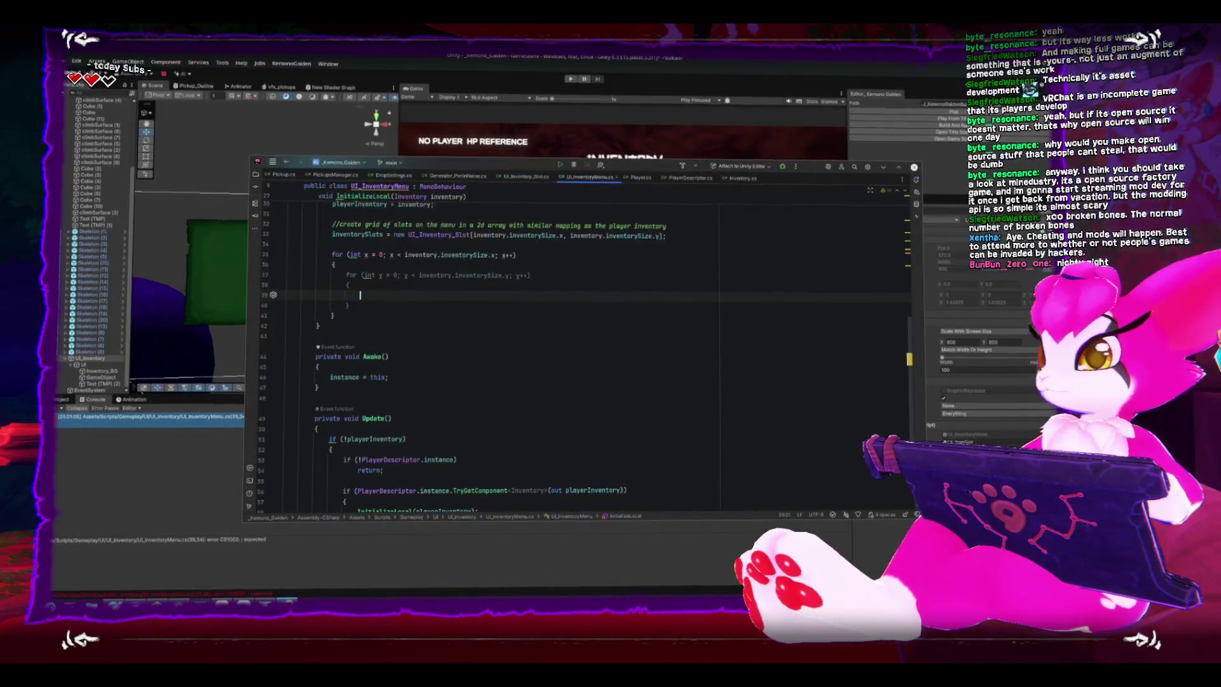
pyautogui.click(65, 418)
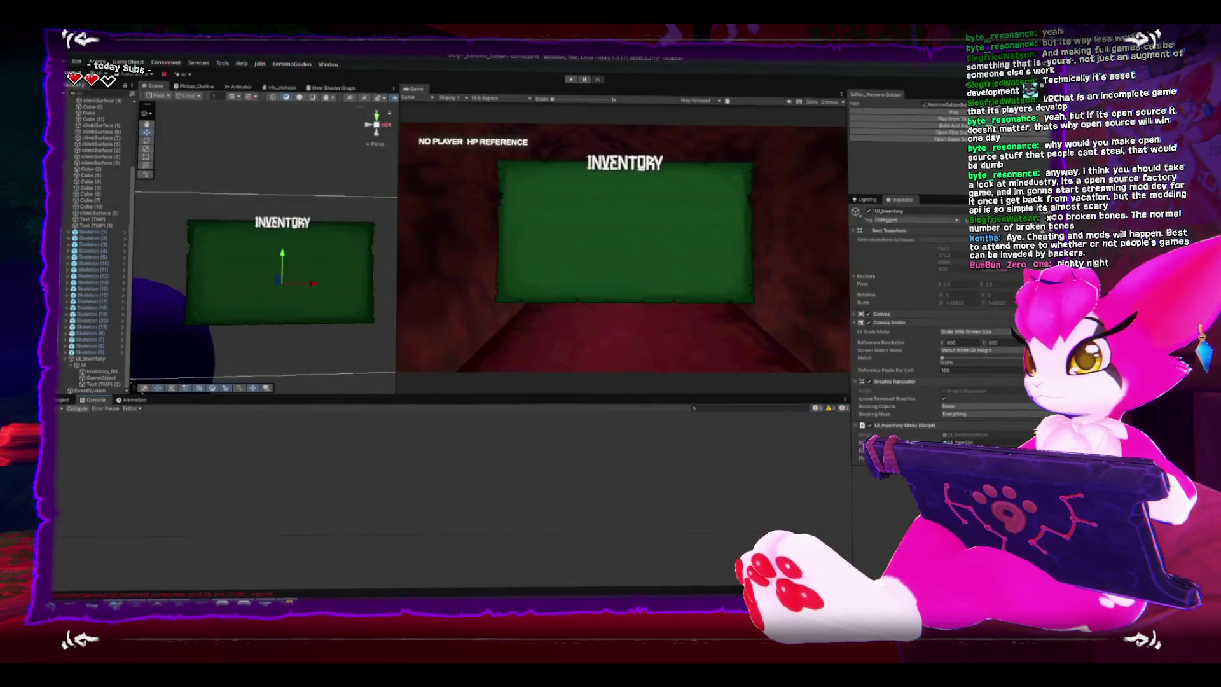
# - Assign the UI_ItemSlot prefab from Prefabs/UI to UI_Inventory's slot prefab field
pyautogui.click(62, 402)
pyautogui.moveTo(89, 361)
pyautogui.mouseDown()
pyautogui.moveTo(67, 475)
pyautogui.moveTo(164, 502)
pyautogui.mouseUp()
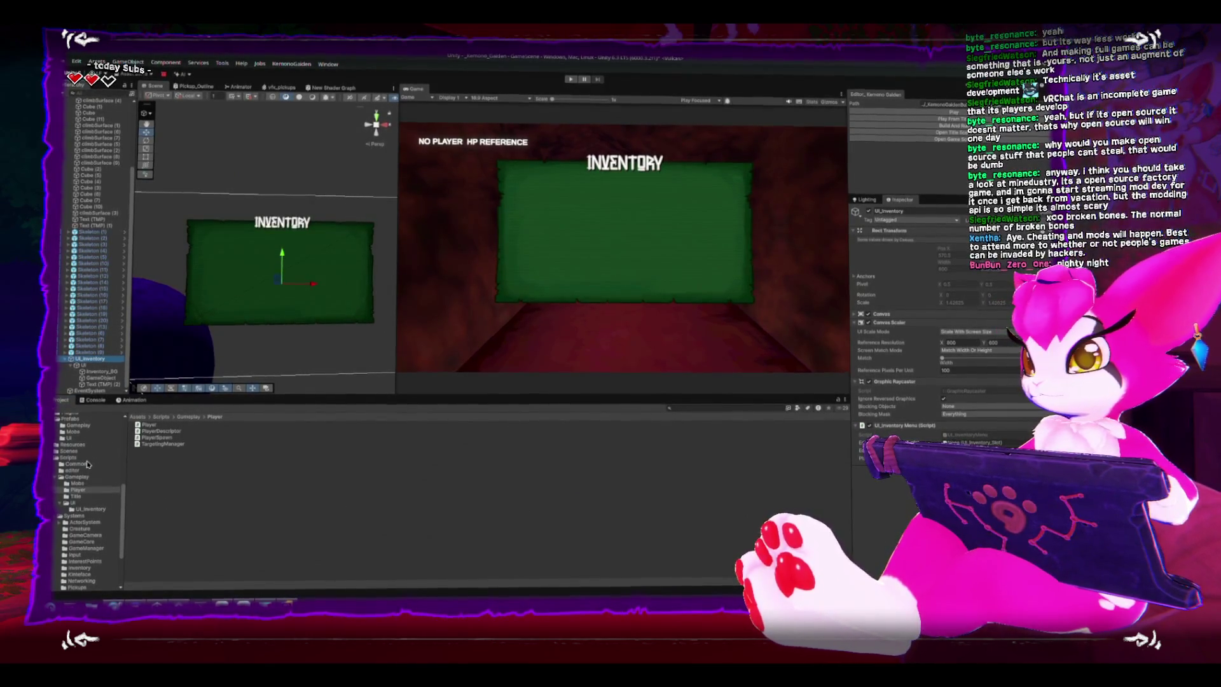
pyautogui.scroll(2, 70, 464)
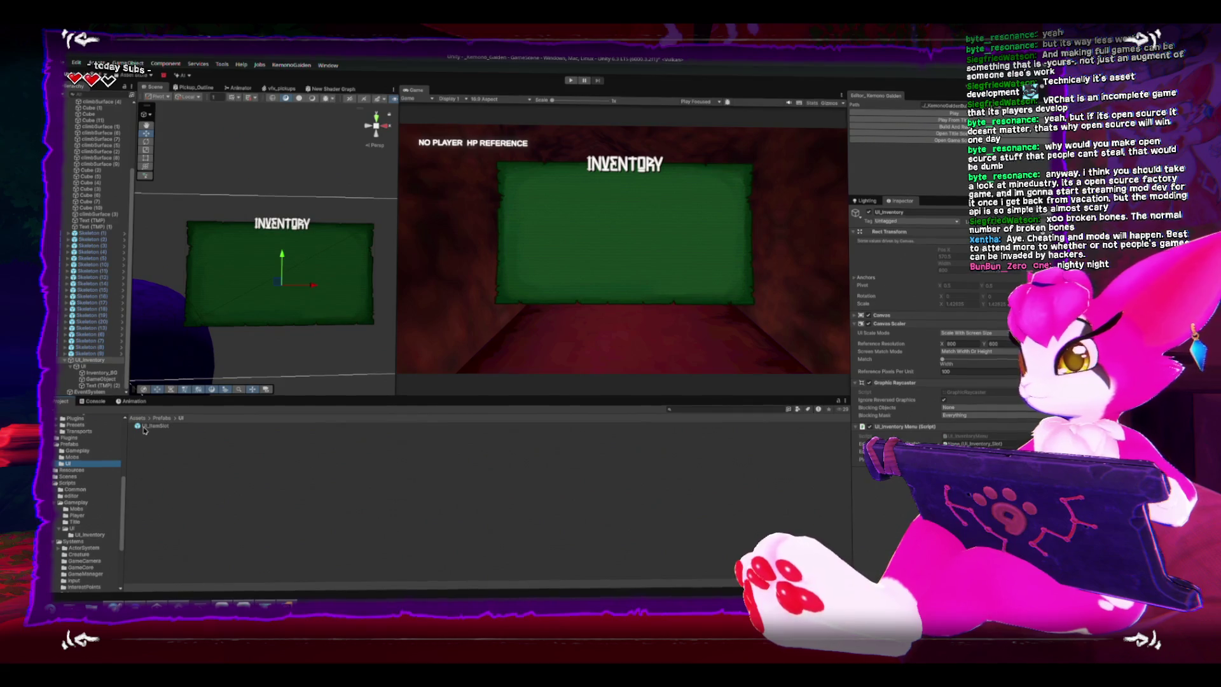
pyautogui.click(684, 455)
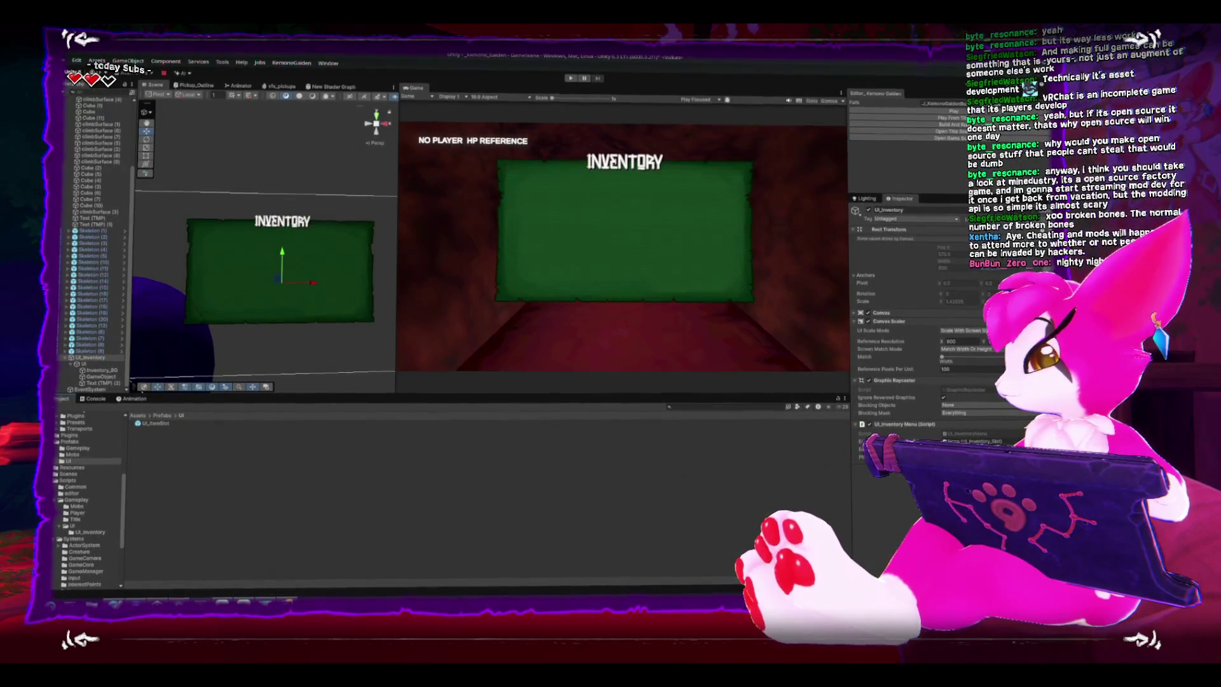
pyautogui.click(969, 440)
pyautogui.moveTo(969, 440); pyautogui.dragTo(969, 441)
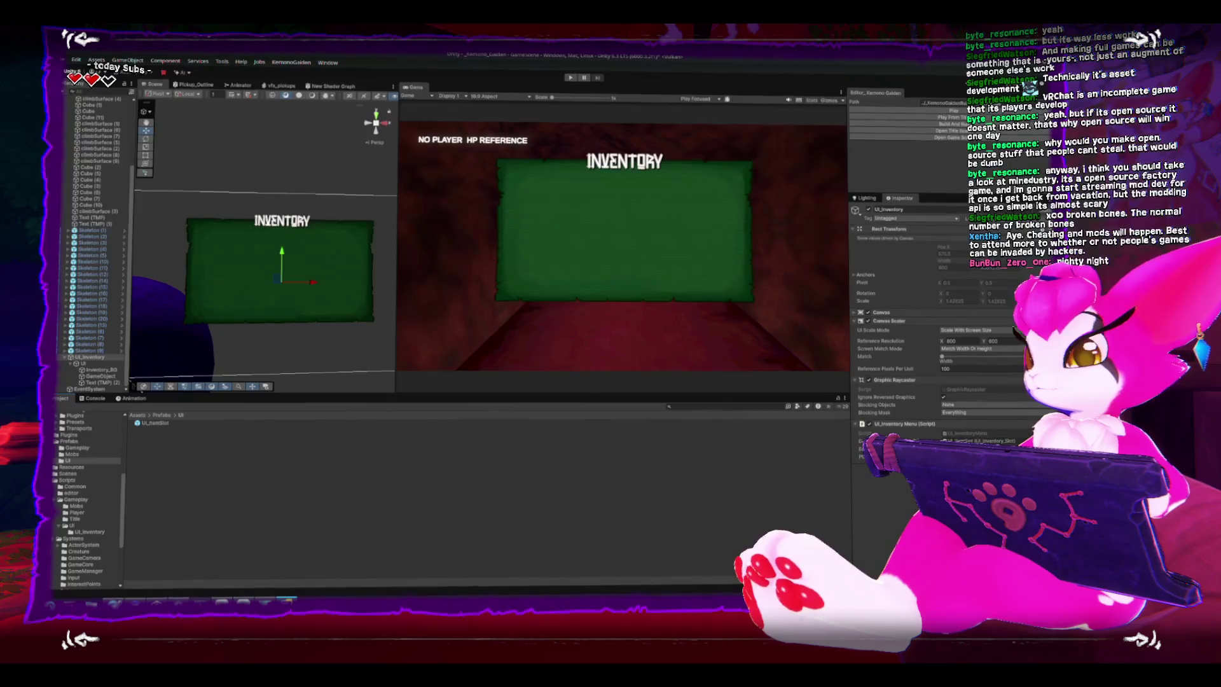
# - Write inventorySlots[x, y] = Instantiate(editor_inventorySlotPrefab) inside the inner loop
pyautogui.hotkey('alt', 'Tab')
pyautogui.hotkey('ctrl', 'space')
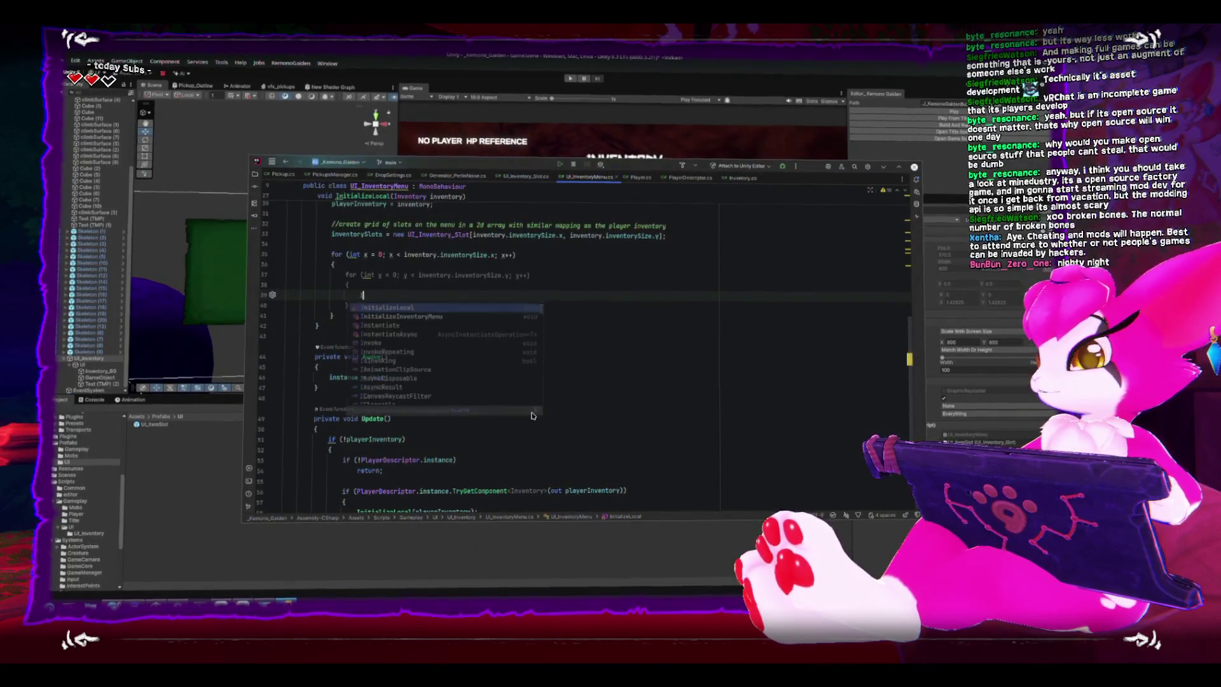
pyautogui.press('Escape')
pyautogui.write('ins')
pyautogui.press('Escape')
pyautogui.press('Return')
pyautogui.write('[x, y] = new UI_Inventory_Slot();')
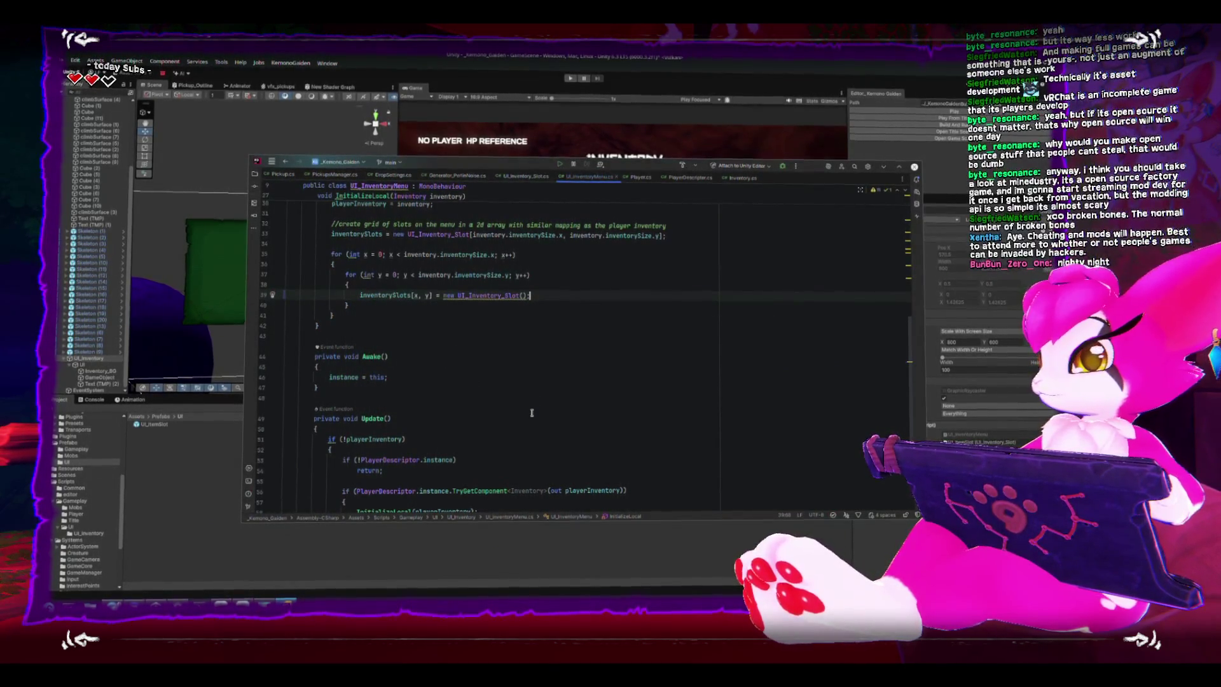
pyautogui.scroll(5, 531, 412)
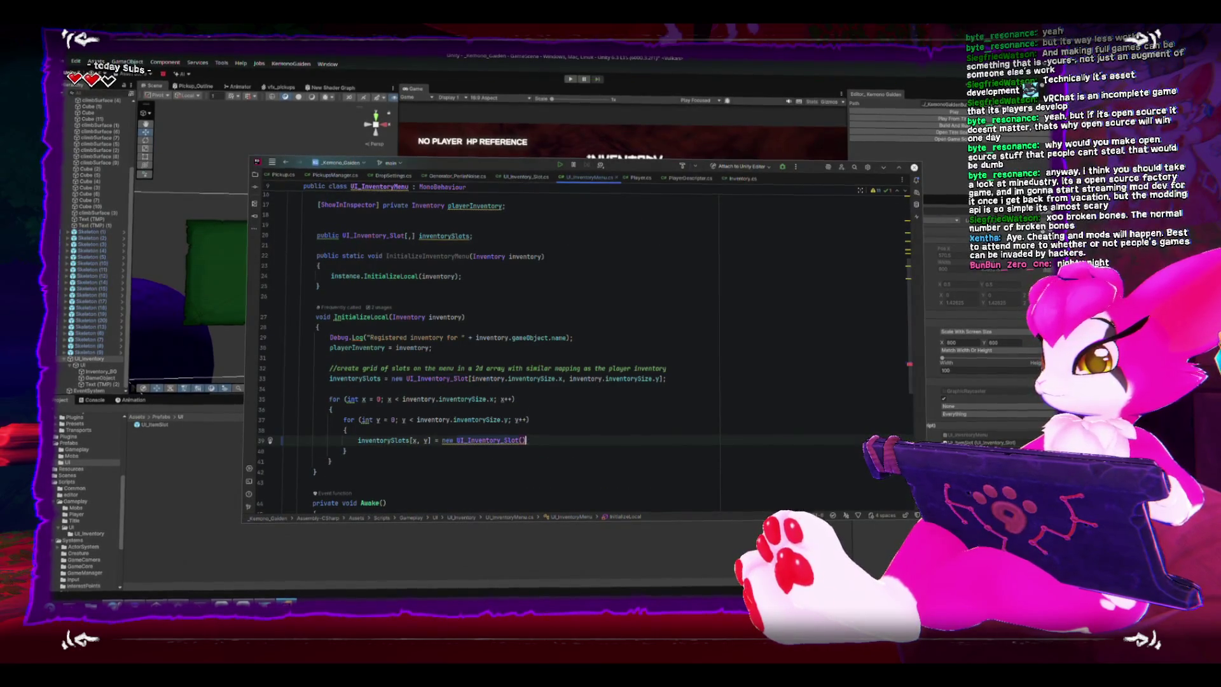
pyautogui.press('BackSpace')
pyautogui.press('BackSpace')
pyautogui.press('BackSpace')
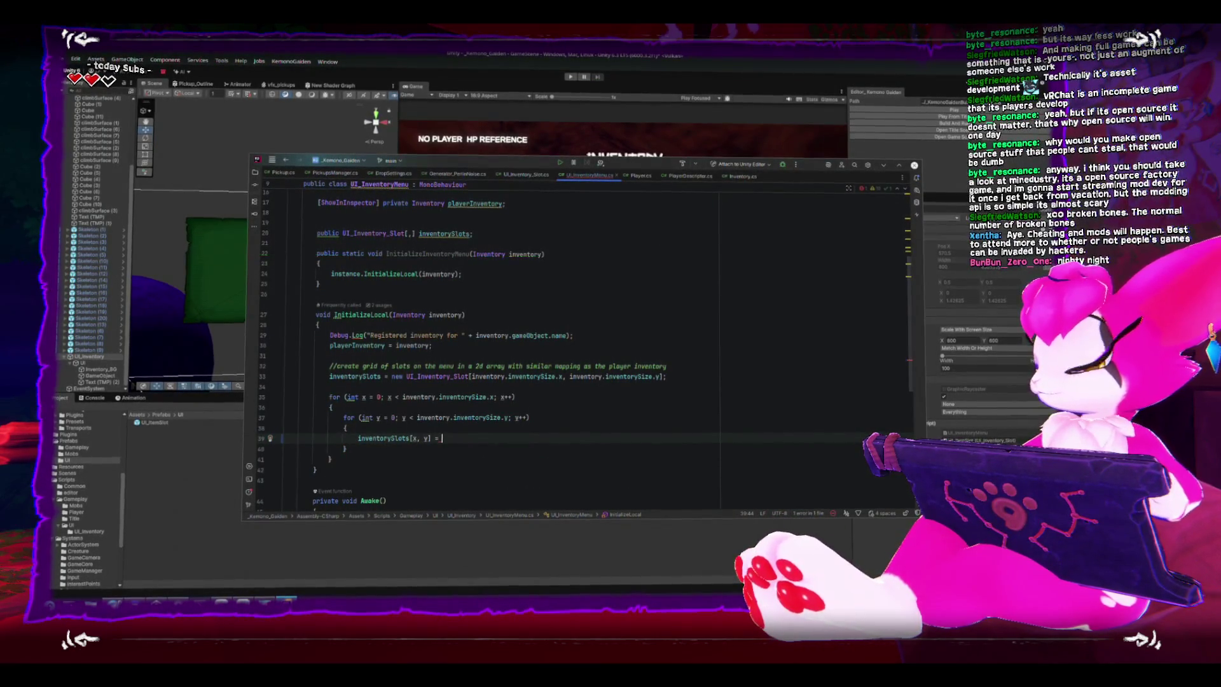
pyautogui.write('In')
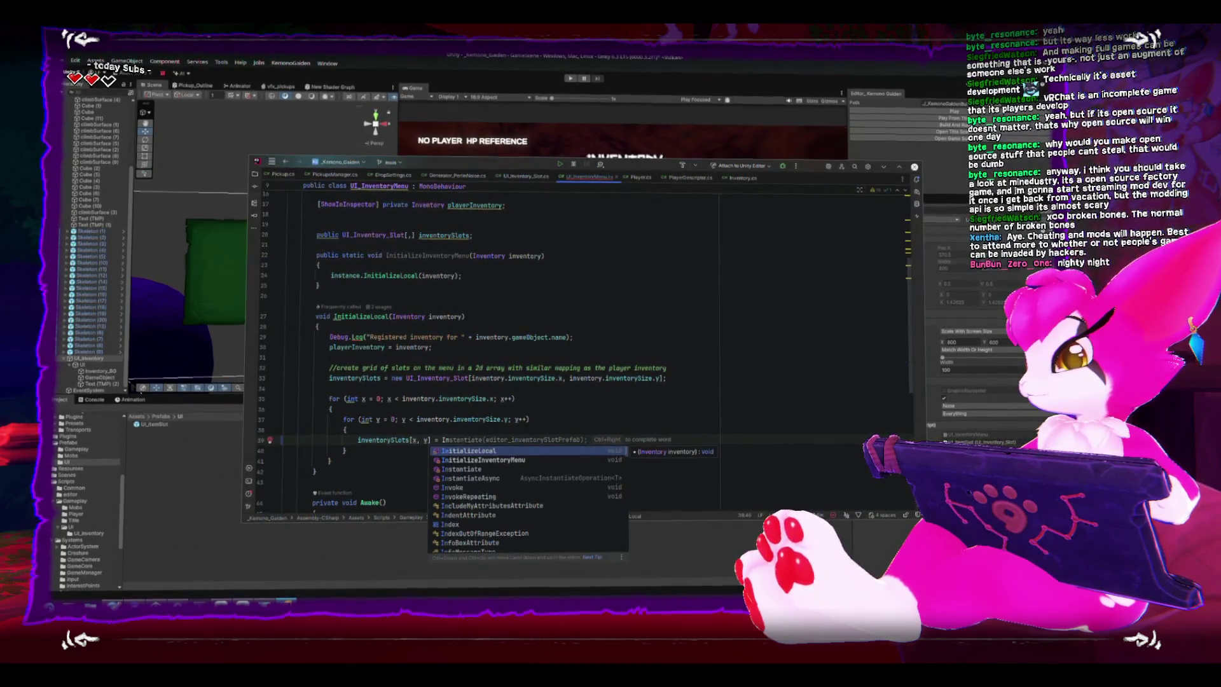
pyautogui.hotkey('ctrl', 'Right')
pyautogui.hotkey('ctrl', 'Right')
pyautogui.hotkey('ctrl', 'Right')
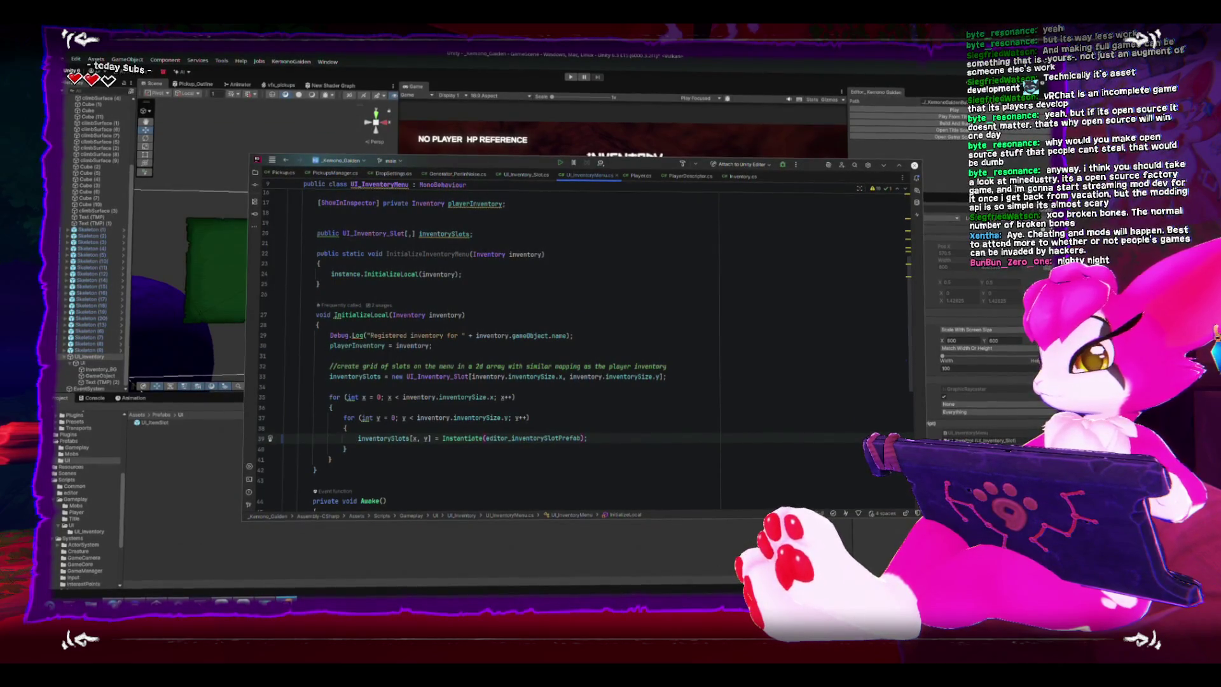
# - Declare a local UI_Inventory_Slot inventorySlot and move the Instantiate call into its initializer
pyautogui.scroll(5, 549, 360)
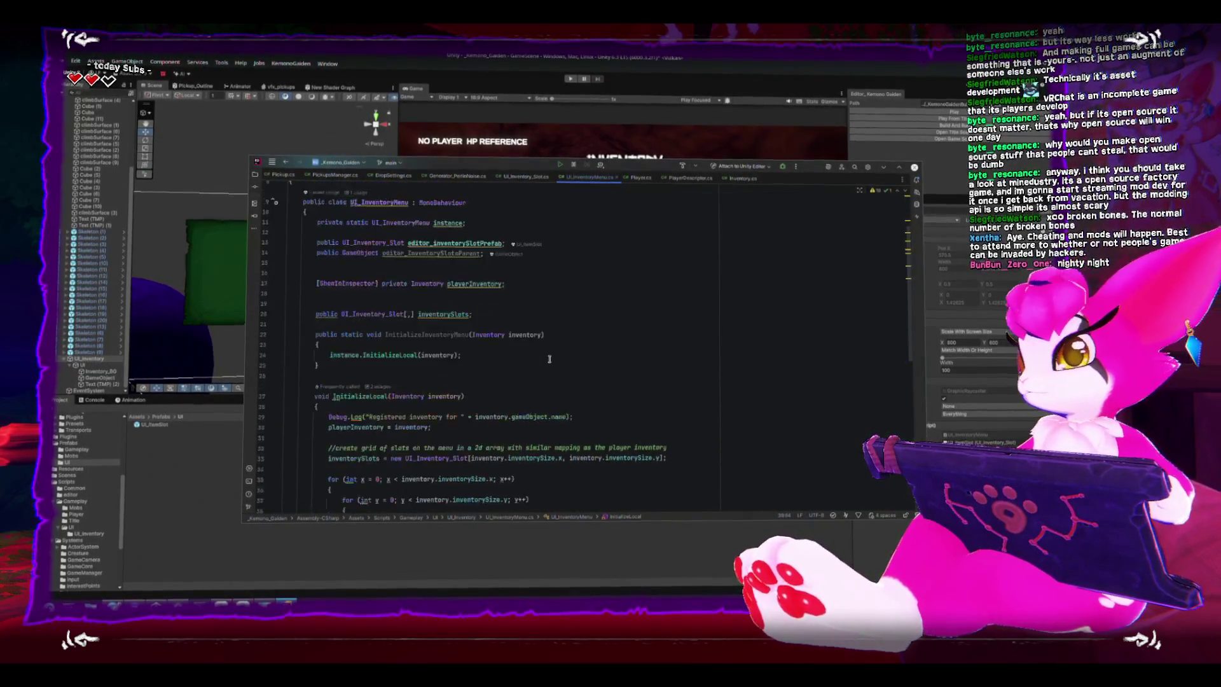
pyautogui.scroll(-8, 549, 360)
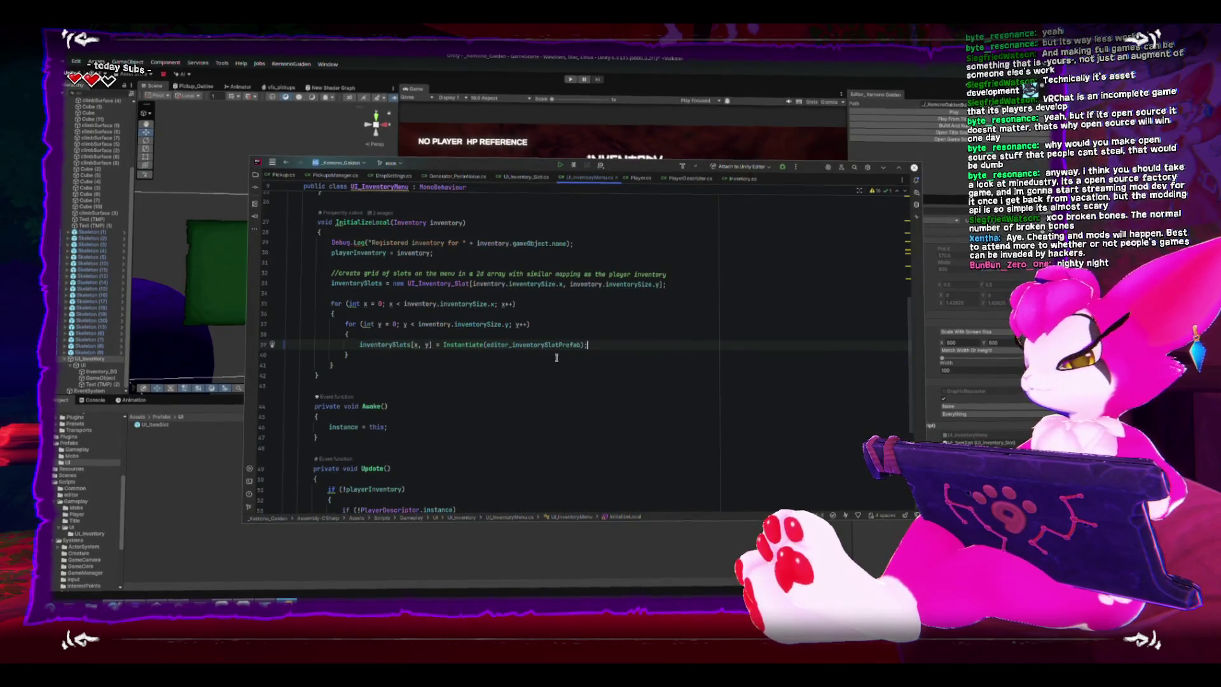
pyautogui.click(556, 356)
pyautogui.hotkey('ctrl', 'space')
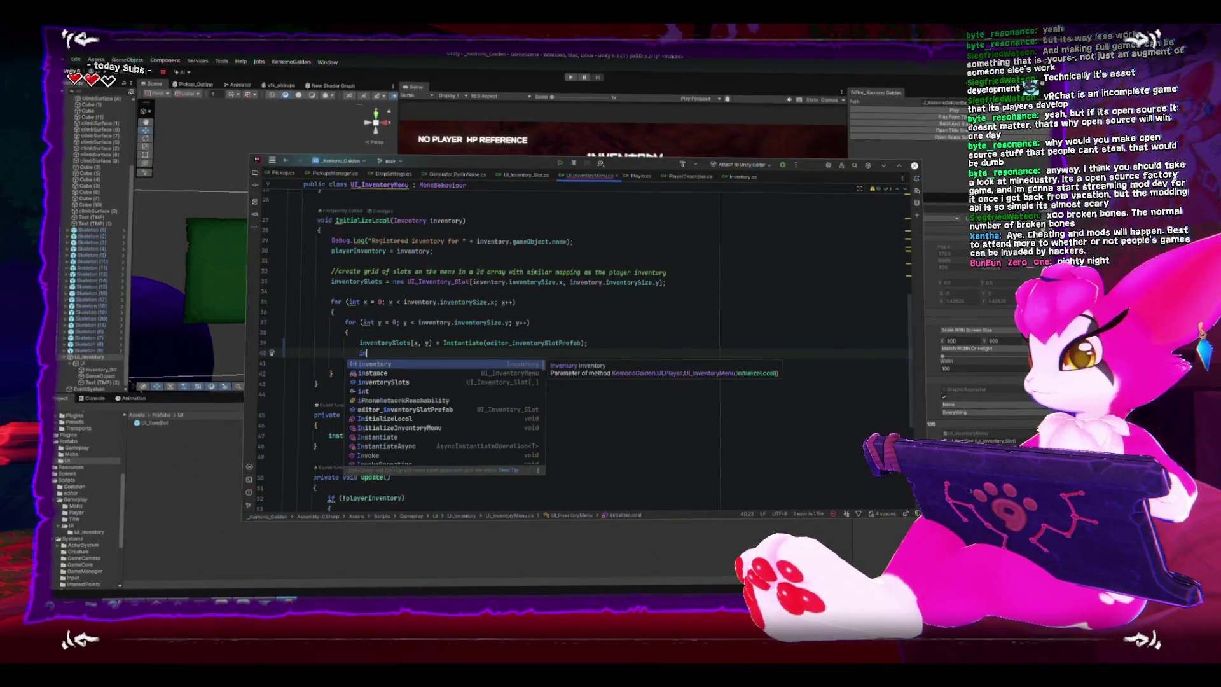
pyautogui.press('Escape')
pyautogui.press('Up')
pyautogui.press('Return')
pyautogui.press('Return')
pyautogui.press('Up')
pyautogui.press('Up')
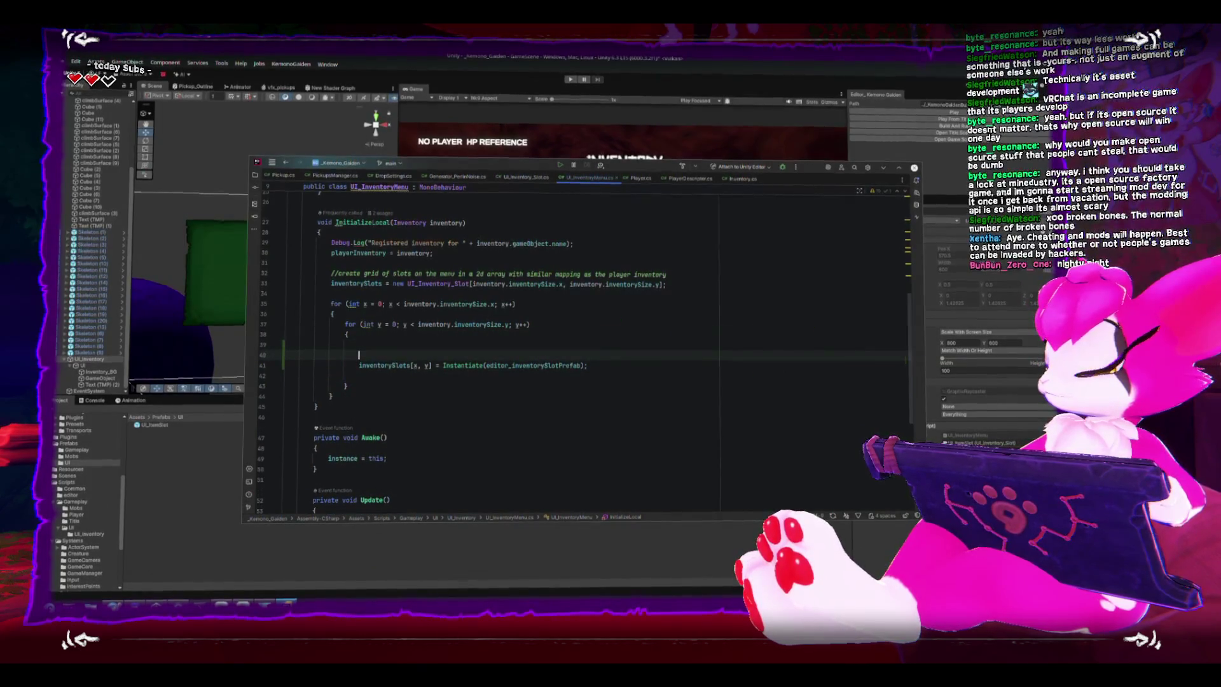
pyautogui.hotkey('ctrl', 'space')
pyautogui.write('UI_Inventory_Slot')
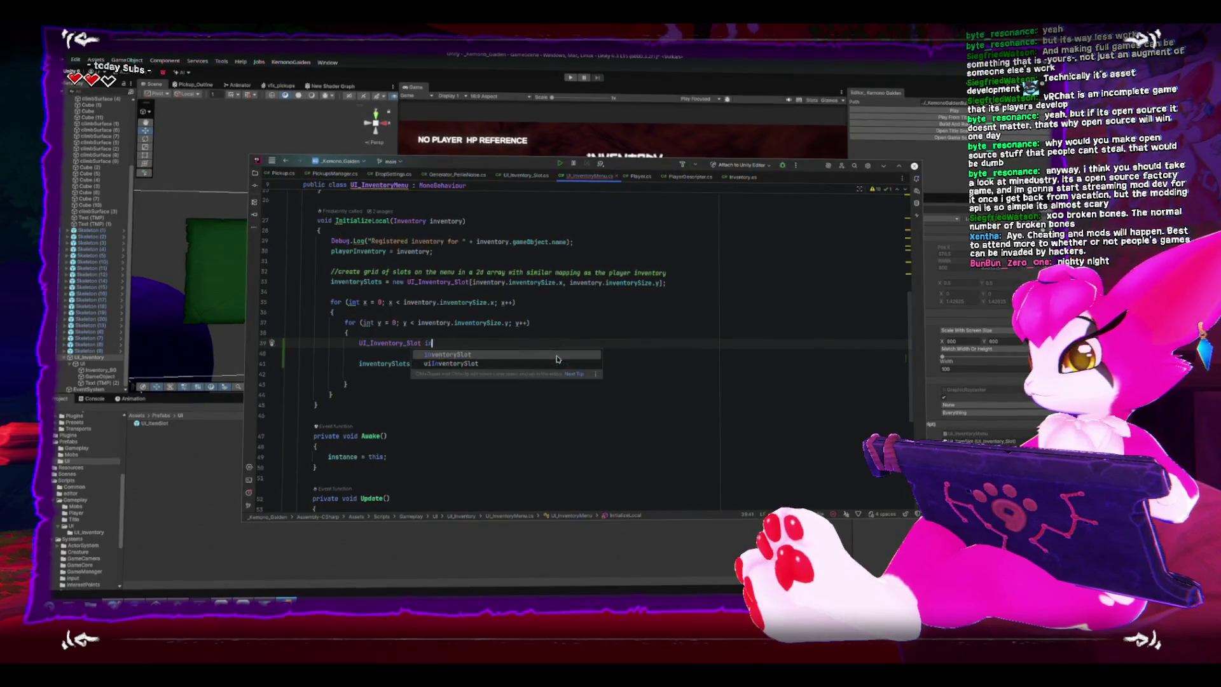
pyautogui.press('BackSpace')
pyautogui.press('BackSpace')
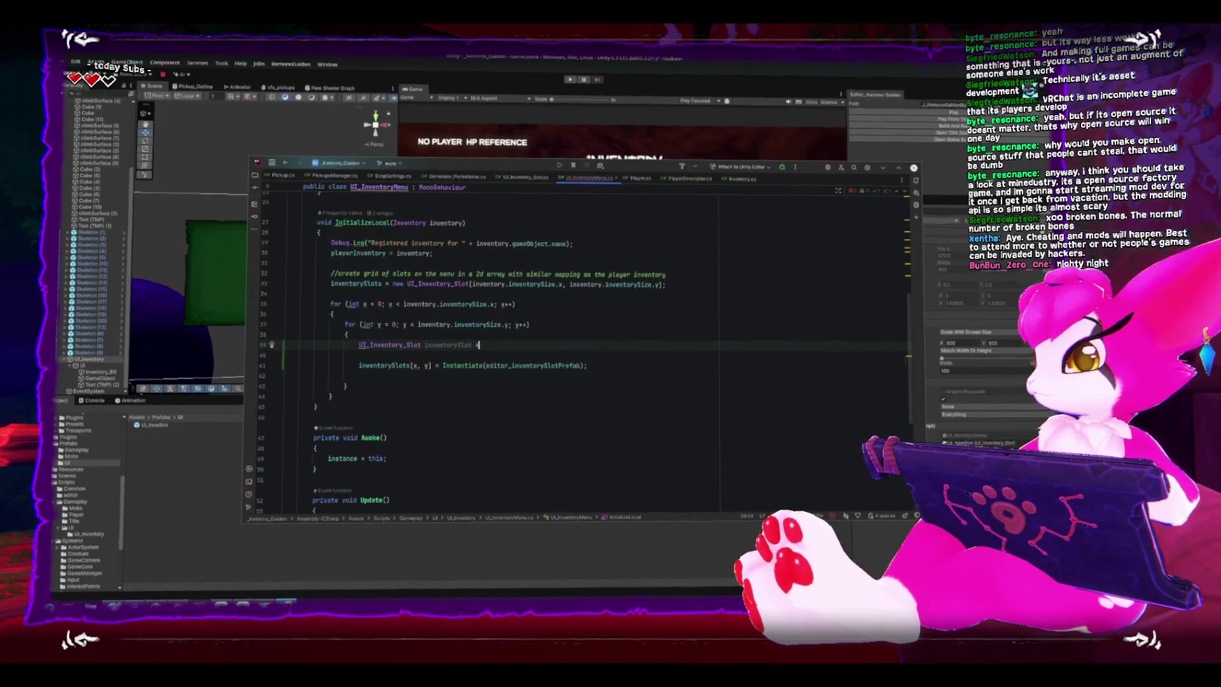
pyautogui.moveTo(442, 364); pyautogui.dragTo(634, 364)
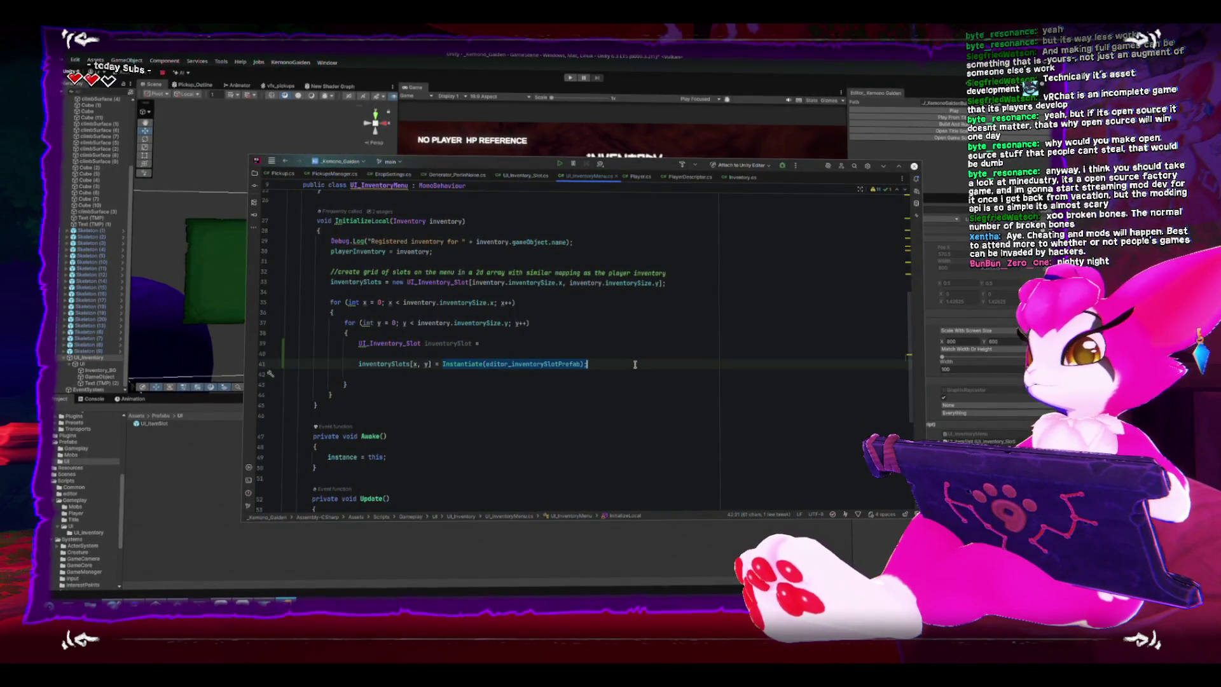
pyautogui.hotkey('ctrl', 'x')
pyautogui.click(540, 342)
pyautogui.hotkey('ctrl', 'v')
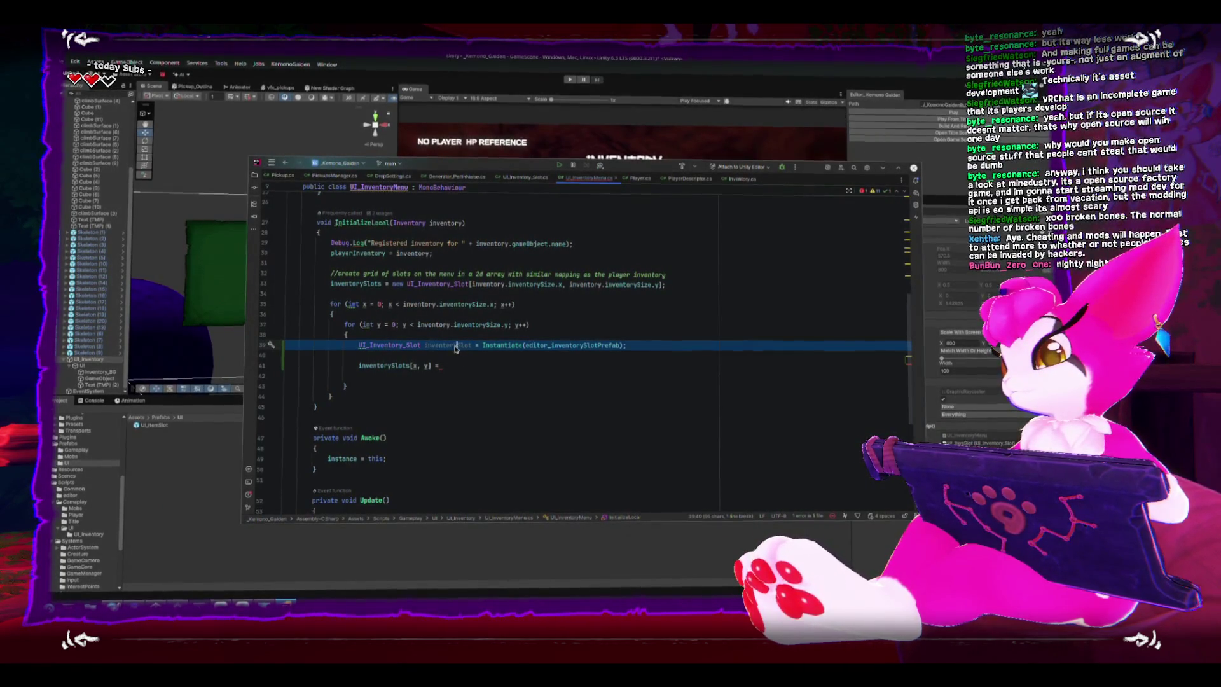
# - Complete the assignment inventorySlots[x, y] = inventorySlot
pyautogui.click(454, 363)
pyautogui.write('inventorySlot;')
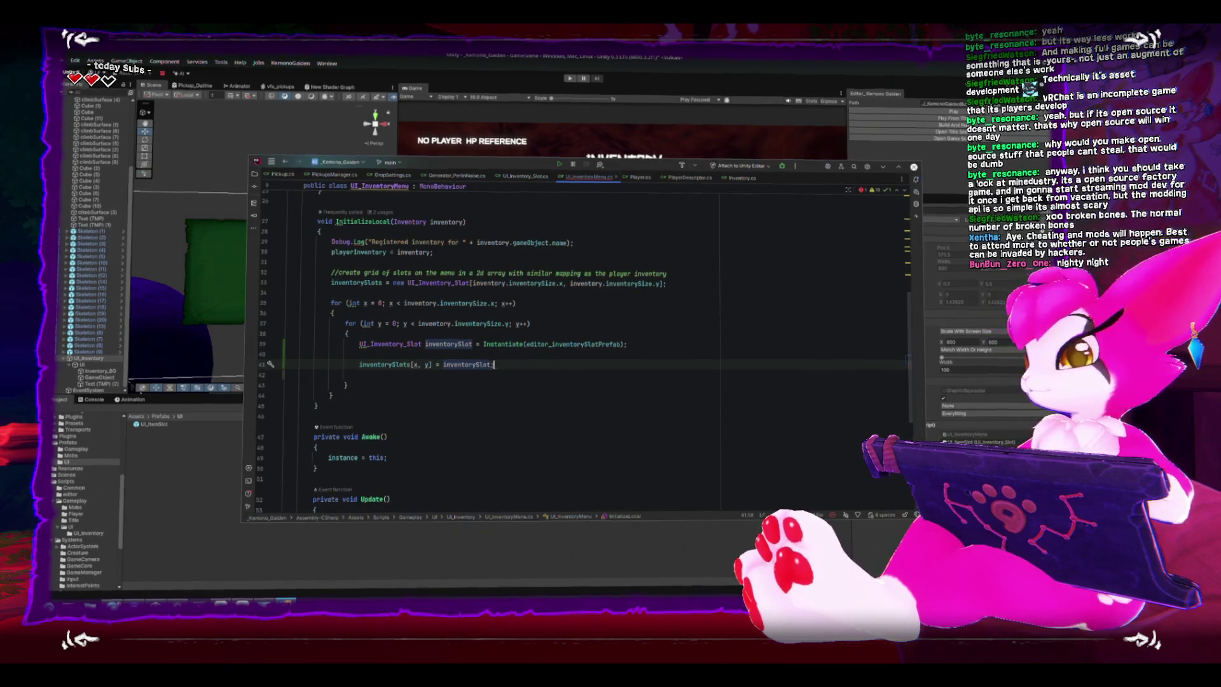
pyautogui.click(286, 354)
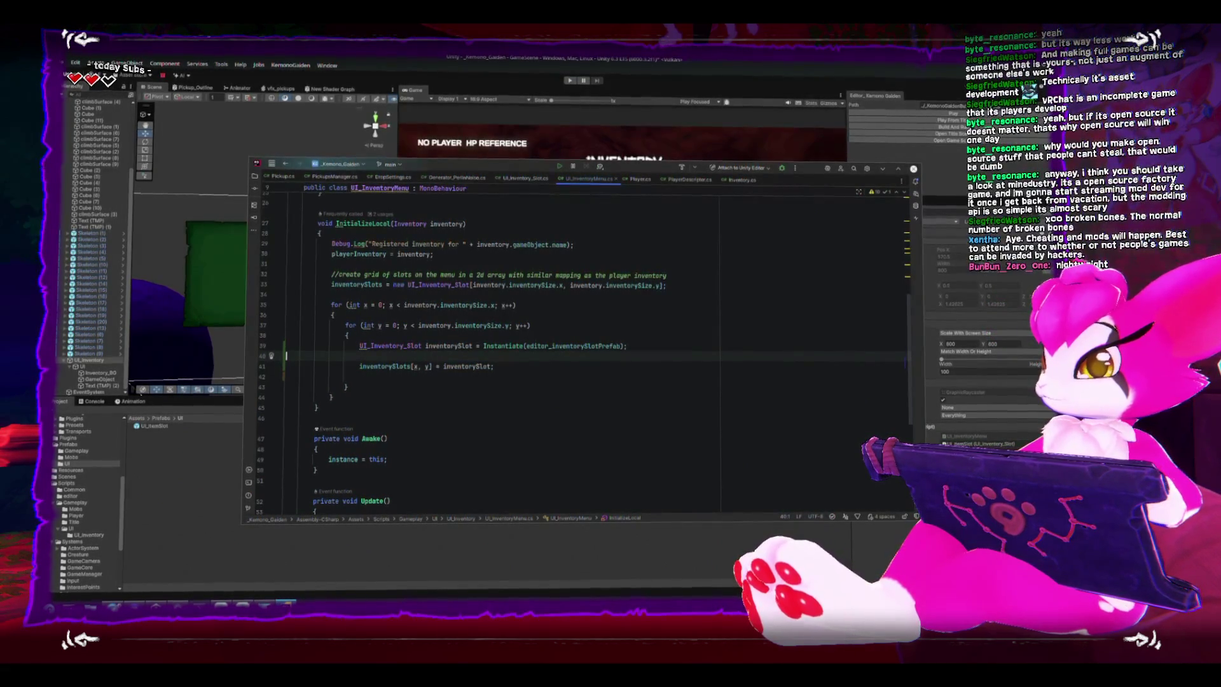
pyautogui.press('Down')
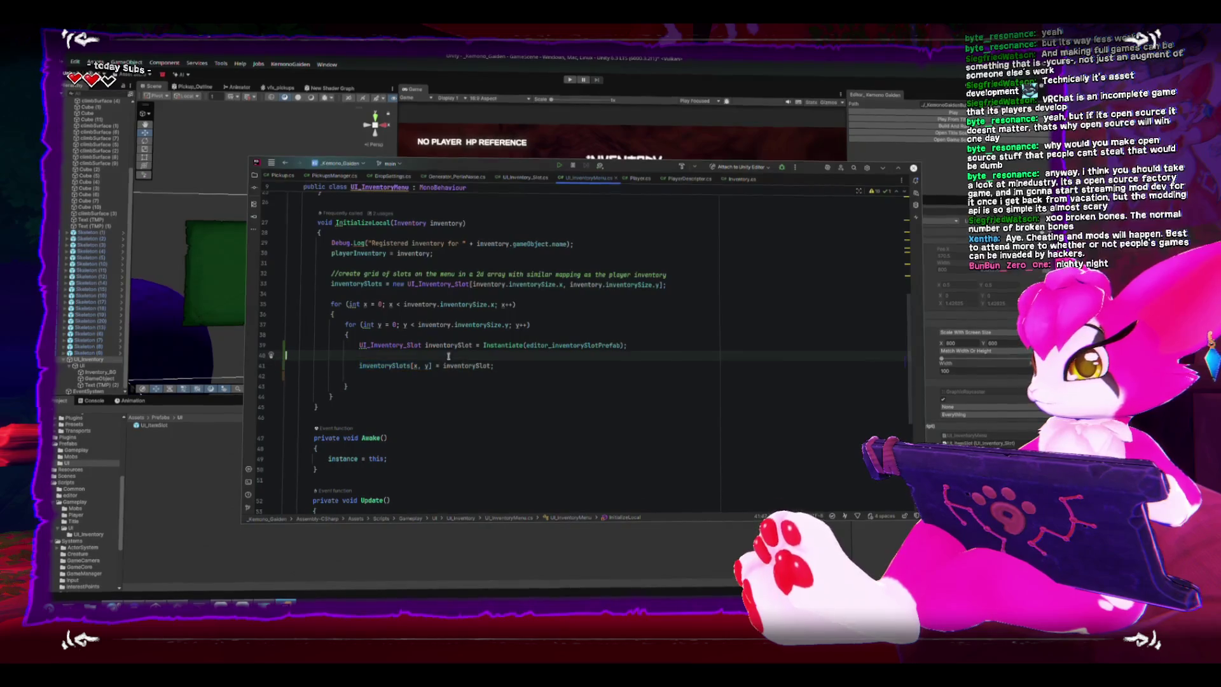
pyautogui.press('Down')
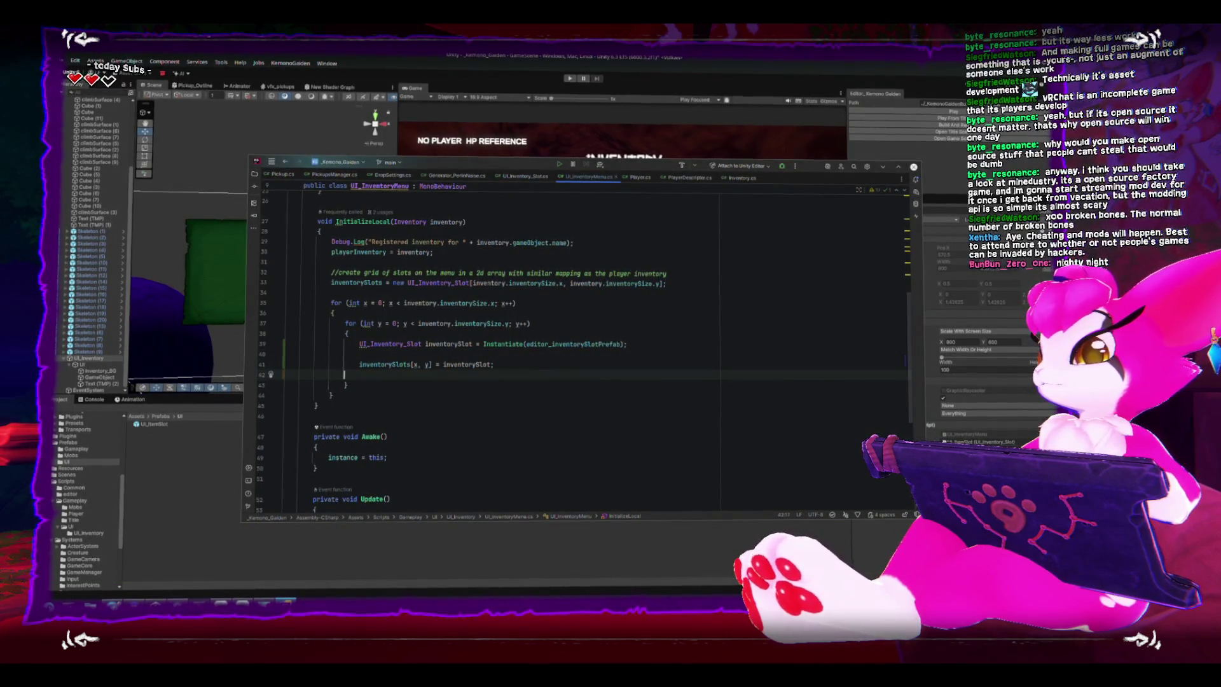
pyautogui.press('Up')
pyautogui.press('Up')
pyautogui.press('Return')
# - Set each slot's transform.parent and transform.position to new Vector3(x, 0, y), then save
pyautogui.write('inventorySlot.pa')
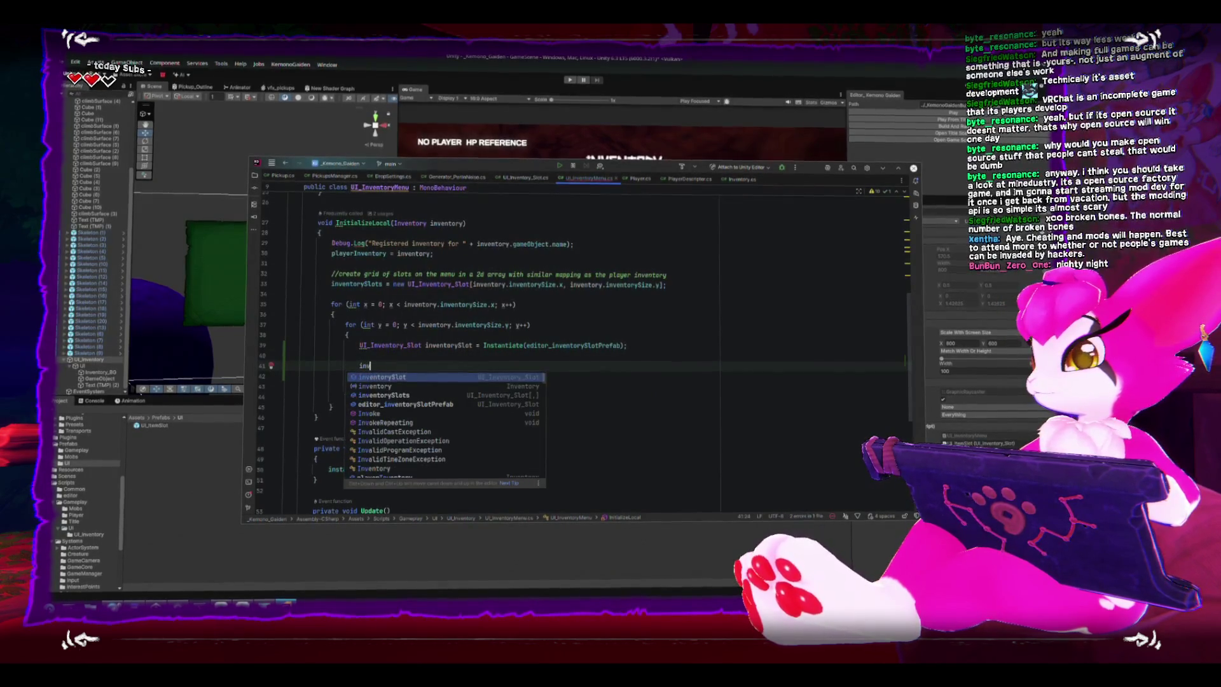
pyautogui.press('BackSpace')
pyautogui.press('BackSpace')
pyautogui.write('transform.pa')
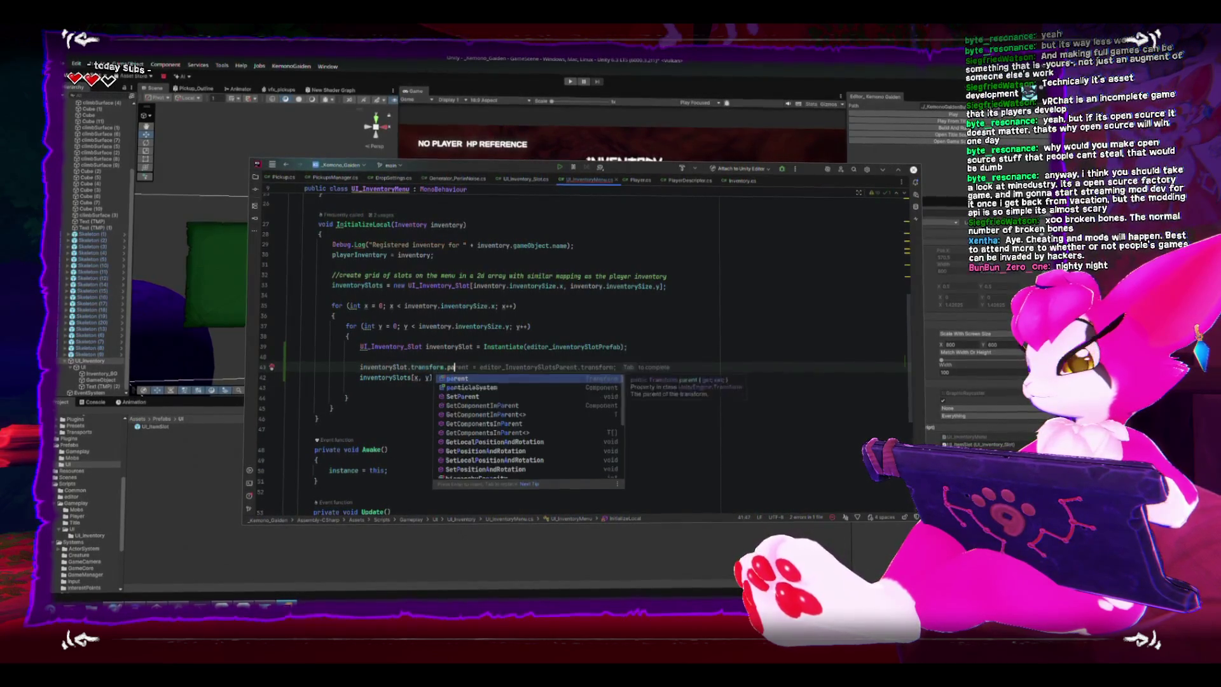
pyautogui.press('Tab')
pyautogui.press('Tab')
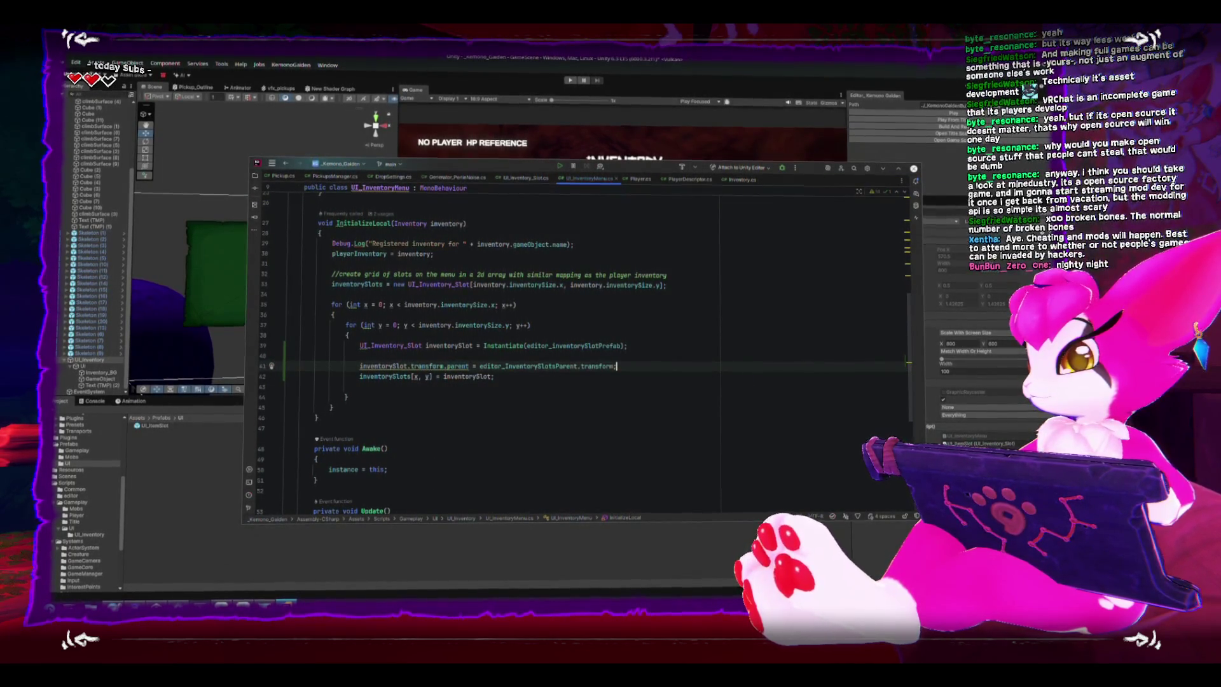
pyautogui.press('Return')
pyautogui.write('inve')
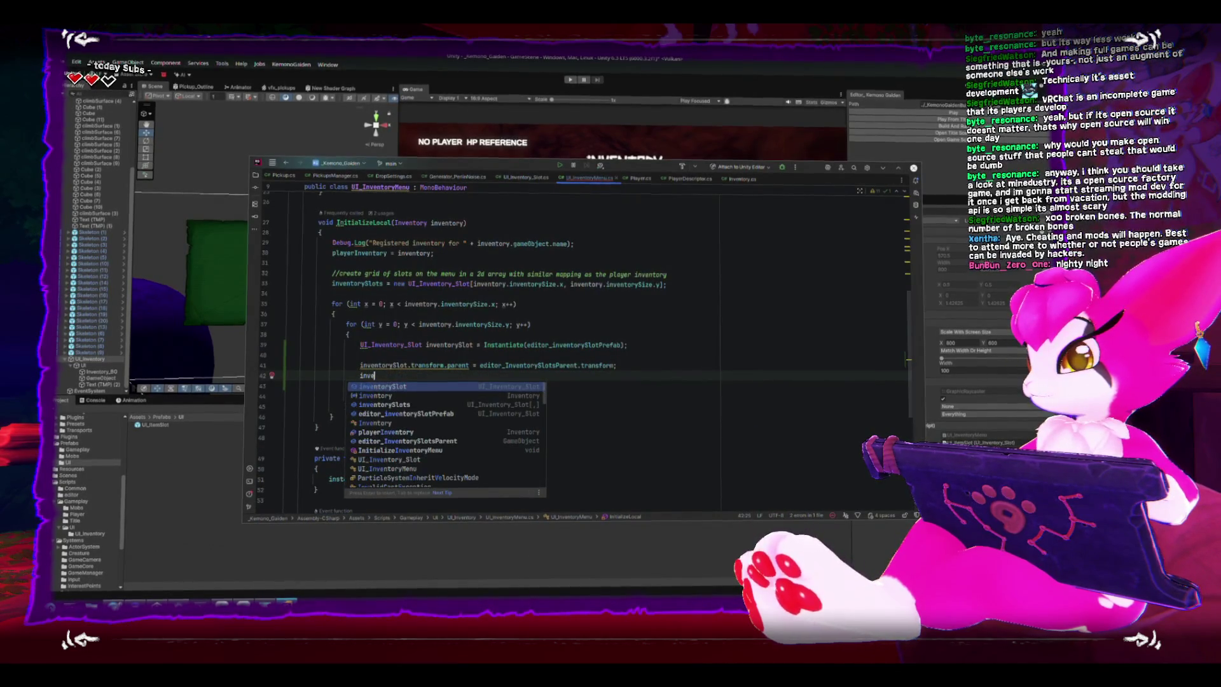
pyautogui.write('ntorySlot.transform.position = new Vector3(x, 0, y);')
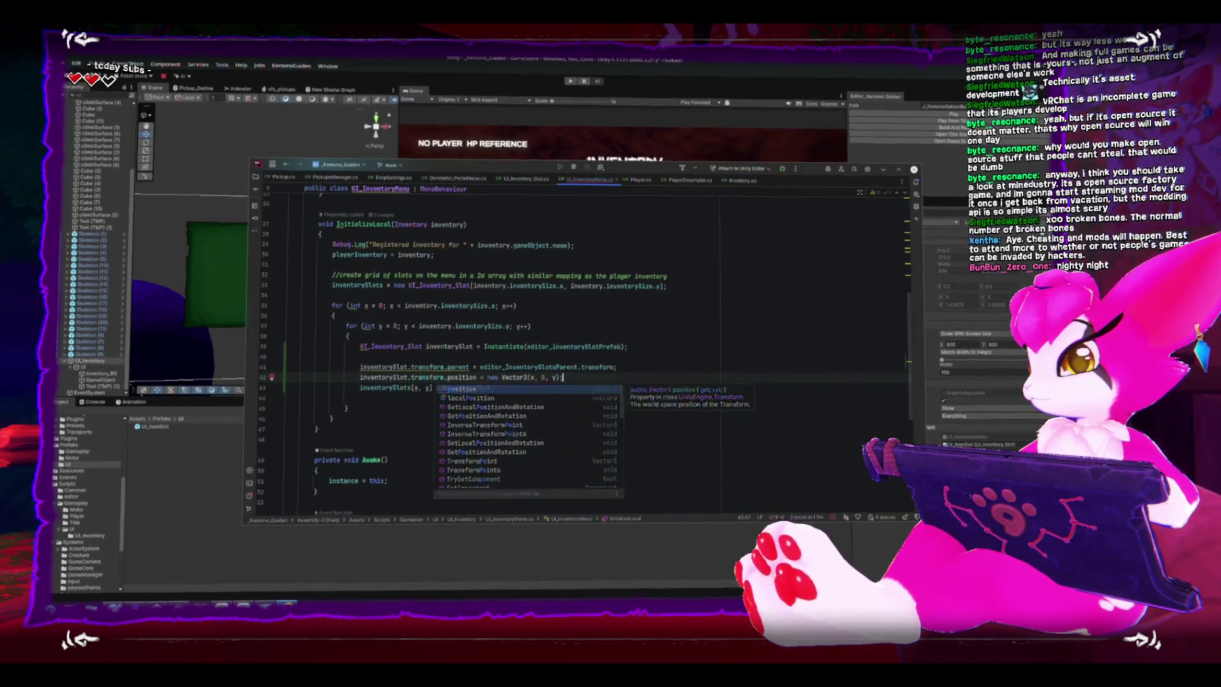
pyautogui.press('Tab')
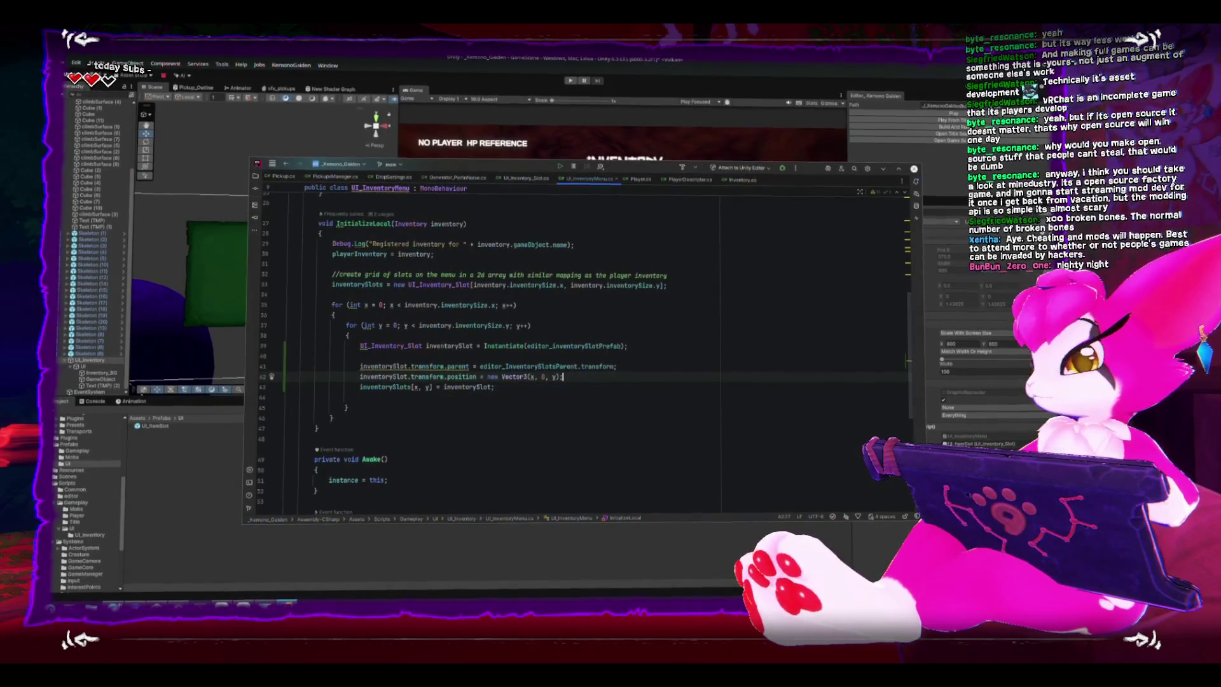
pyautogui.hotkey('ctrl', 's')
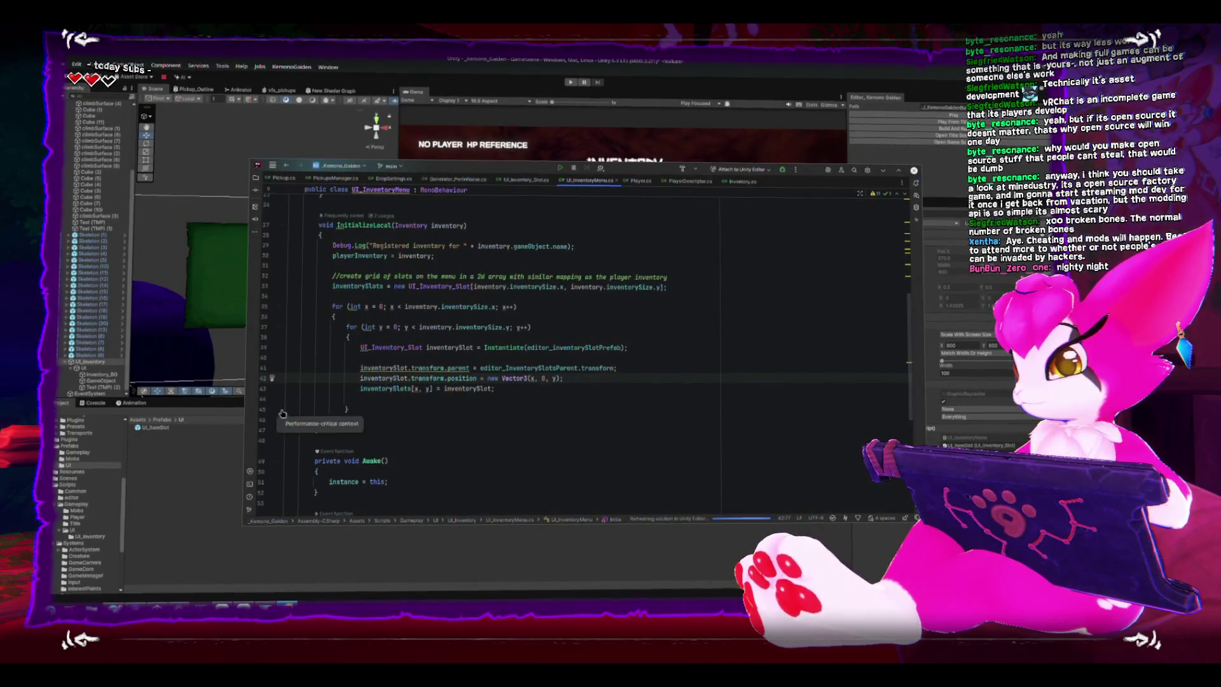
pyautogui.hotkey('alt', 'Tab')
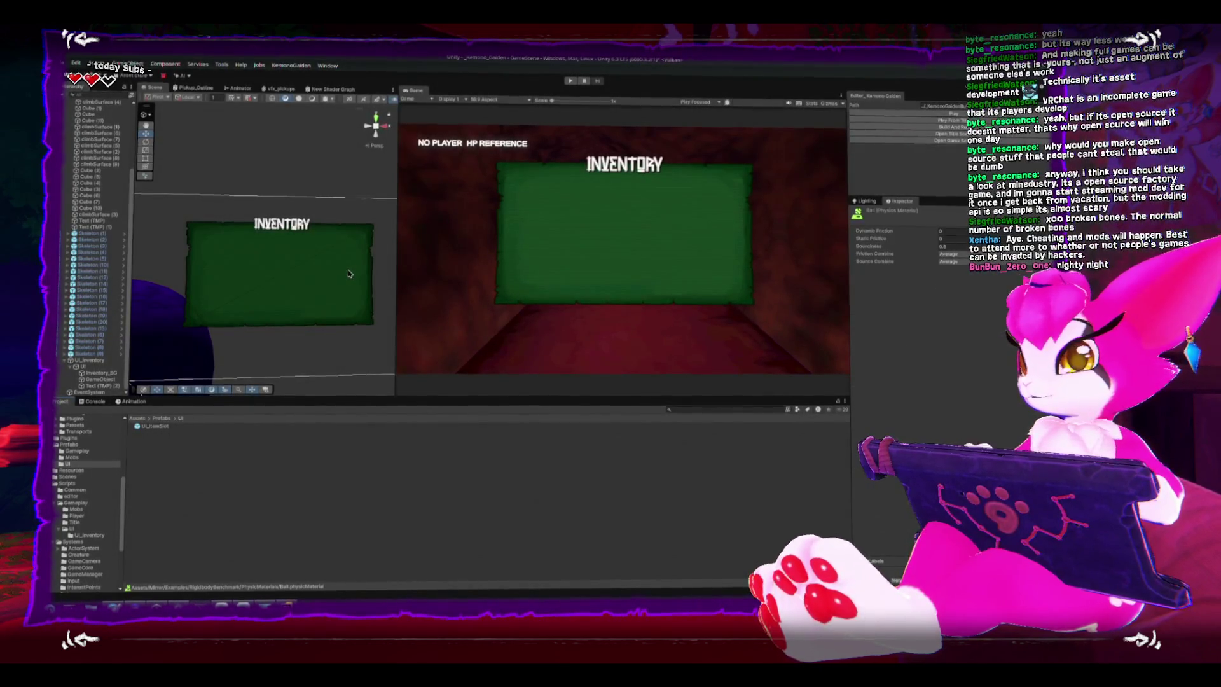
# - Orbit the Scene view toward the inventory panel and enter Play mode
pyautogui.moveTo(260, 245); pyautogui.dragTo(318, 267)
pyautogui.click(916, 115)
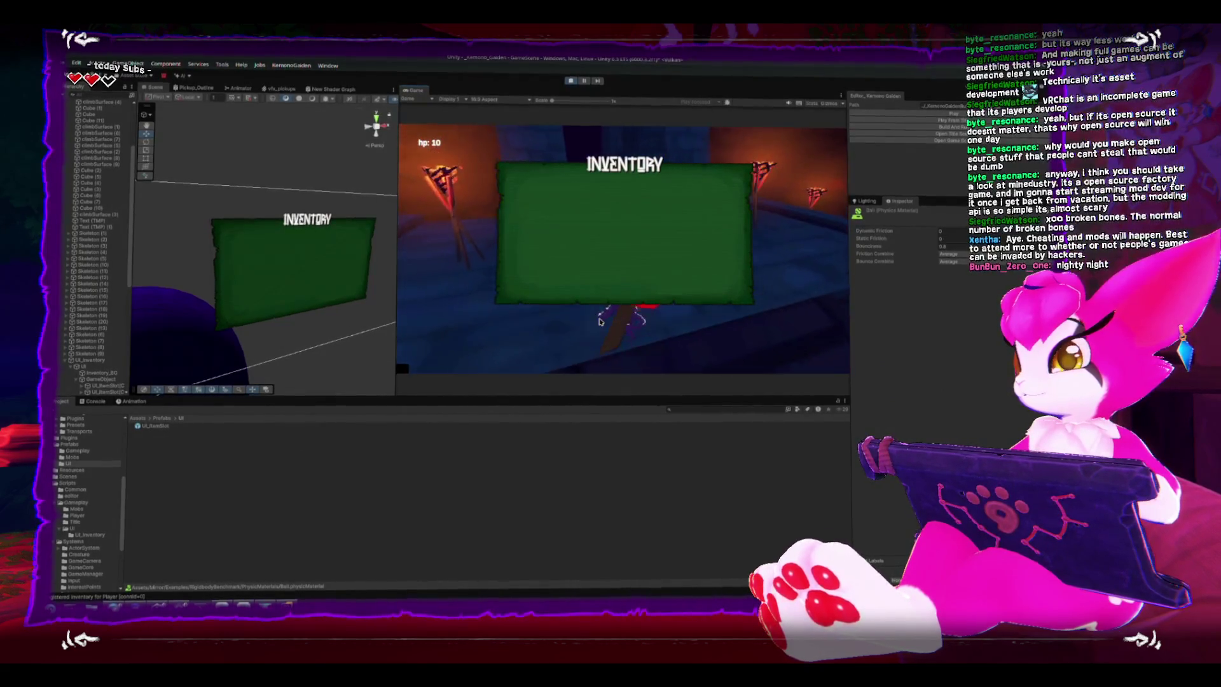
pyautogui.scroll(-9, 110, 254)
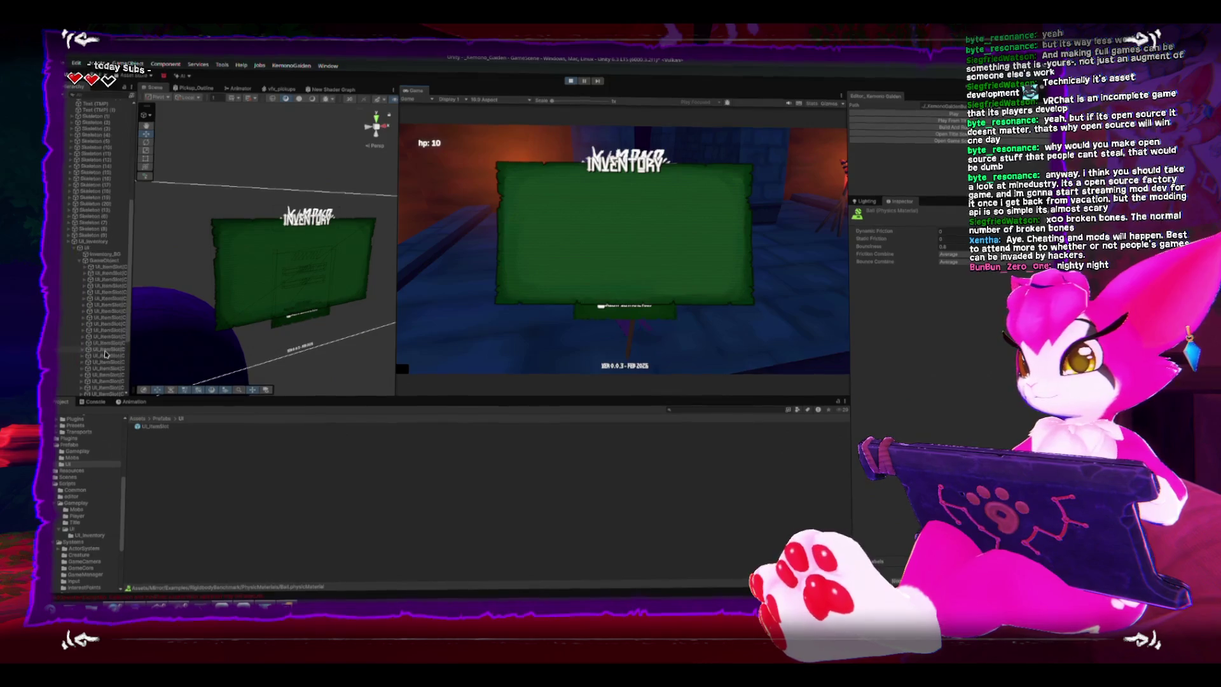
pyautogui.click(109, 215)
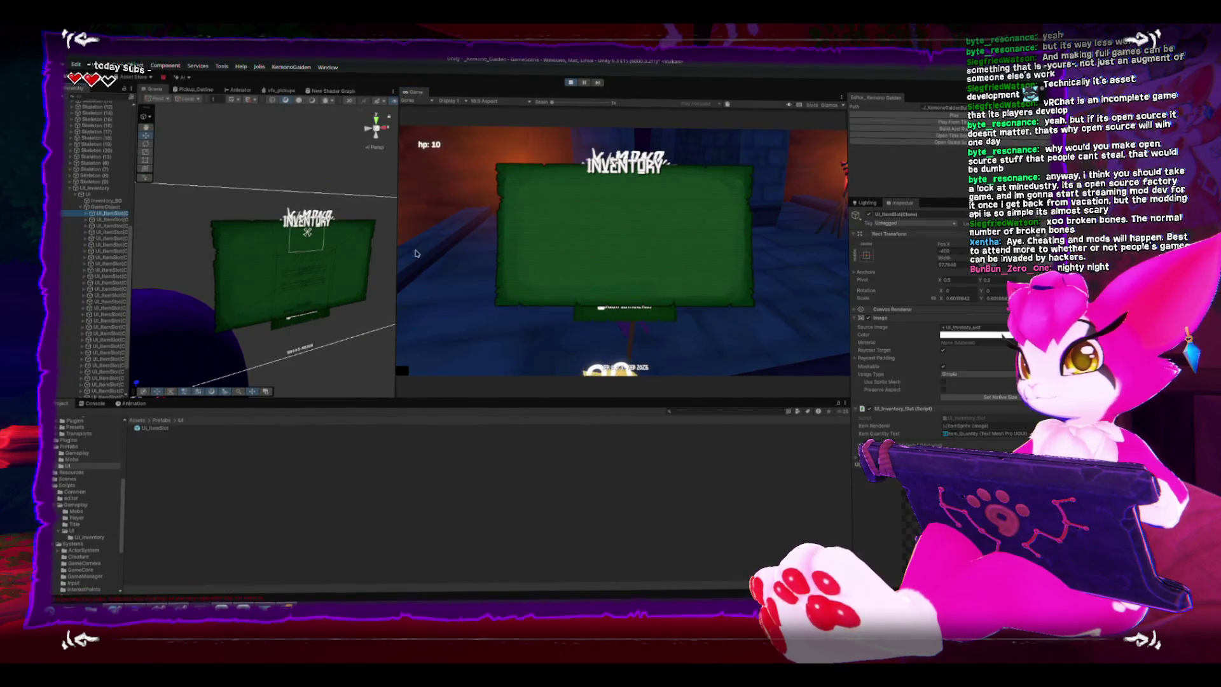
pyautogui.press('f')
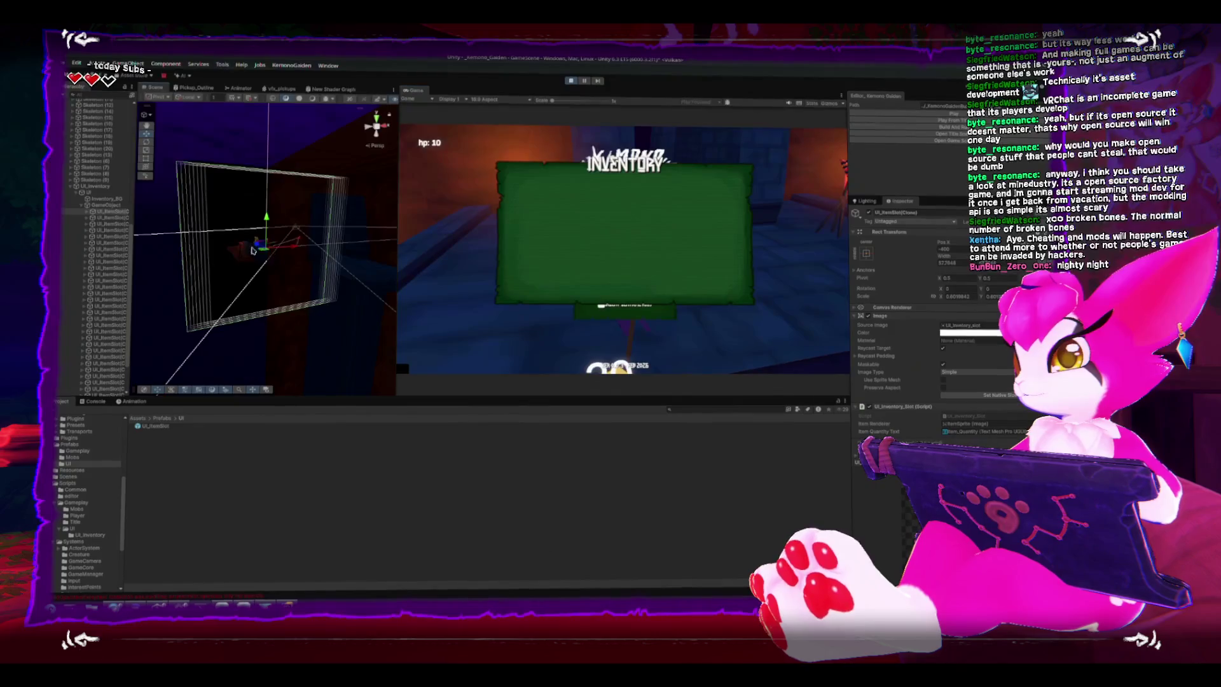
pyautogui.moveTo(226, 231)
pyautogui.keyDown('alt'); pyautogui.mouseDown()
pyautogui.moveTo(311, 267)
pyautogui.moveTo(316, 212)
pyautogui.mouseUp(); pyautogui.keyUp('alt')
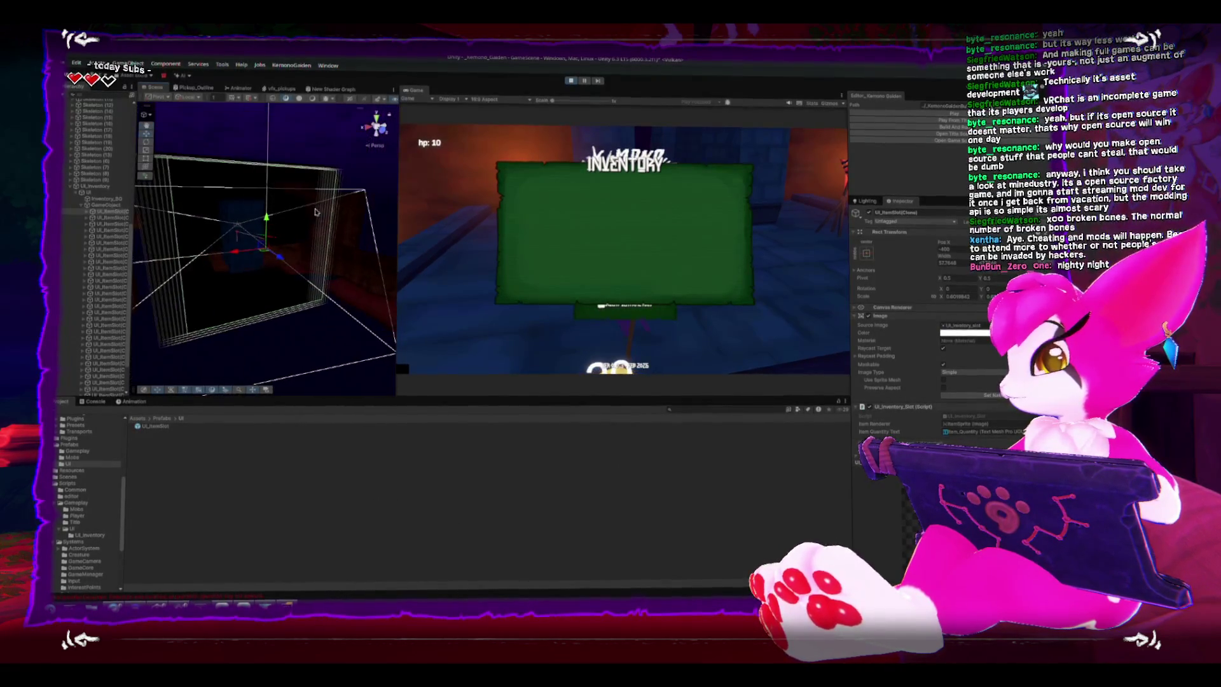
pyautogui.click(106, 207)
pyautogui.click(108, 215)
pyautogui.moveTo(215, 237); pyautogui.dragTo(295, 249)
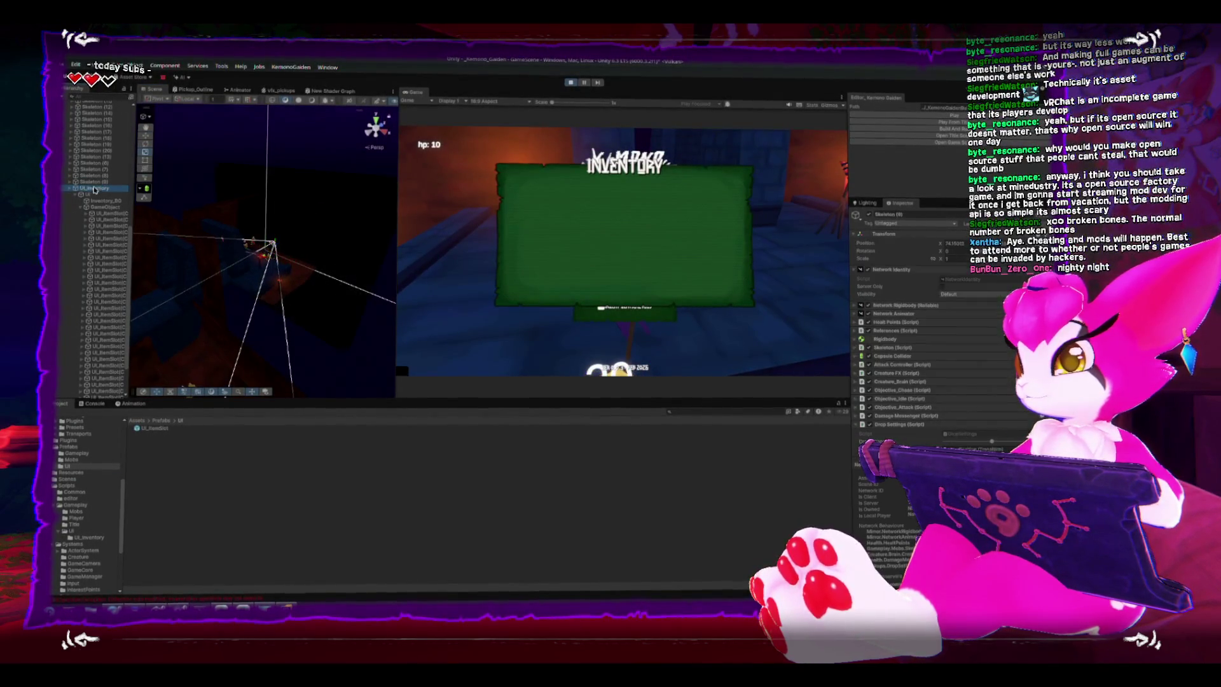
pyautogui.click(107, 212)
pyautogui.doubleClick(106, 213)
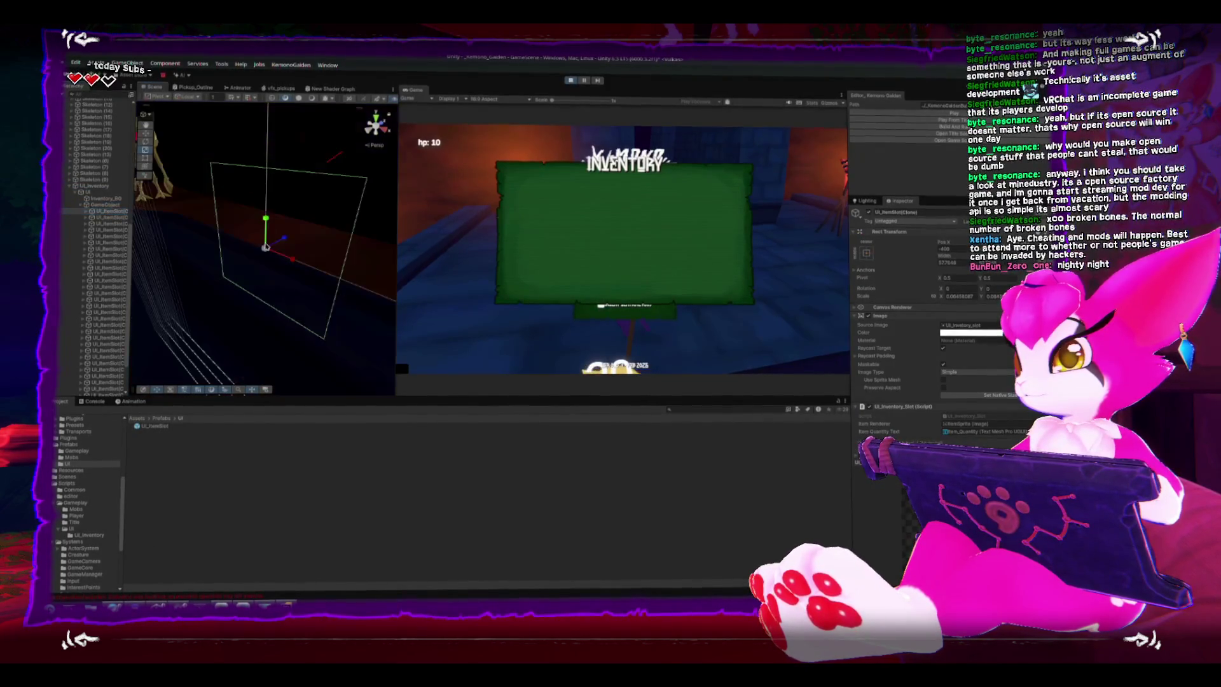
pyautogui.moveTo(215, 232)
pyautogui.mouseDown()
pyautogui.moveTo(178, 228)
pyautogui.moveTo(262, 173)
pyautogui.moveTo(338, 323)
pyautogui.mouseUp()
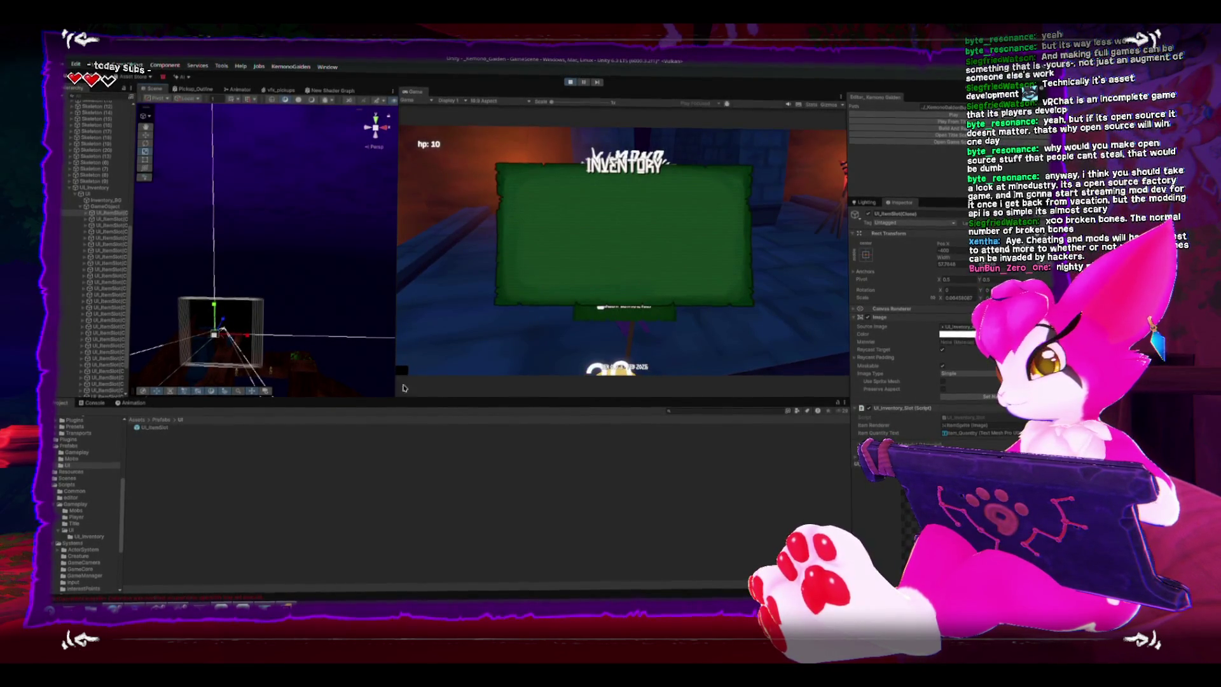
pyautogui.moveTo(267, 353); pyautogui.dragTo(253, 337)
pyautogui.click(202, 283)
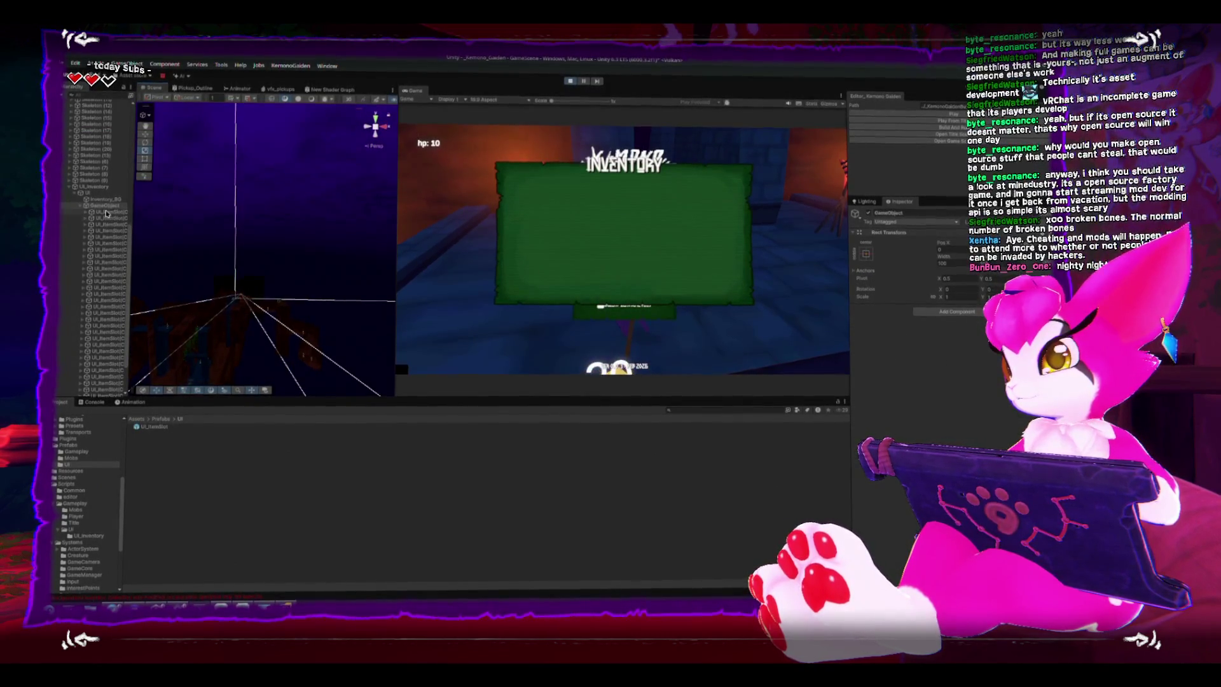
pyautogui.click(235, 295)
pyautogui.keyDown('shift'); pyautogui.click(110, 361); pyautogui.keyUp('shift')
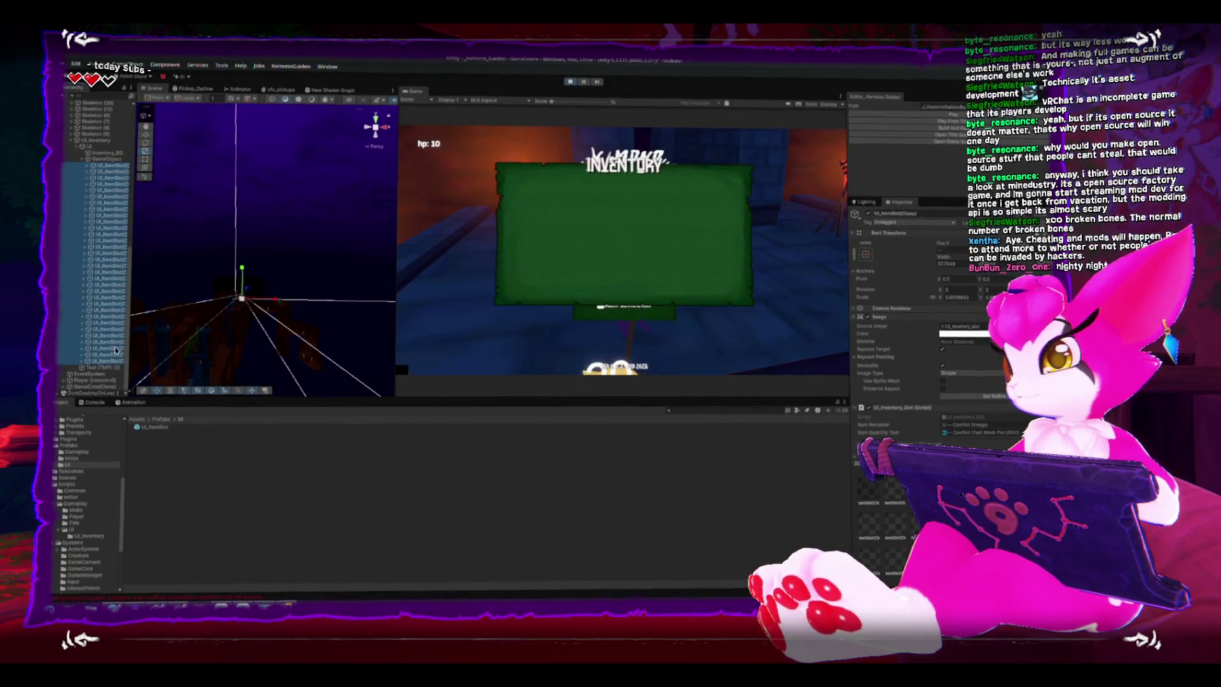
# - Move a slot to the green panel's top-left and set its X scale to 1
pyautogui.moveTo(247, 290)
pyautogui.mouseDown()
pyautogui.moveTo(306, 261)
pyautogui.moveTo(356, 209)
pyautogui.moveTo(523, 235)
pyautogui.mouseUp()
pyautogui.press('f')
pyautogui.scroll(-5, 307, 241)
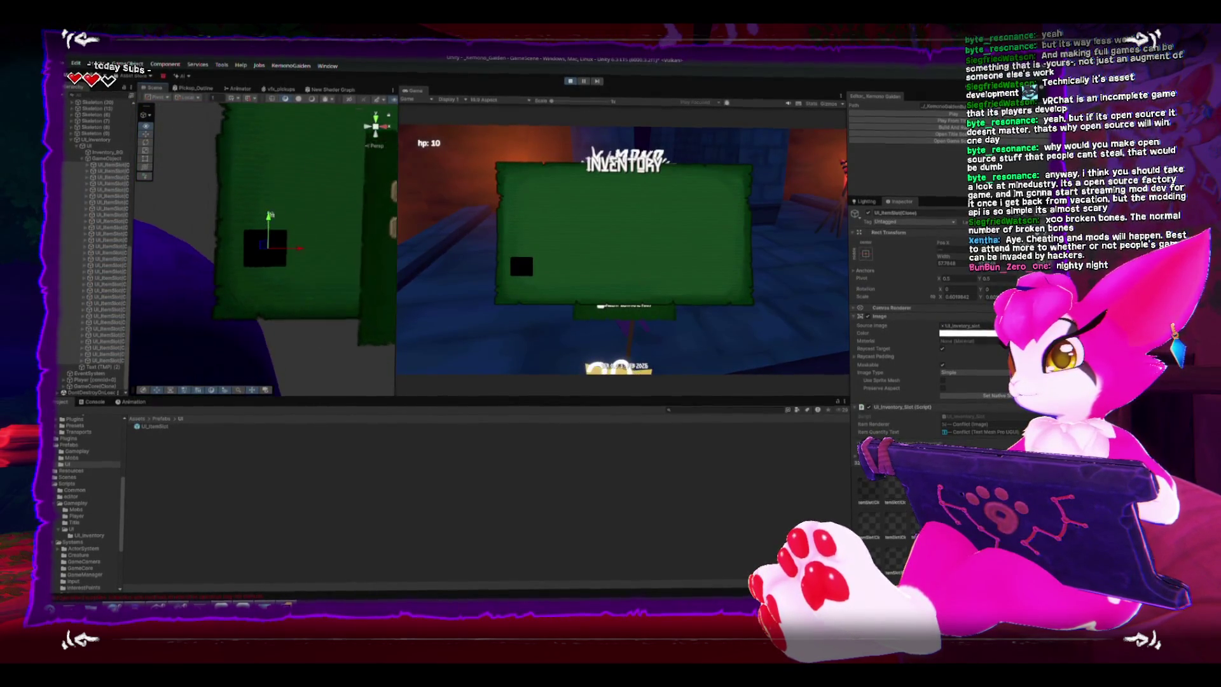
pyautogui.moveTo(269, 290); pyautogui.dragTo(270, 183)
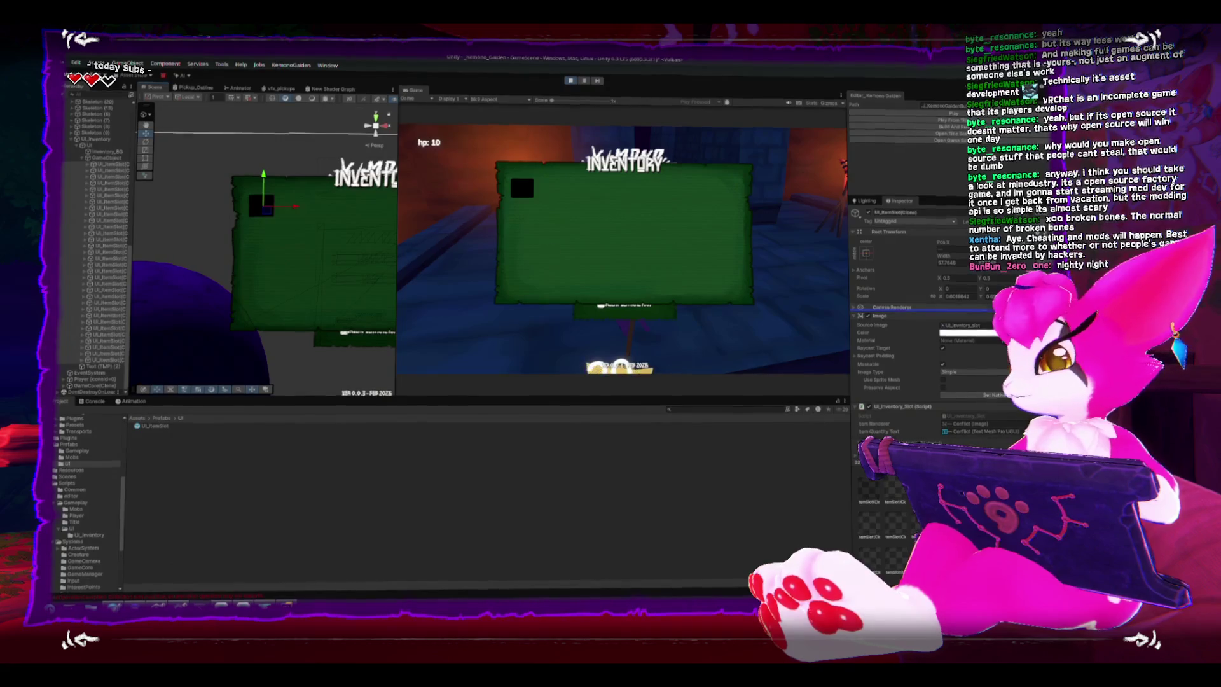
pyautogui.doubleClick(960, 297)
pyautogui.write('1')
pyautogui.press('Tab')
pyautogui.write('1')
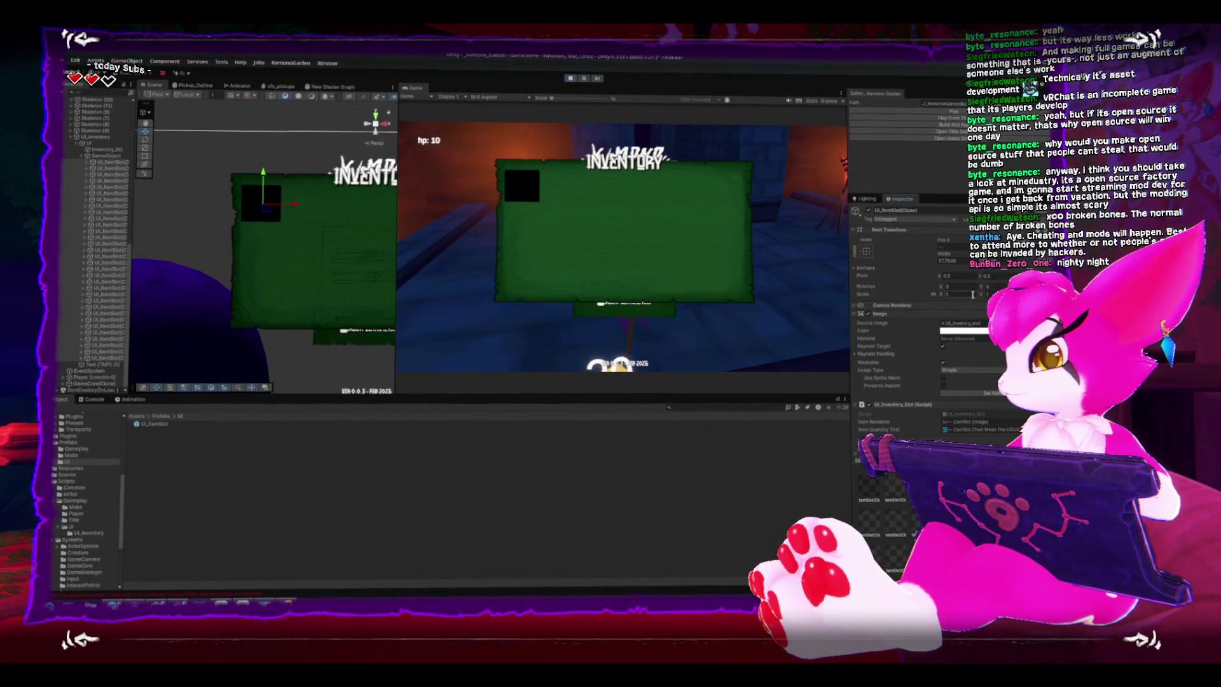
pyautogui.write('f')
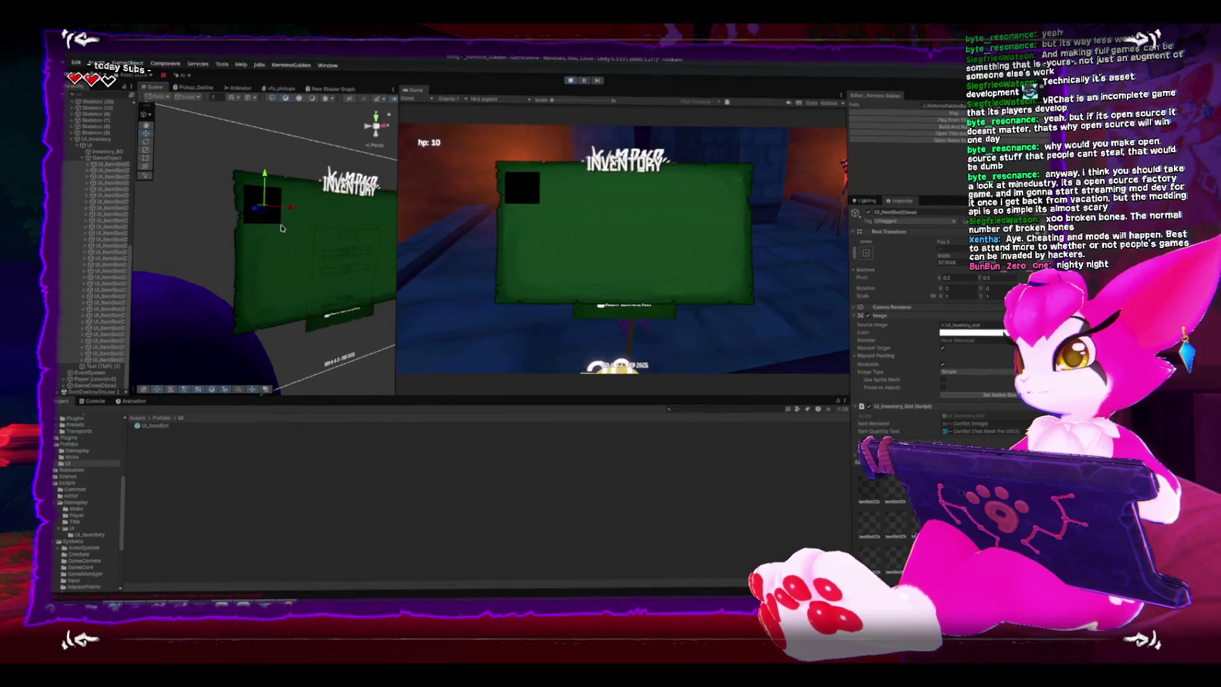
pyautogui.scroll(-3, 278, 224)
pyautogui.scroll(-3, 306, 242)
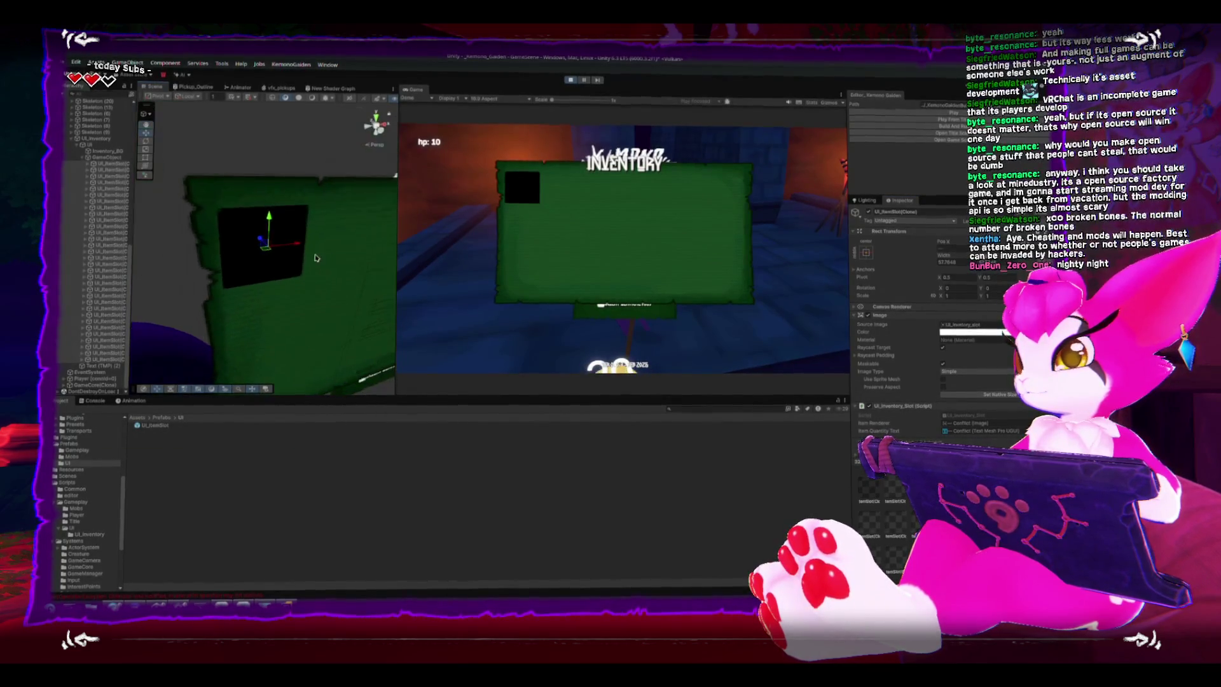
pyautogui.moveTo(321, 250)
pyautogui.mouseDown()
pyautogui.moveTo(331, 251)
pyautogui.moveTo(300, 223)
pyautogui.moveTo(306, 252)
pyautogui.moveTo(338, 265)
pyautogui.moveTo(295, 259)
pyautogui.mouseUp()
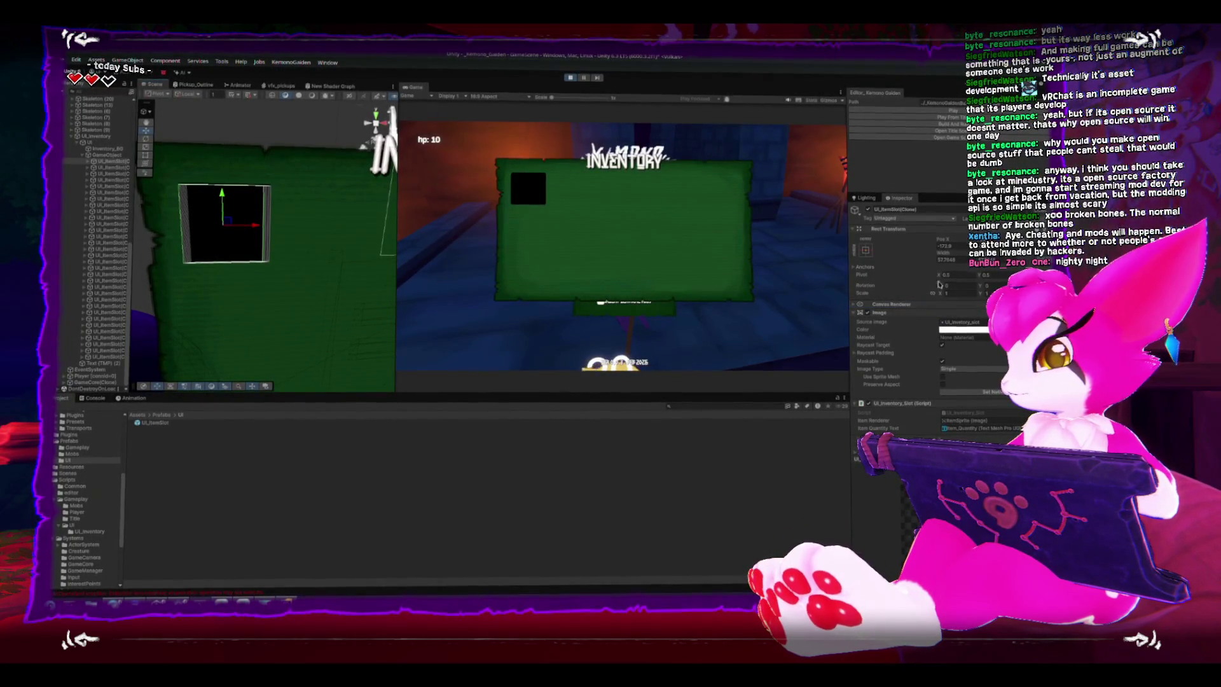
# - Drag a second slot beside the first, undo that move, and stop Play mode
pyautogui.click(261, 228)
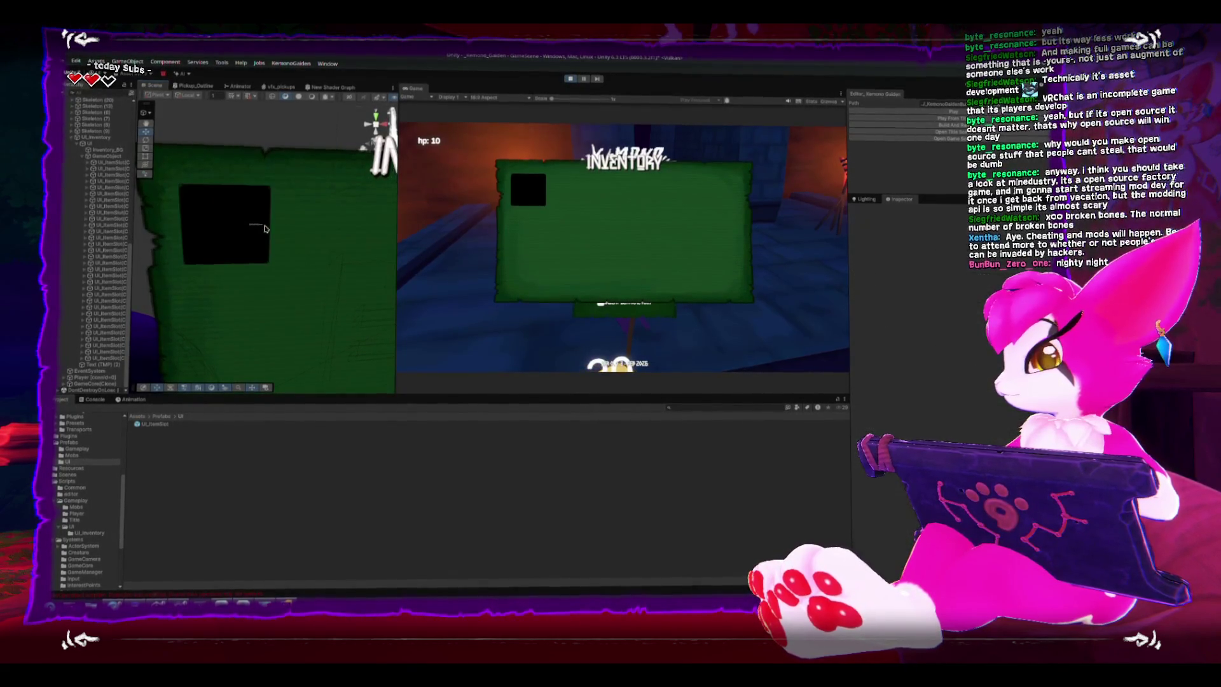
pyautogui.click(246, 229)
pyautogui.moveTo(283, 229)
pyautogui.mouseDown()
pyautogui.moveTo(338, 227)
pyautogui.moveTo(225, 241)
pyautogui.moveTo(353, 240)
pyautogui.moveTo(337, 241)
pyautogui.mouseUp()
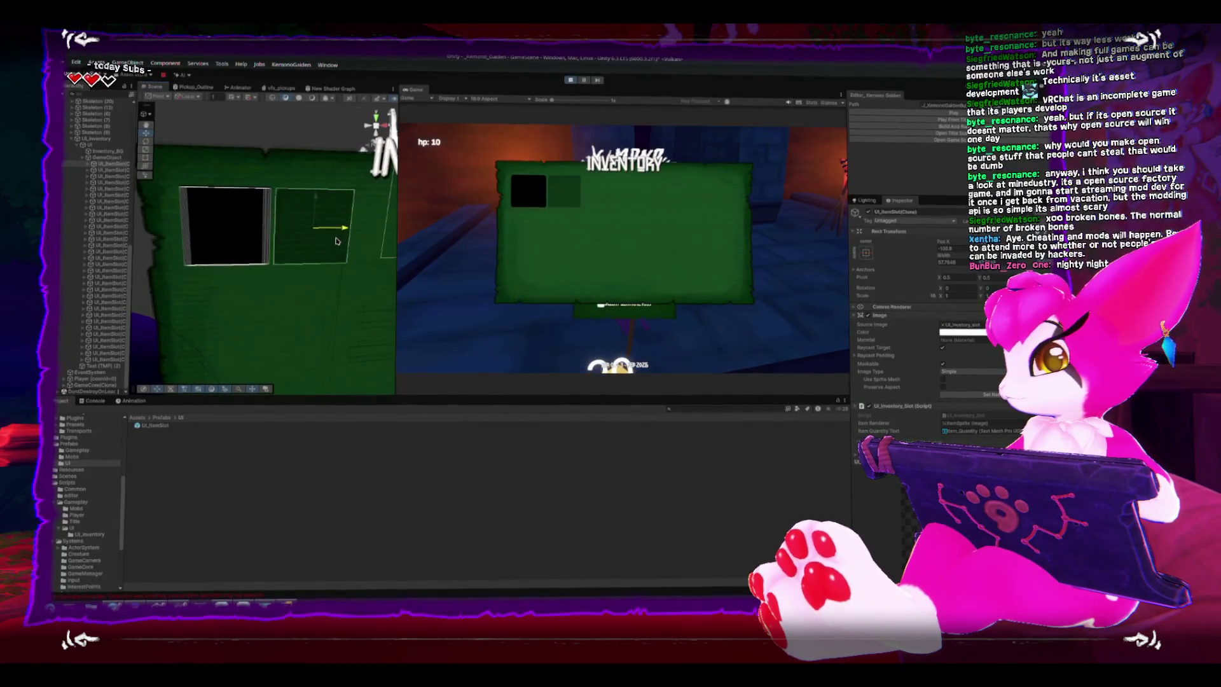
pyautogui.hotkey('ctrl', 'z')
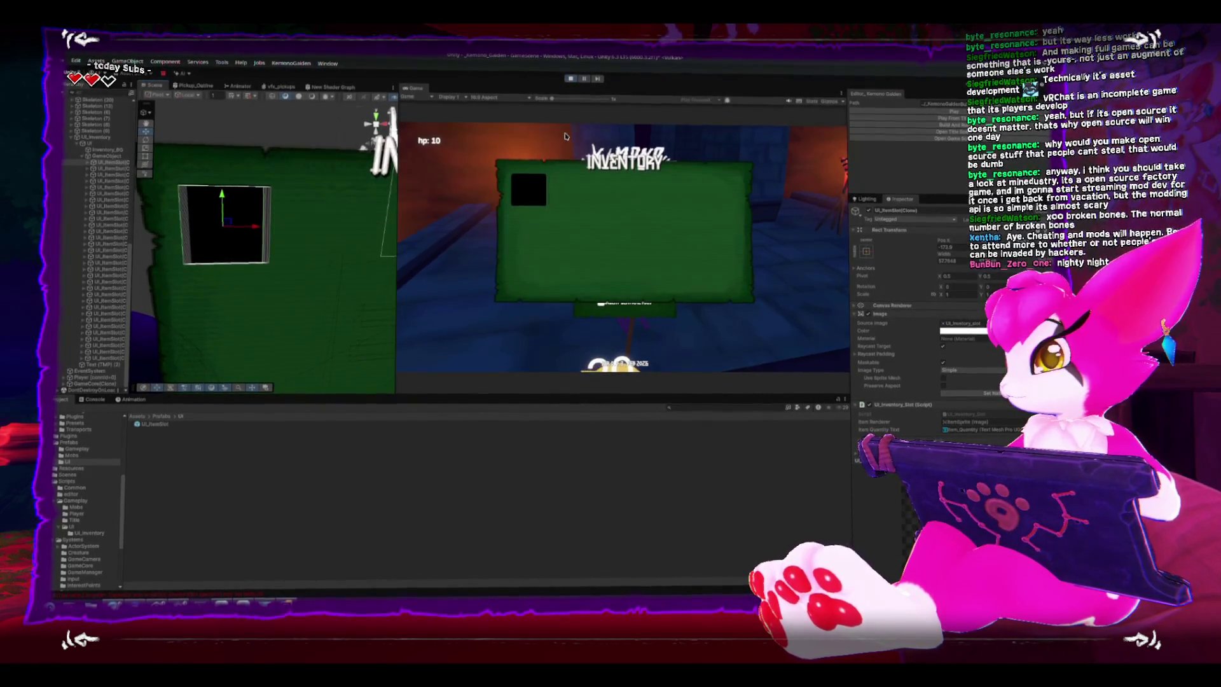
pyautogui.scroll(-2, 280, 229)
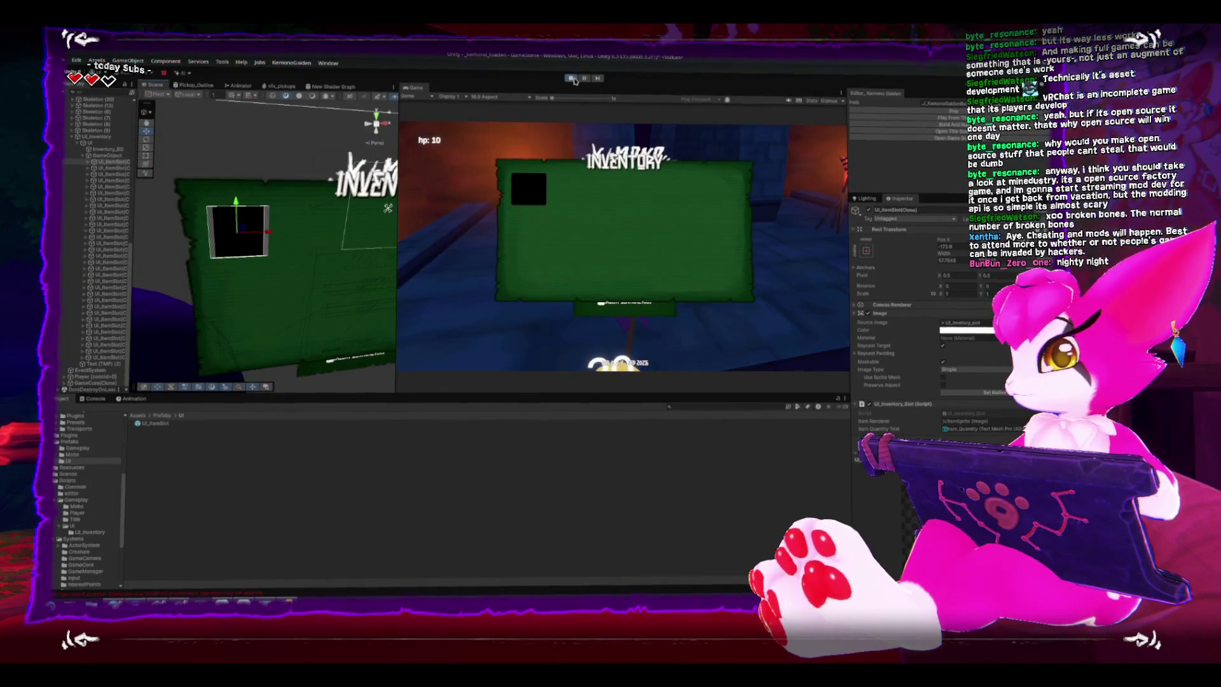
pyautogui.click(574, 81)
pyautogui.hotkey('alt', 'Tab')
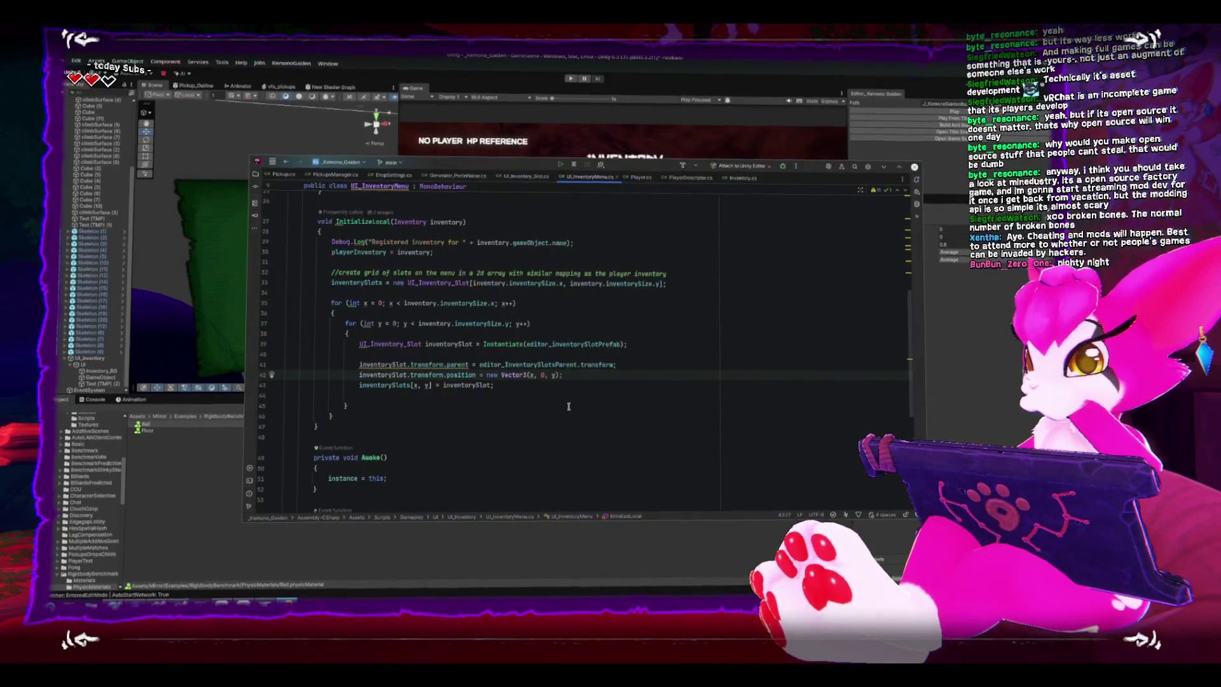
# - Change the slot's transform.position assignment on line 42 to localPosition
pyautogui.click(516, 345)
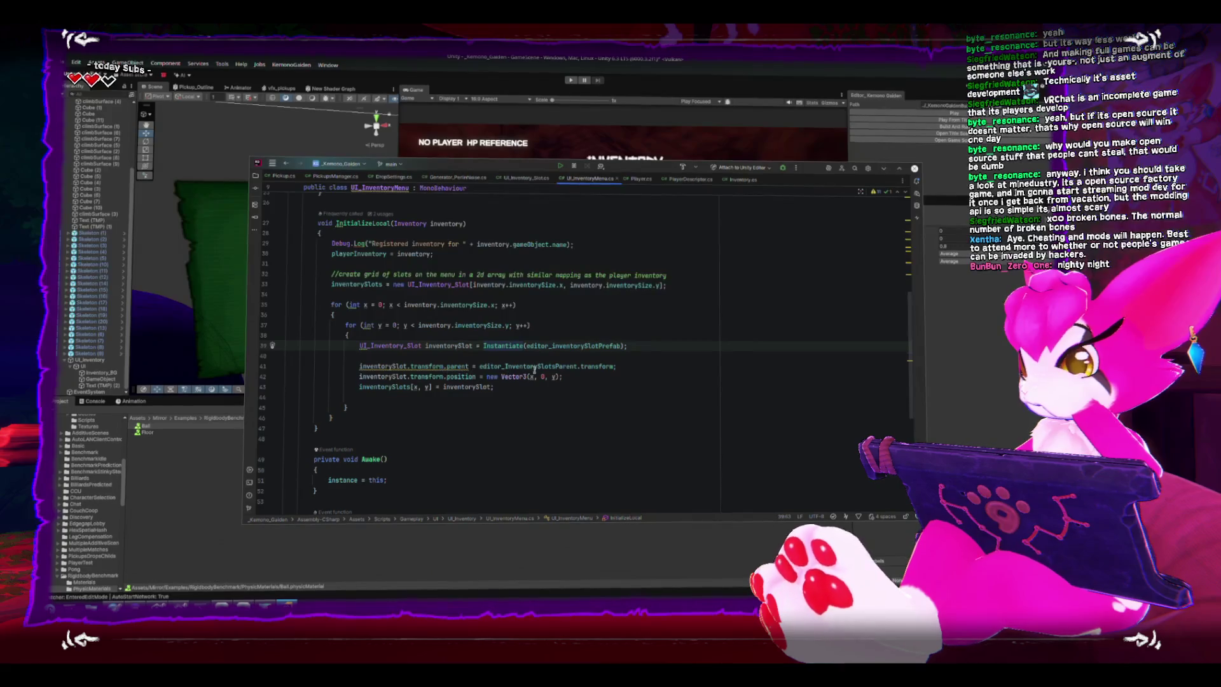
pyautogui.doubleClick(462, 376)
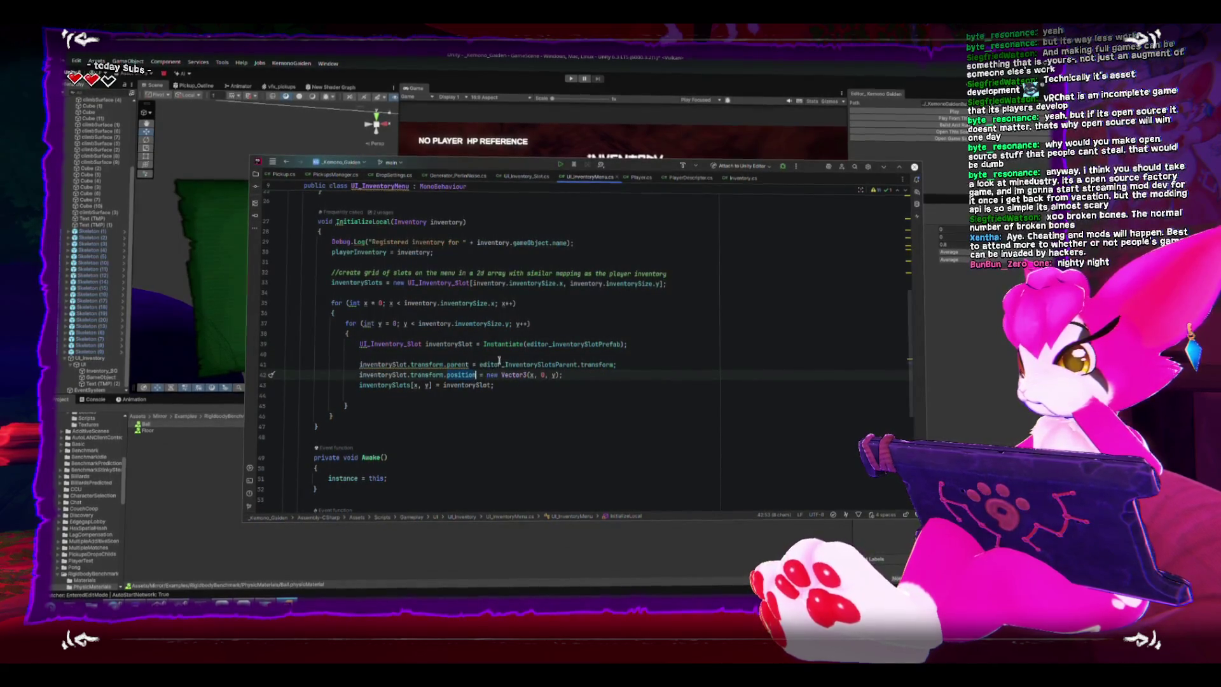
pyautogui.write('local')
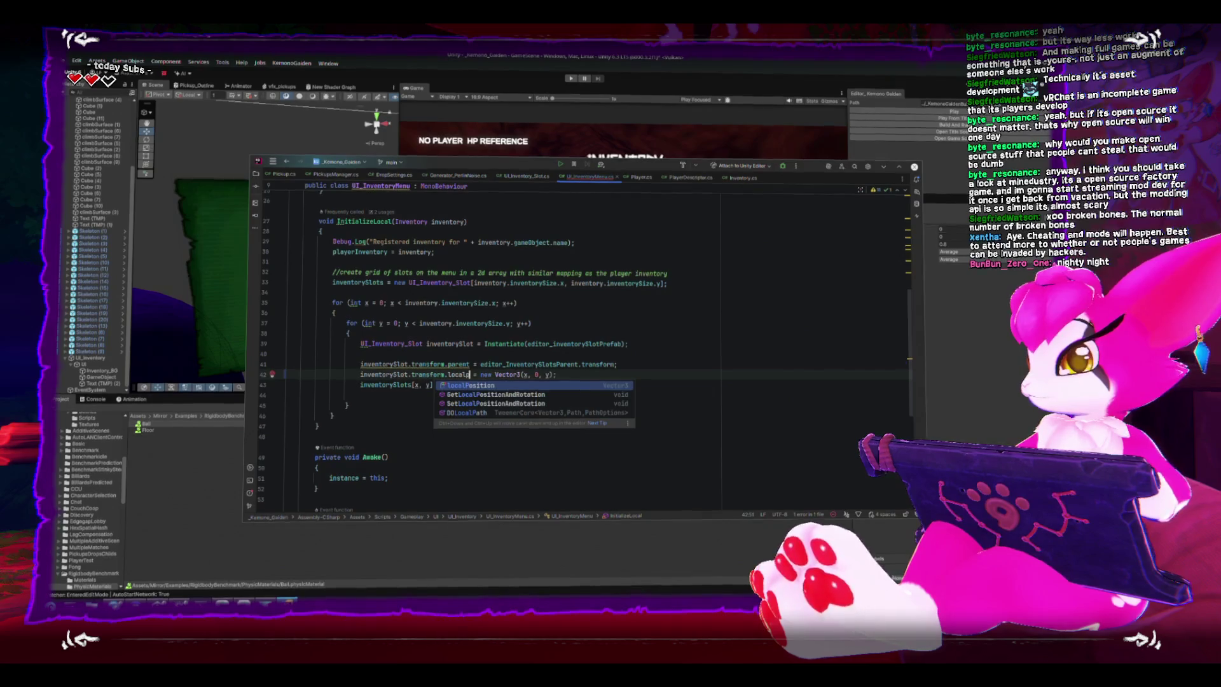
pyautogui.press('Return')
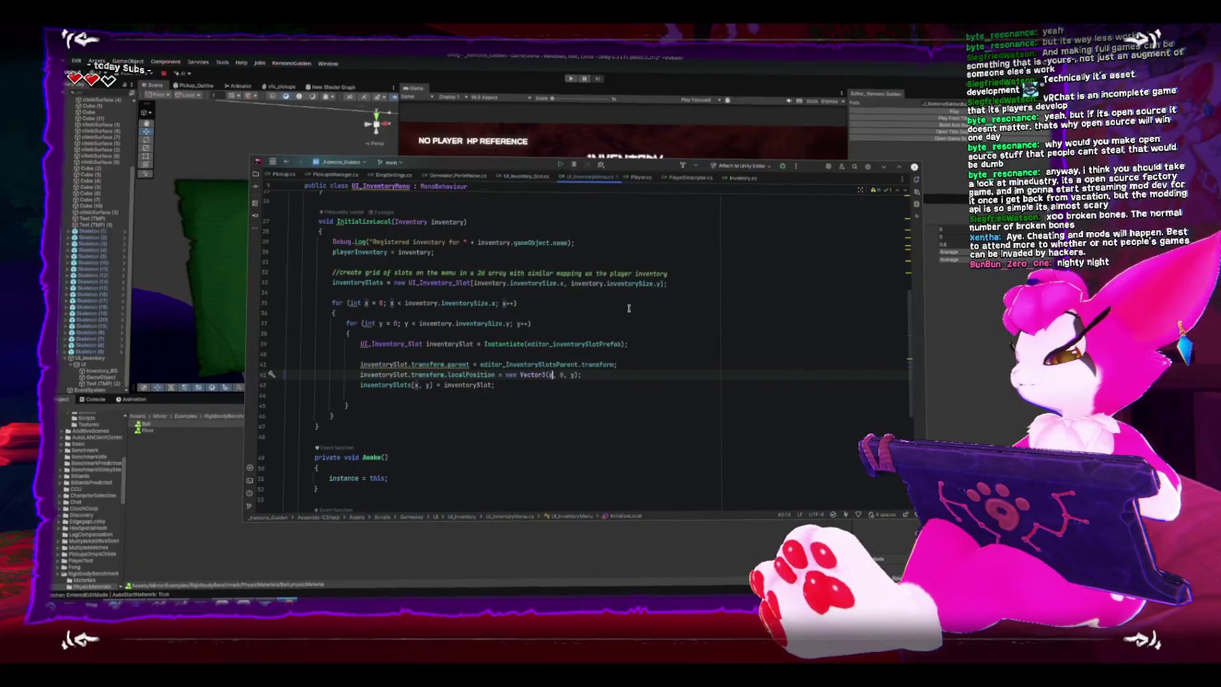
# - Add an Image lookup line after the Instantiate call and begin rewriting it as RectTransform
pyautogui.click(682, 345)
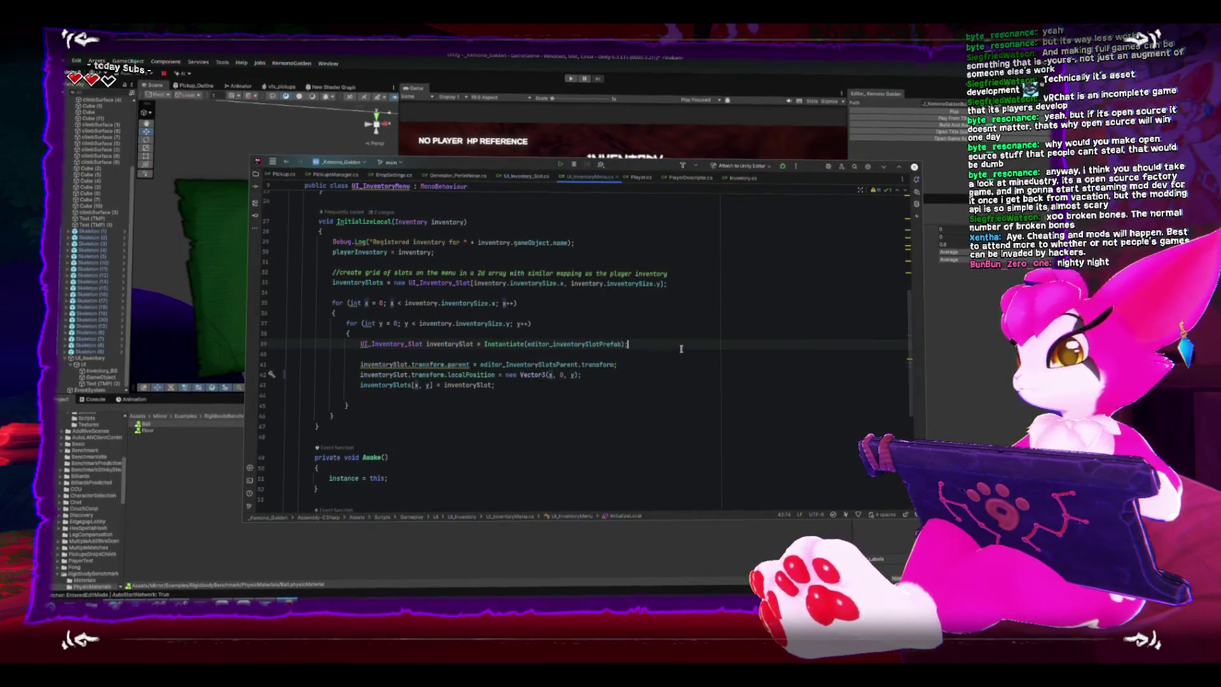
pyautogui.press('Return')
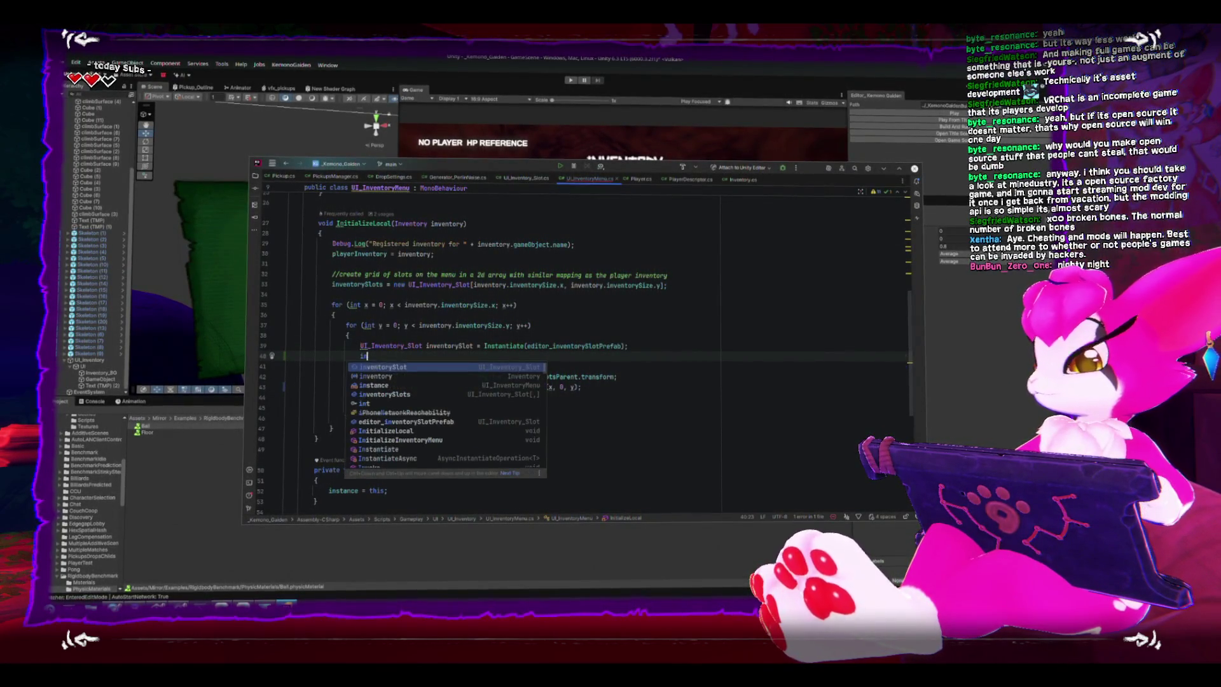
pyautogui.write('Image')
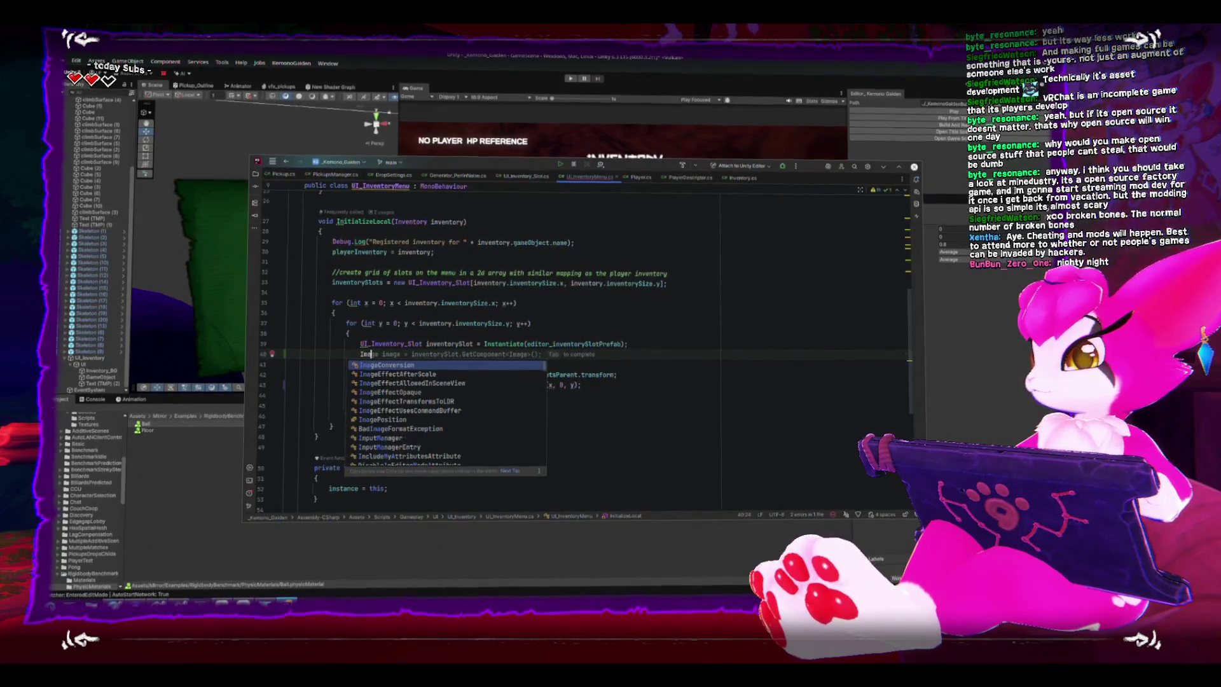
pyautogui.write('H')
pyautogui.press('BackSpace')
pyautogui.press('BackSpace')
pyautogui.press('BackSpace')
pyautogui.write('Image')
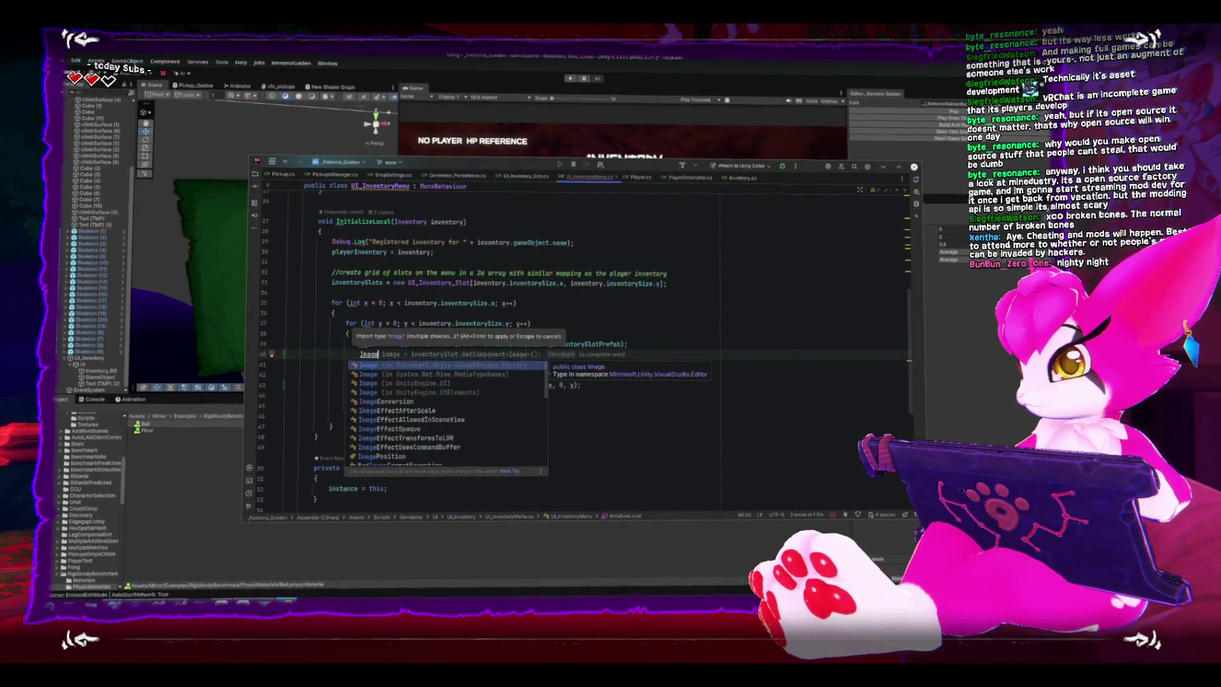
pyautogui.press('Escape')
pyautogui.scroll(8, 623, 354)
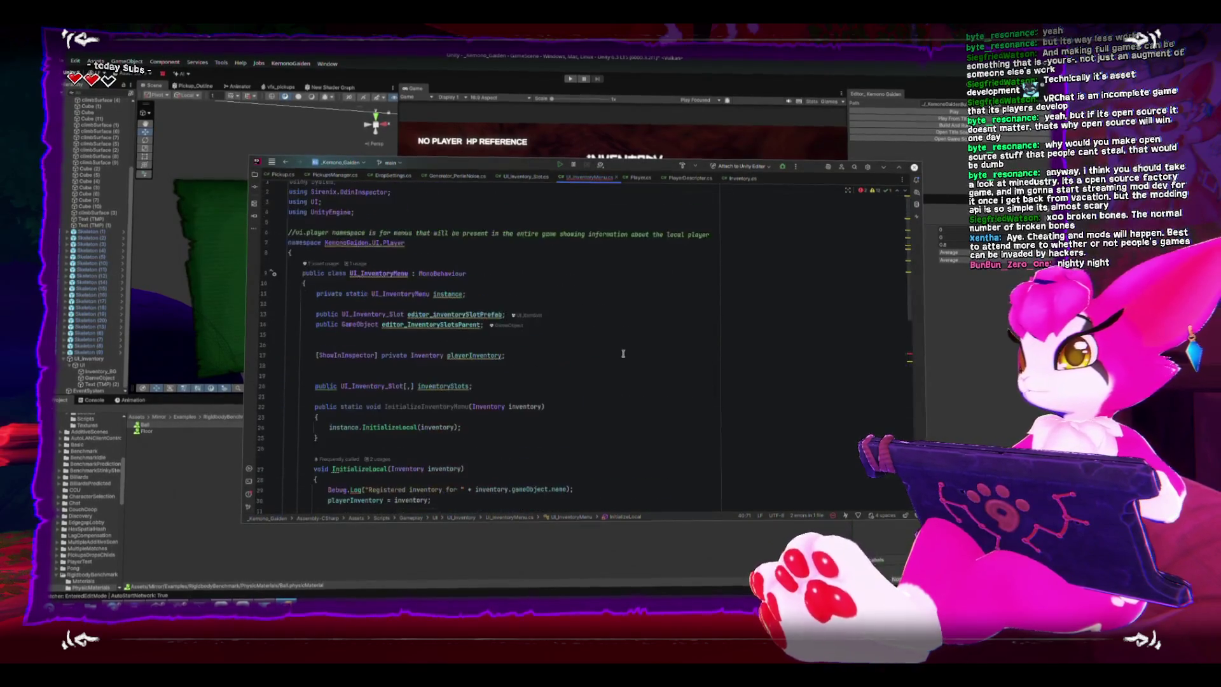
pyautogui.scroll(-8, 493, 279)
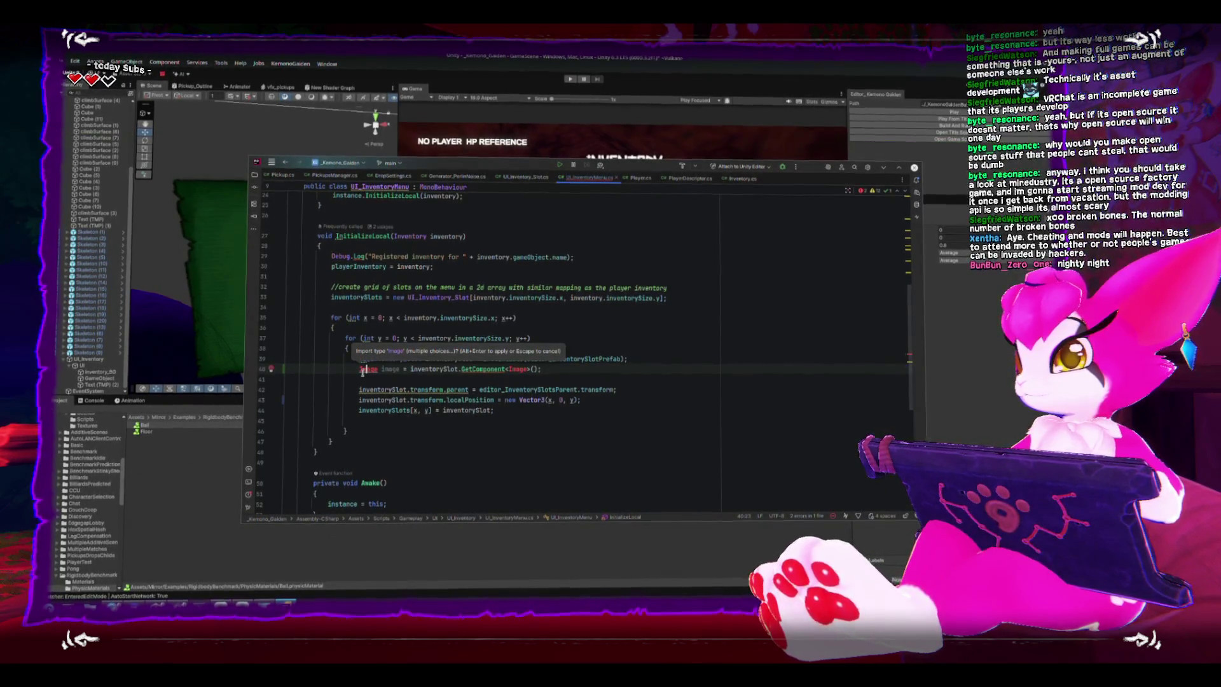
pyautogui.click(437, 370)
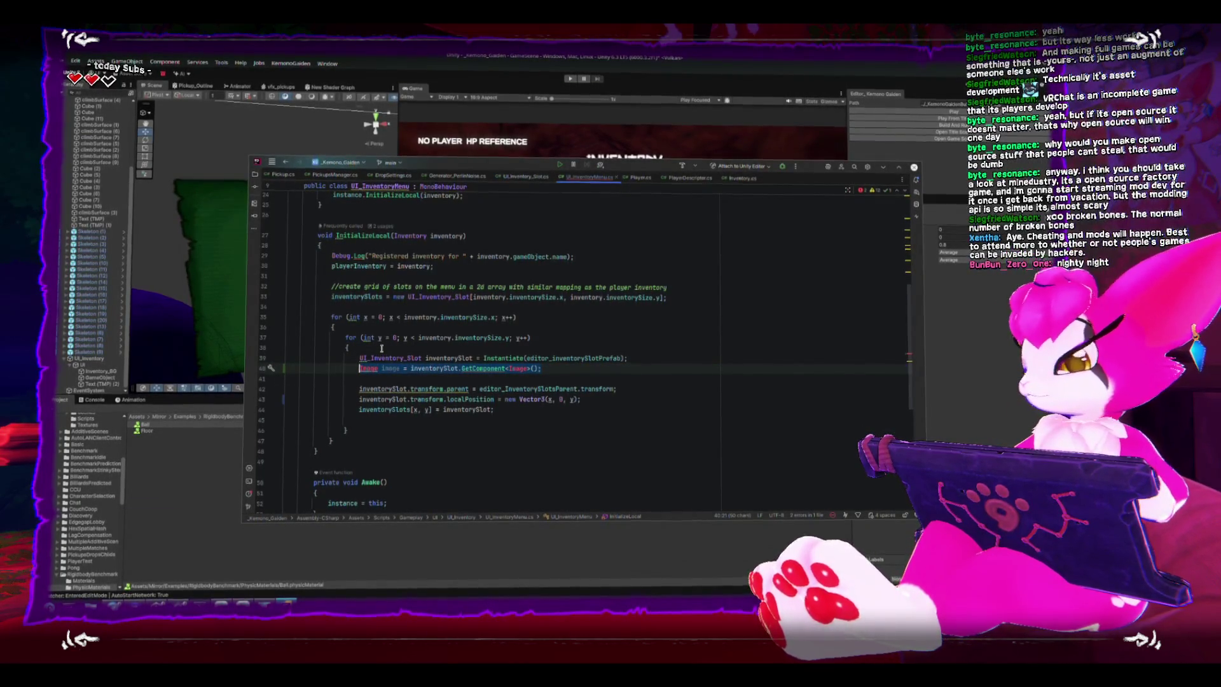
pyautogui.write('RectTransform')
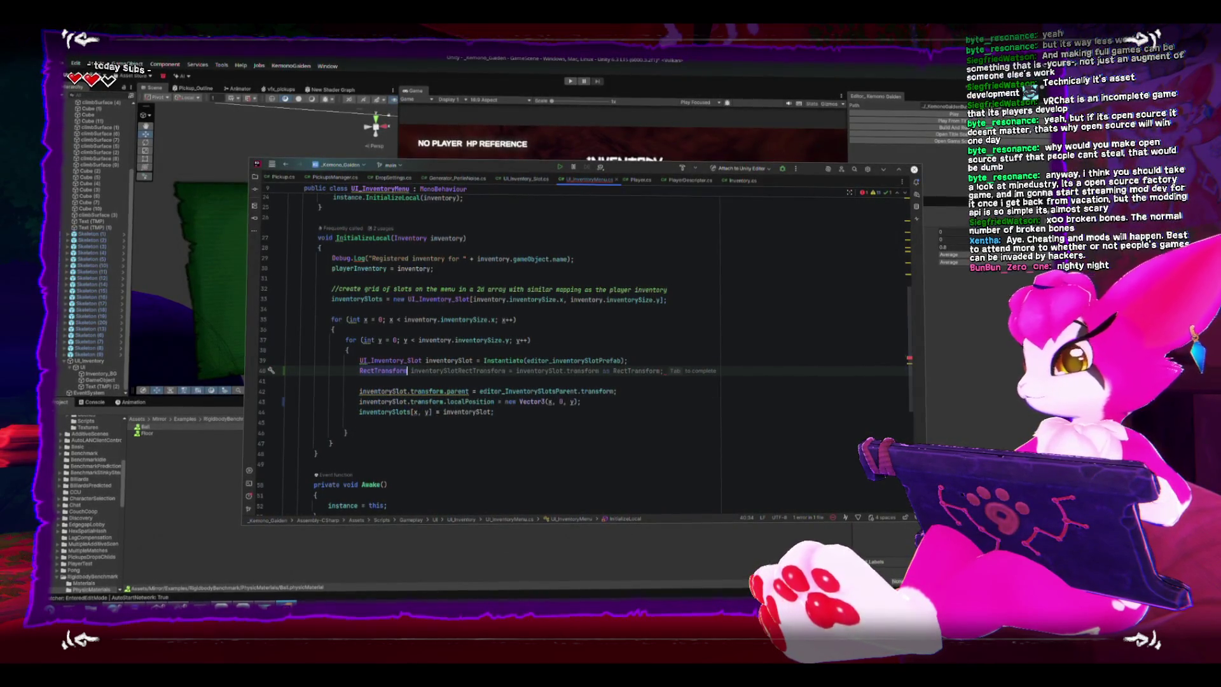
# - Store each slot's RectTransform, set its position to Vector3(x * 60, 0, y * 60), and save the script
pyautogui.press('Tab')
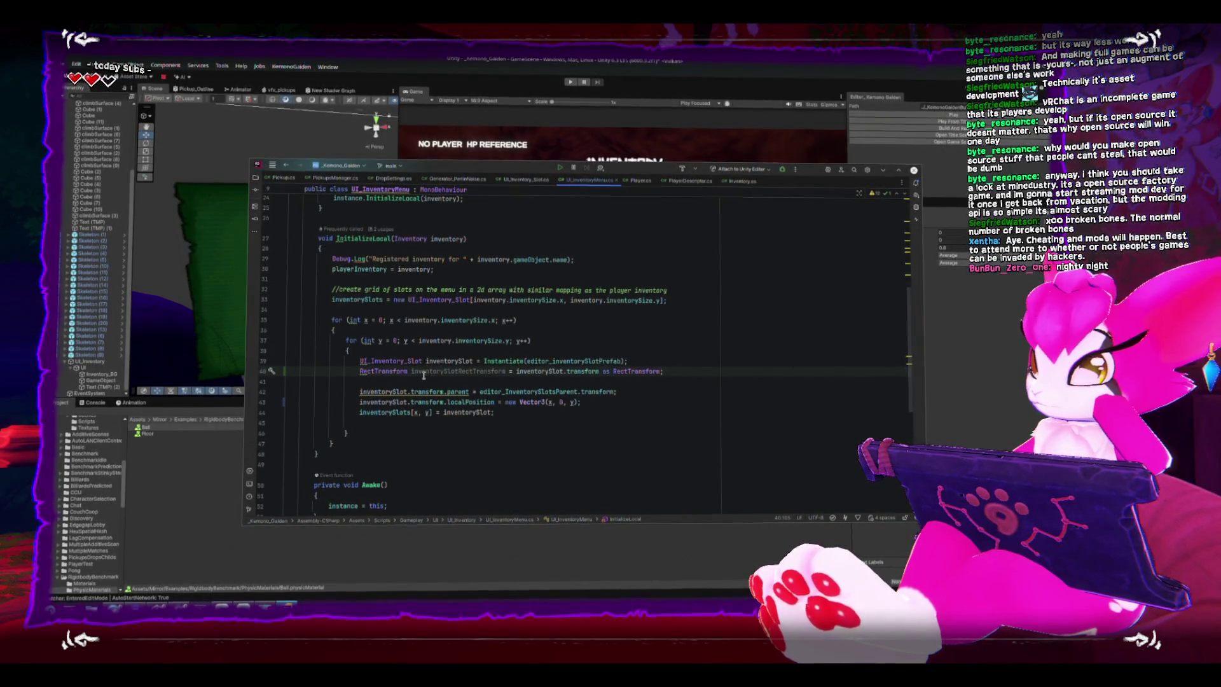
pyautogui.click(550, 402)
pyautogui.write('+ 60')
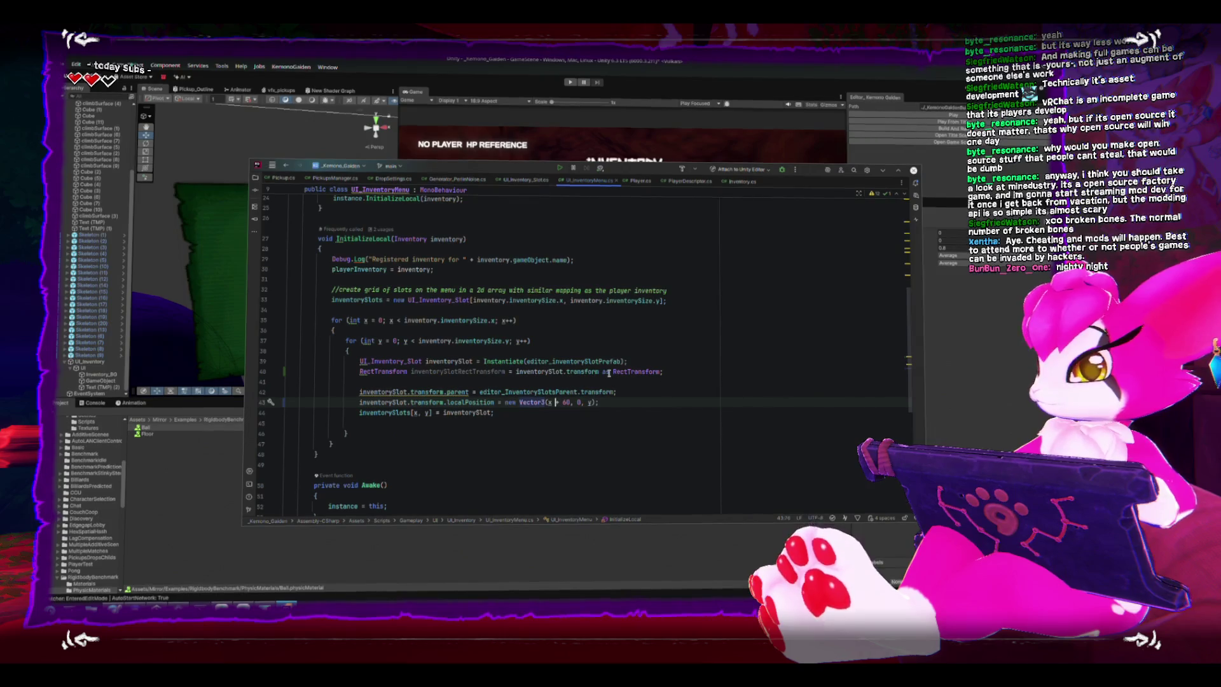
pyautogui.click(557, 401)
pyautogui.press('BackSpace')
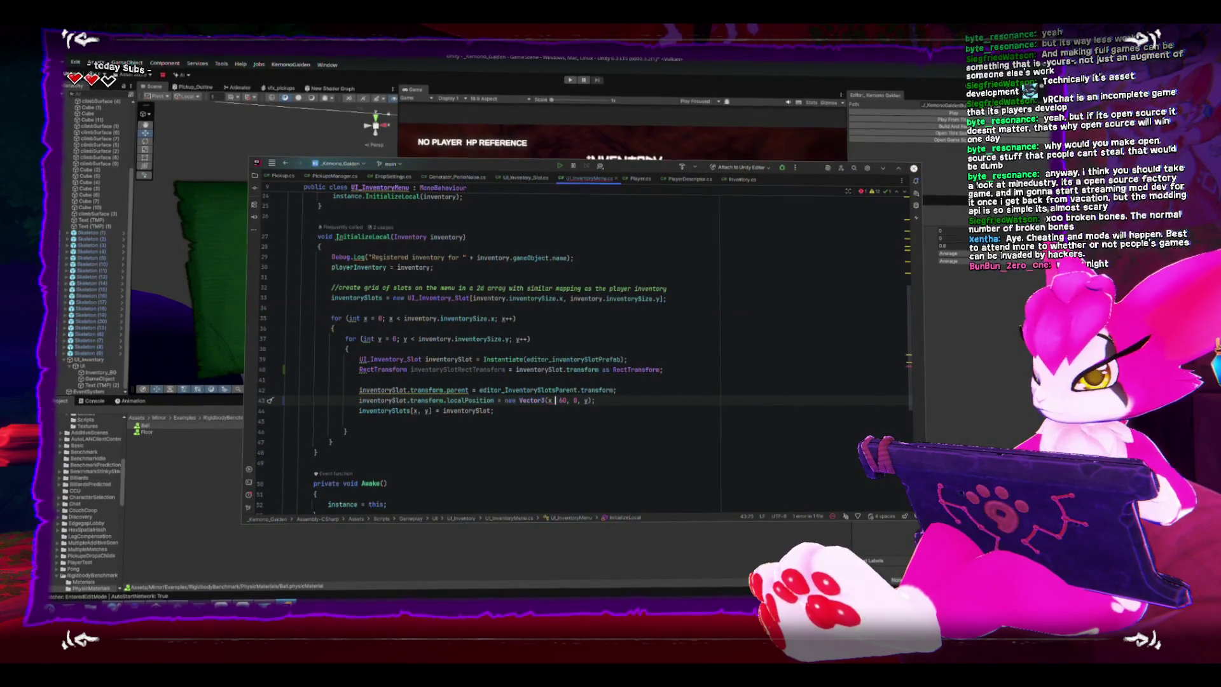
pyautogui.write('*')
pyautogui.click(591, 402)
pyautogui.write('60')
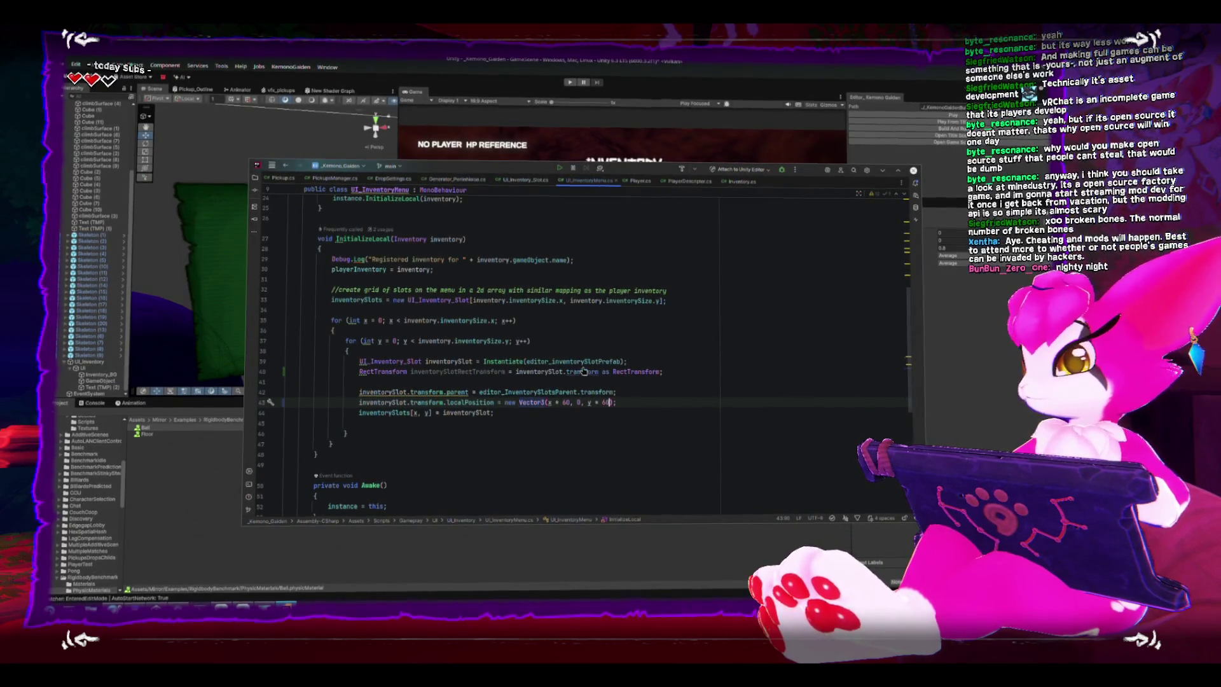
pyautogui.hotkey('ctrl', 's')
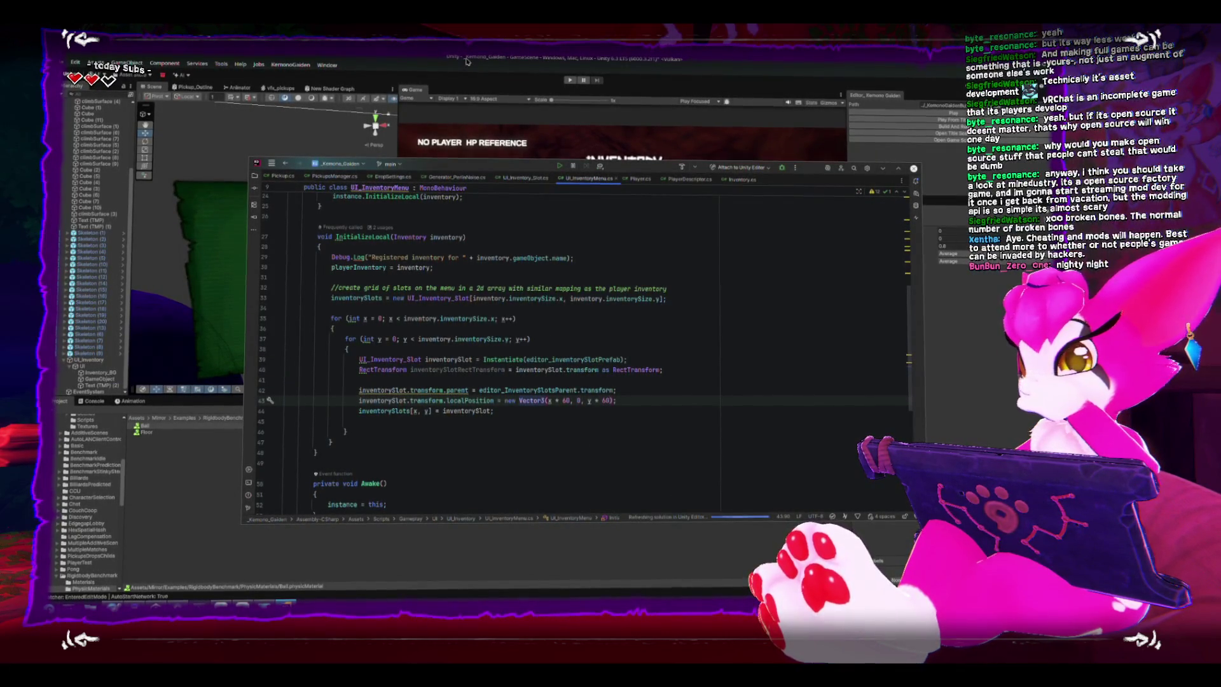
pyautogui.click(466, 59)
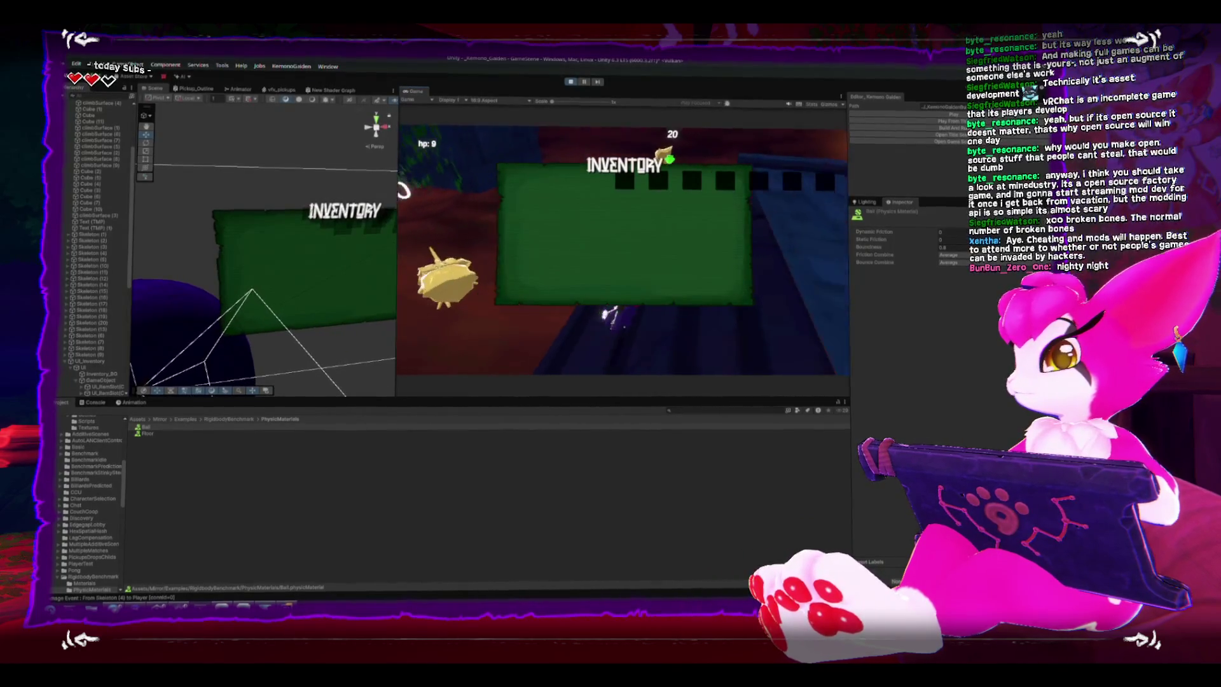
# - In play mode, open the in-game menu and orbit the Scene view to inspect slot placement, then stop
pyautogui.press('Escape')
pyautogui.moveTo(303, 253)
pyautogui.mouseDown()
pyautogui.moveTo(267, 275)
pyautogui.moveTo(228, 185)
pyautogui.moveTo(266, 181)
pyautogui.moveTo(291, 110)
pyautogui.mouseUp()
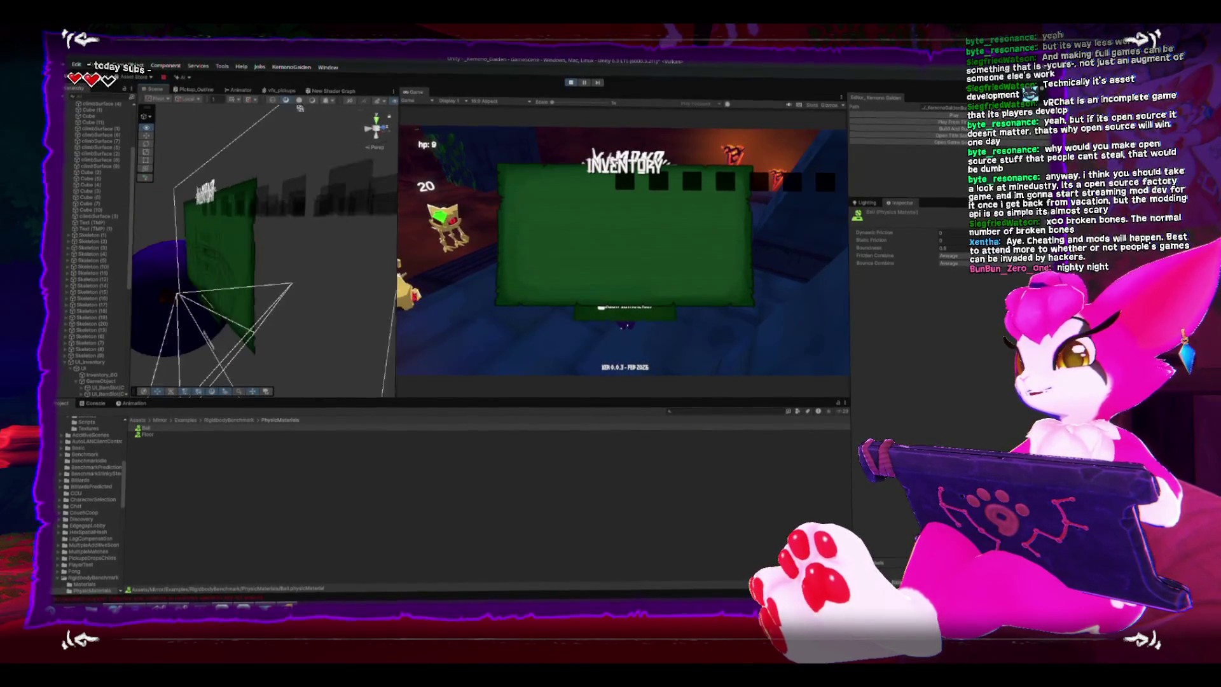
pyautogui.click(569, 84)
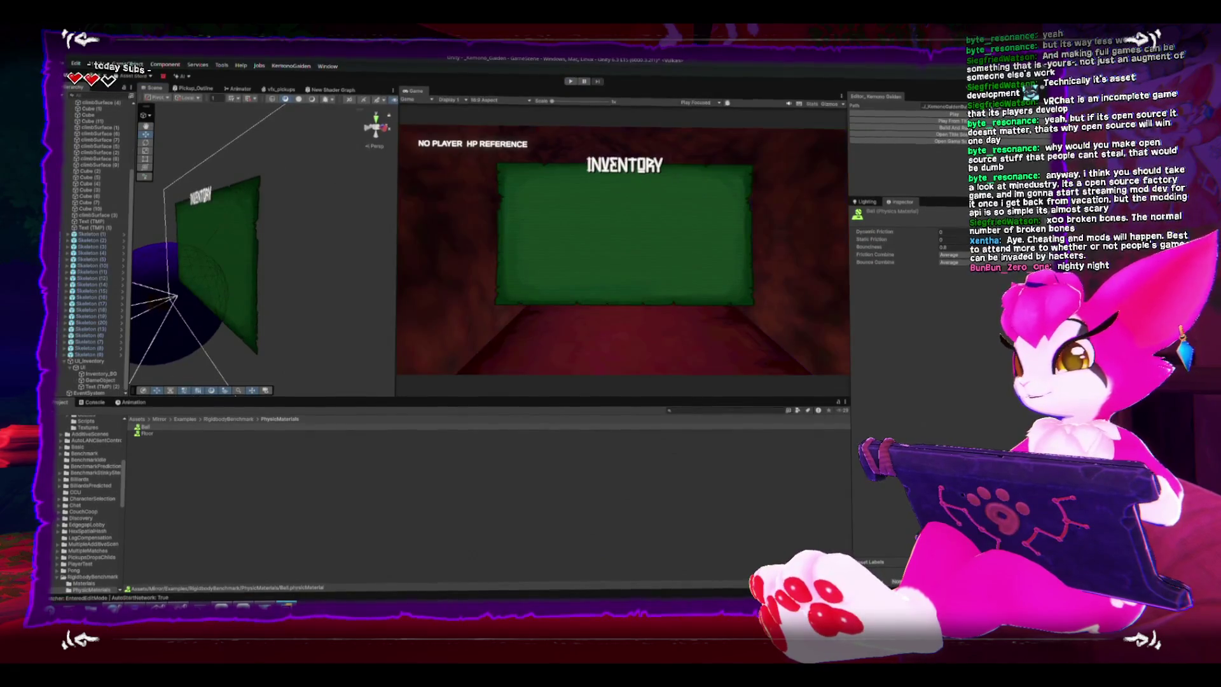
# - Drop the 0 argument so slots are positioned at Vector3(x * 60, y * 60)
pyautogui.hotkey('alt', 'Tab')
pyautogui.click(583, 400)
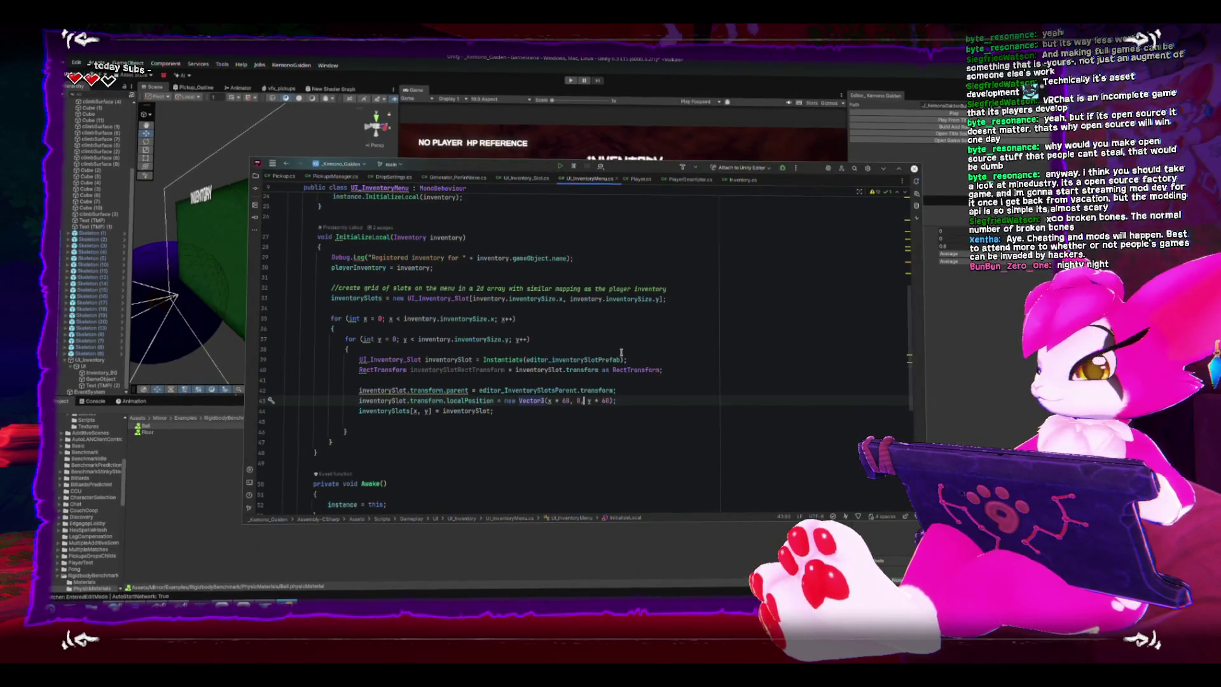
pyautogui.press('BackSpace')
pyautogui.press('BackSpace')
pyautogui.press('BackSpace')
pyautogui.press('End')
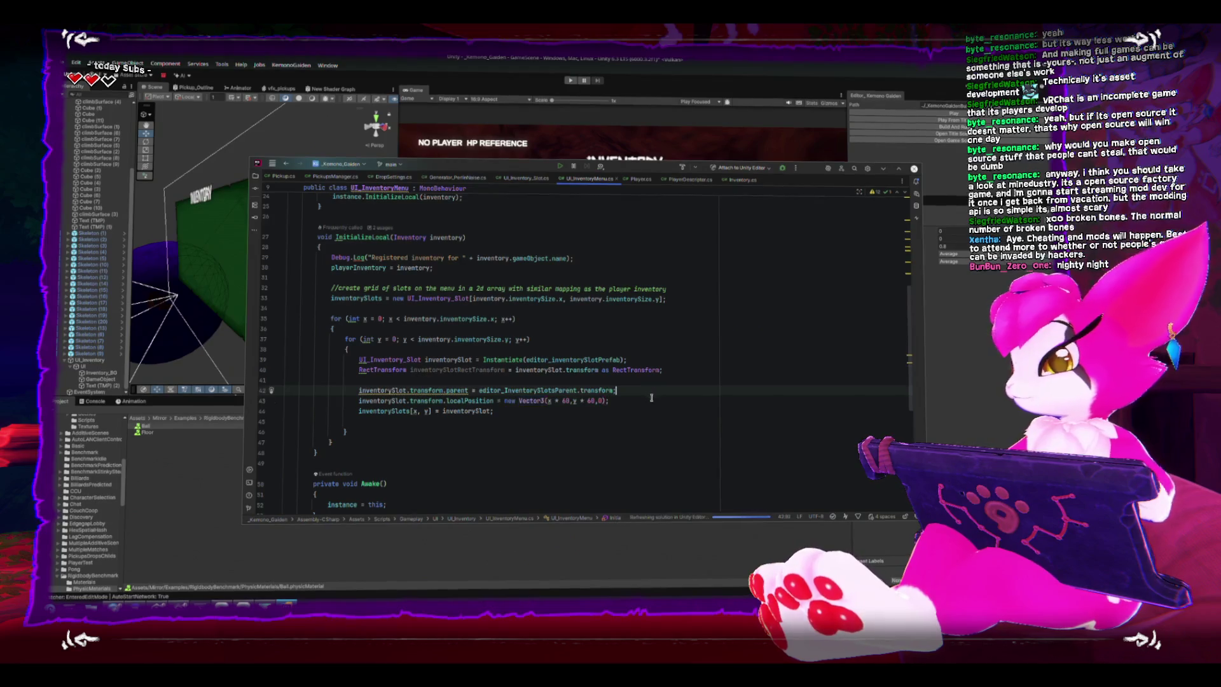
# - Add 'inventorySlot.transform.localScale = Vector3.one;' below the position line
pyautogui.press('End')
pyautogui.press('Return')
pyautogui.write('i')
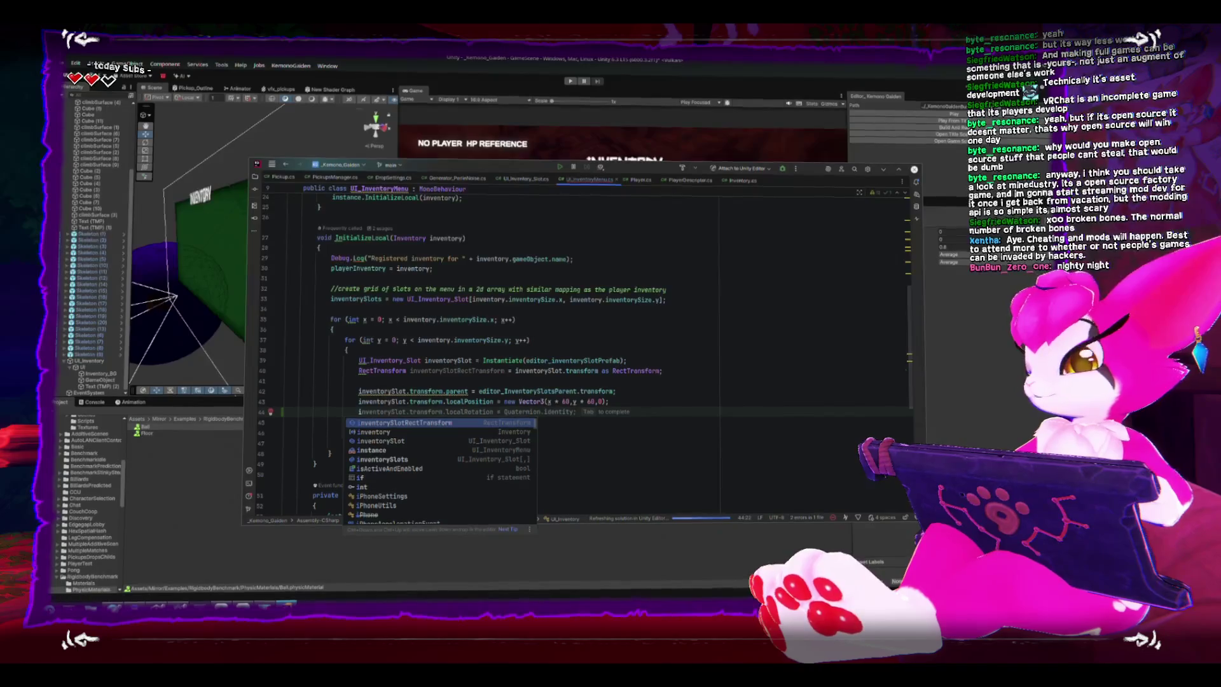
pyautogui.write('nvent')
pyautogui.write('ventorySl')
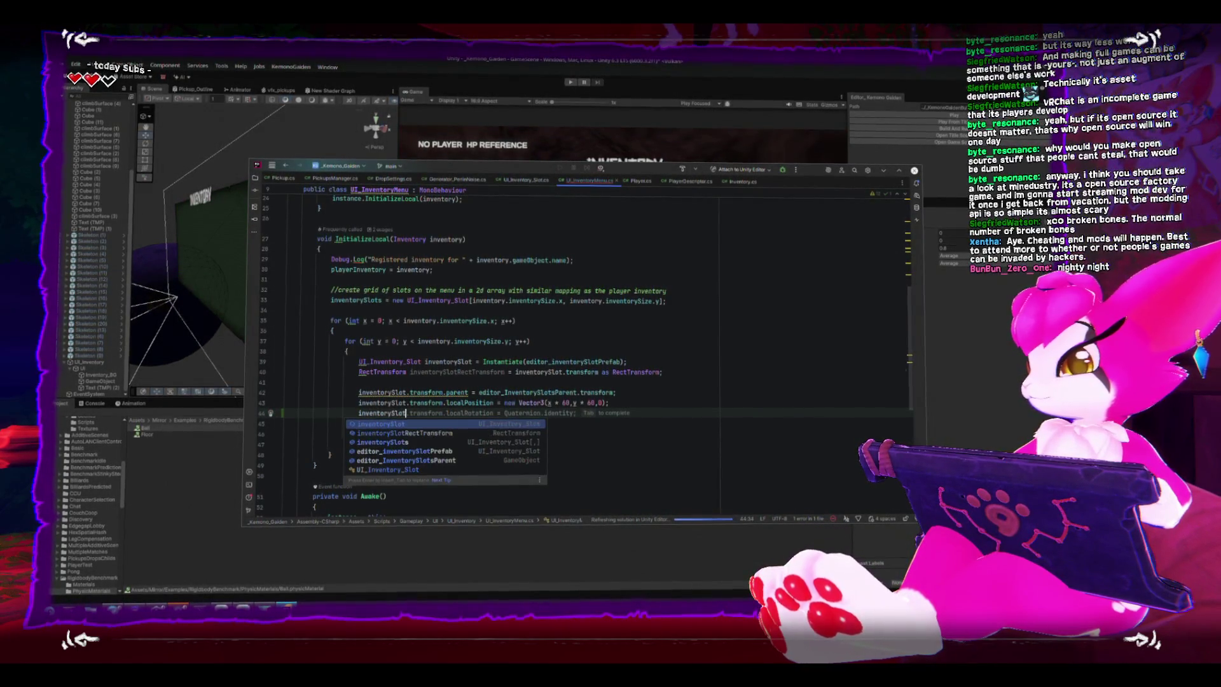
pyautogui.write('.trans')
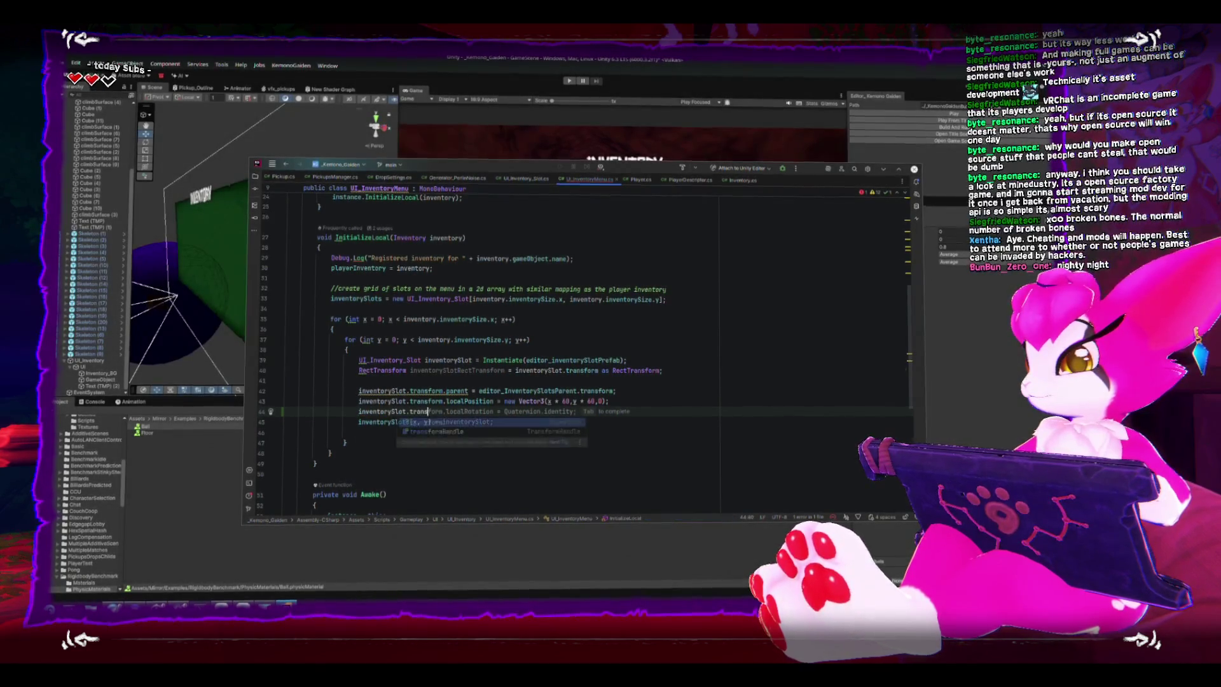
pyautogui.write('.localScale =')
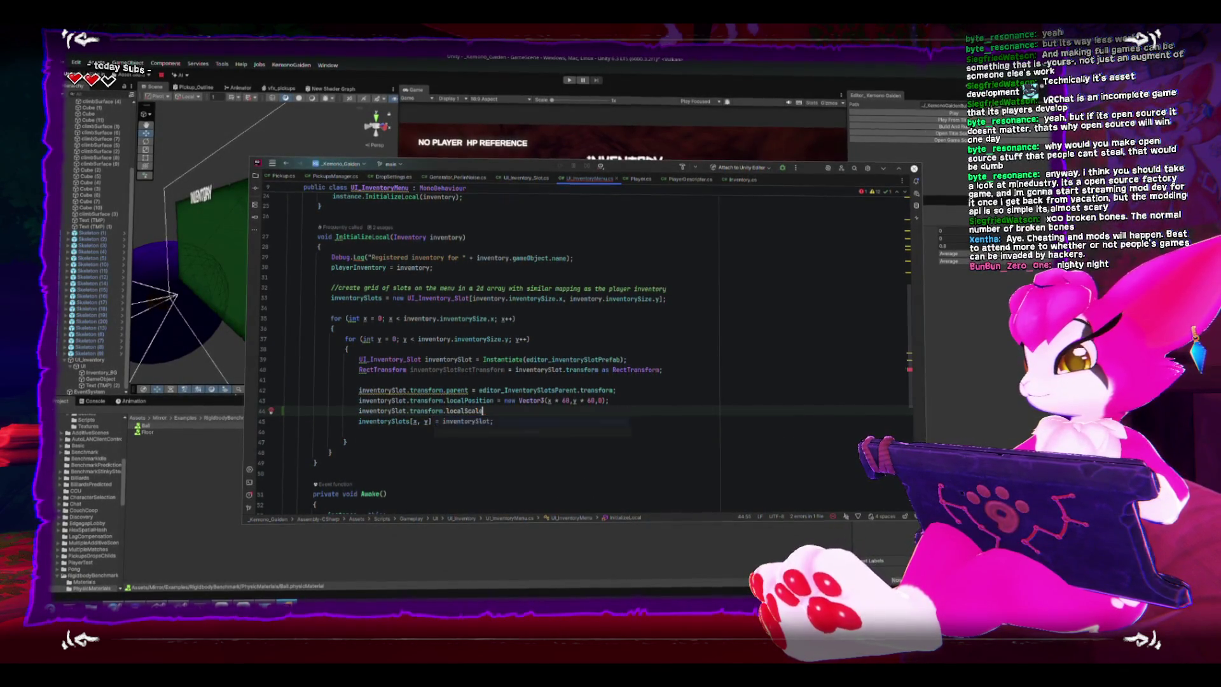
pyautogui.press('Tab')
pyautogui.press('Return')
pyautogui.click(358, 391)
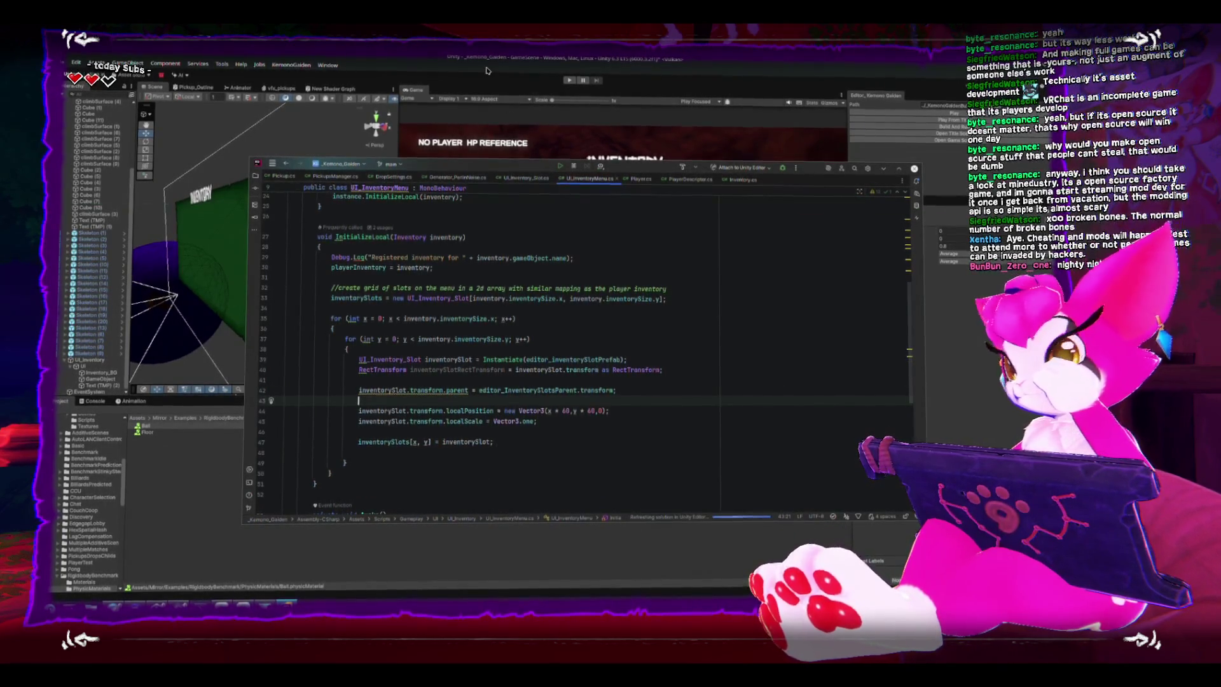
pyautogui.click(497, 105)
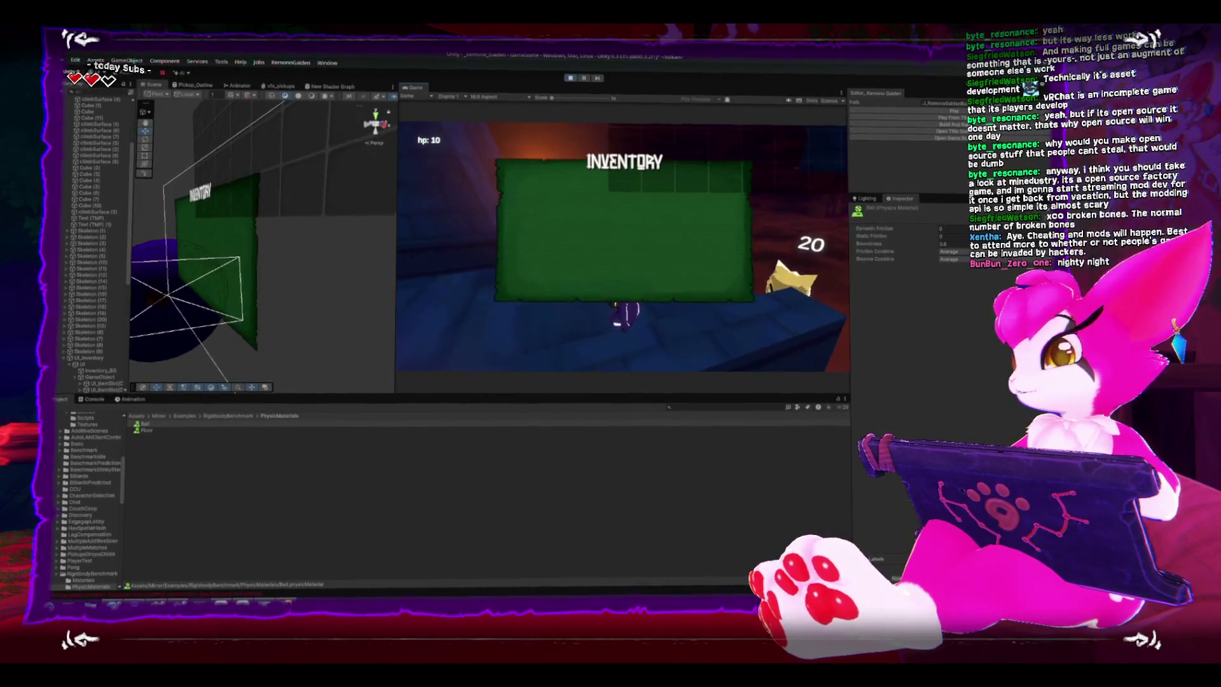
# - Frame the slot container and drag the grid down onto the inventory panel, then stop playing
pyautogui.doubleClick(94, 380)
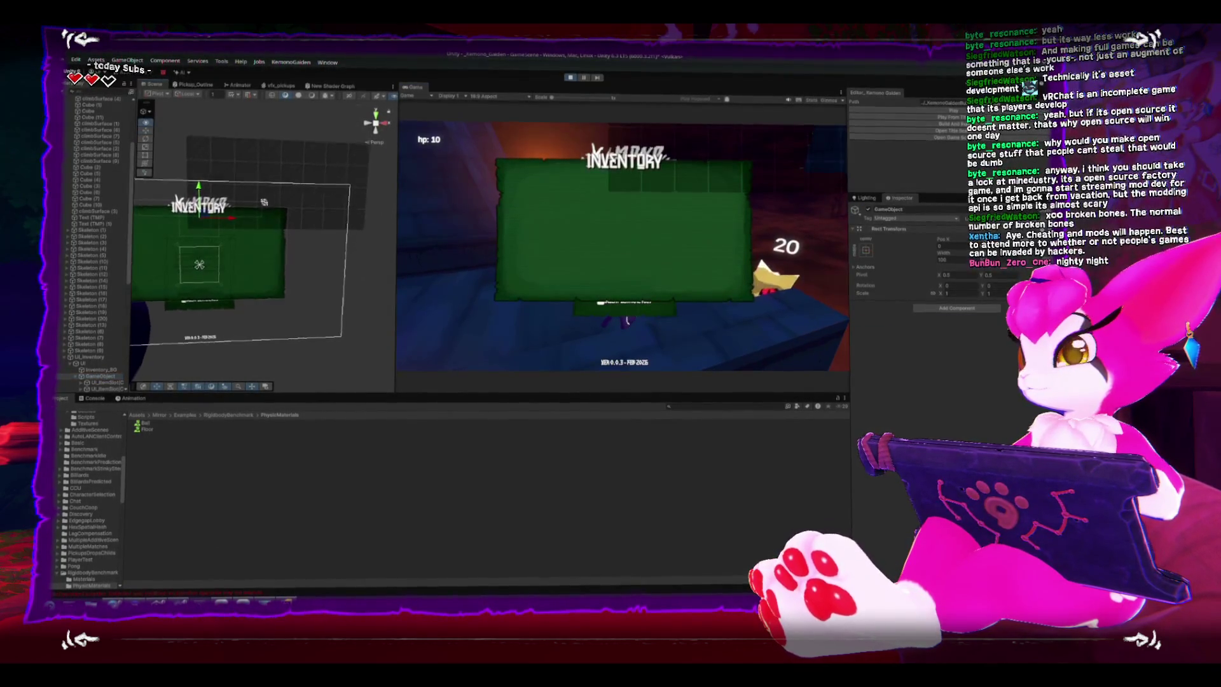
pyautogui.moveTo(301, 220); pyautogui.dragTo(230, 284)
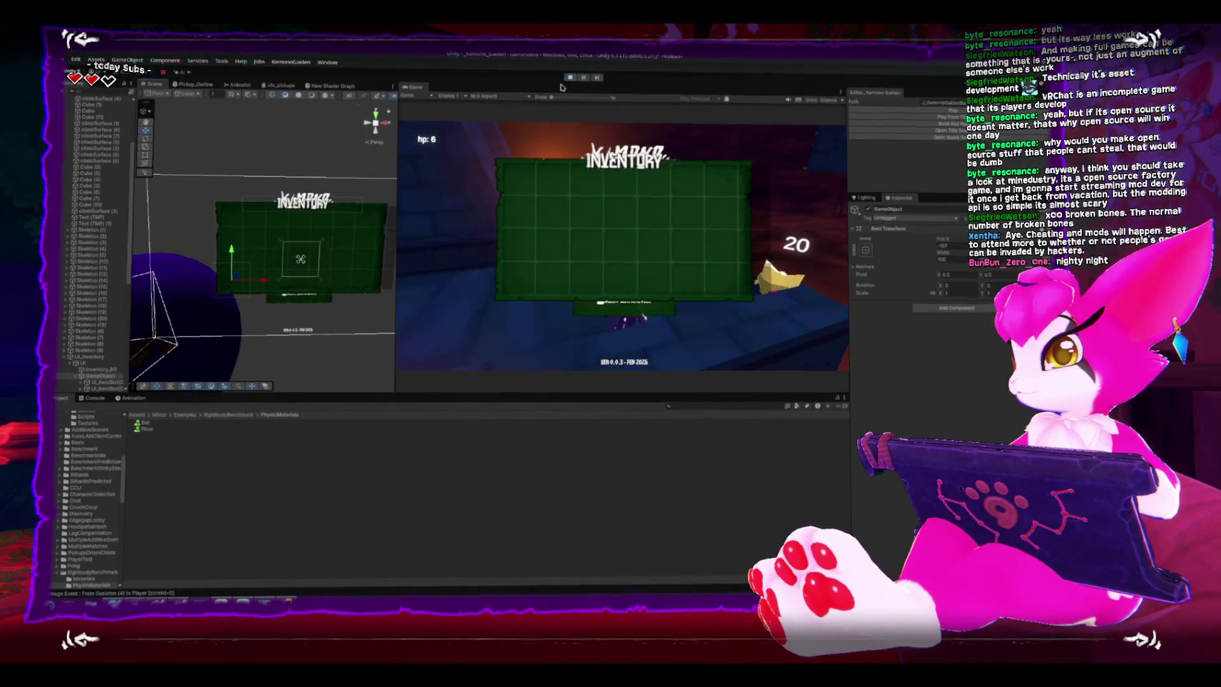
pyautogui.click(569, 76)
pyautogui.hotkey('alt', 'Tab')
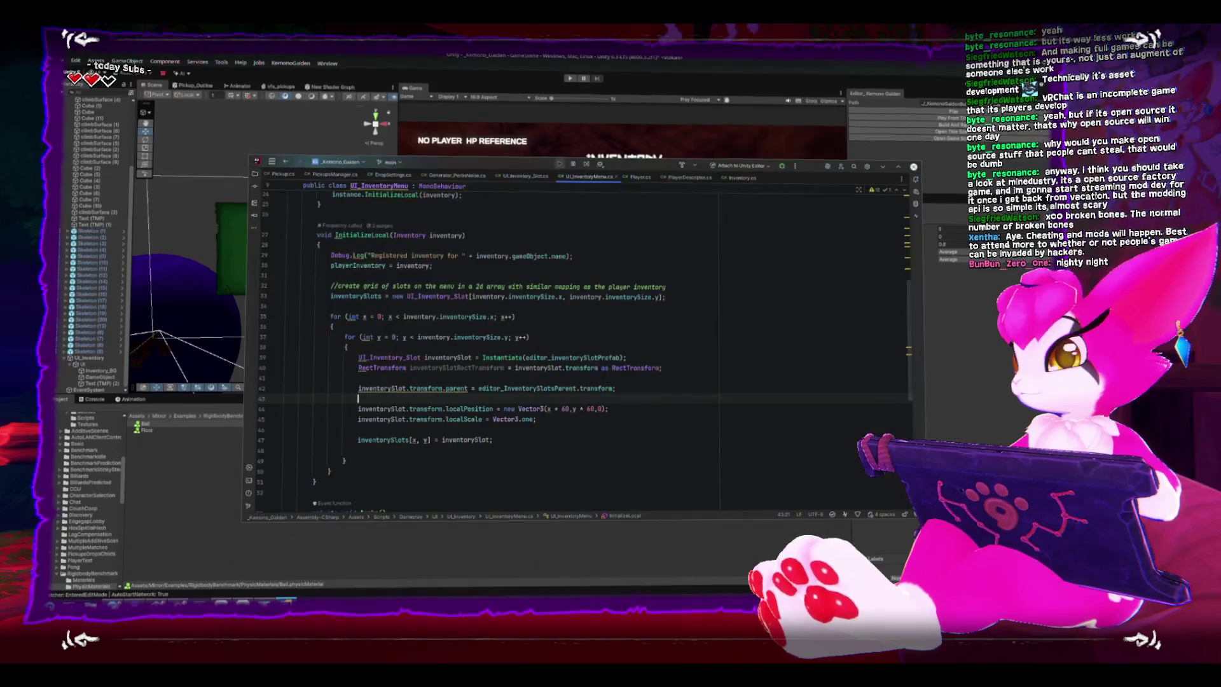
# - Delete the localScale = Vector3.one line and surrounding blank lines, leaving localPosition before the inventorySlots[x, y] assignment
pyautogui.click(558, 422)
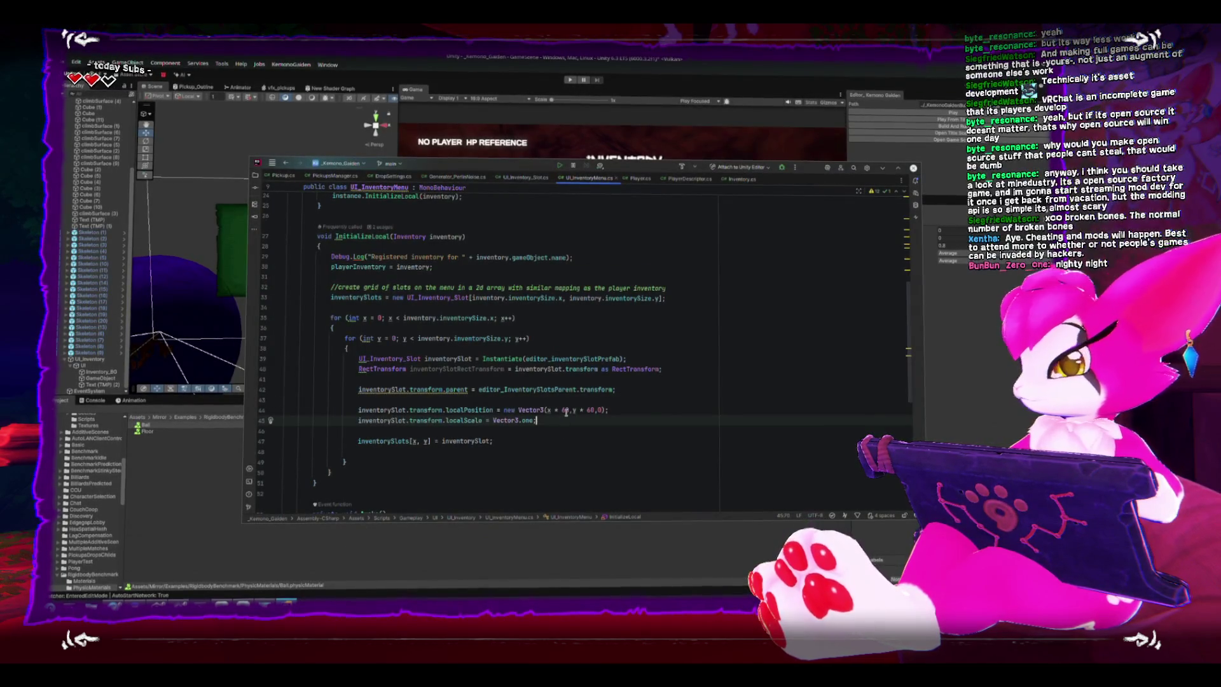
pyautogui.press('BackSpace')
pyautogui.press('BackSpace')
pyautogui.press('BackSpace')
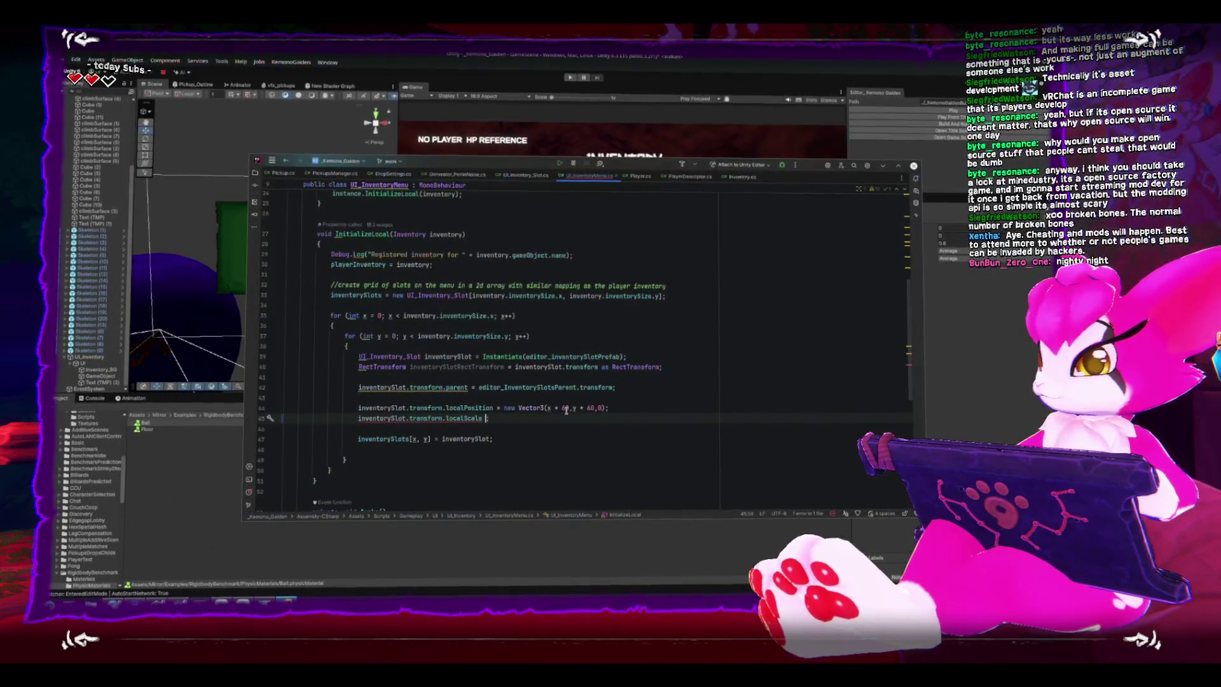
pyautogui.press('BackSpace')
pyautogui.press('Up')
pyautogui.press('Delete')
pyautogui.press('End')
pyautogui.press('Down')
pyautogui.hotkey('alt', 'shift', 'Up')
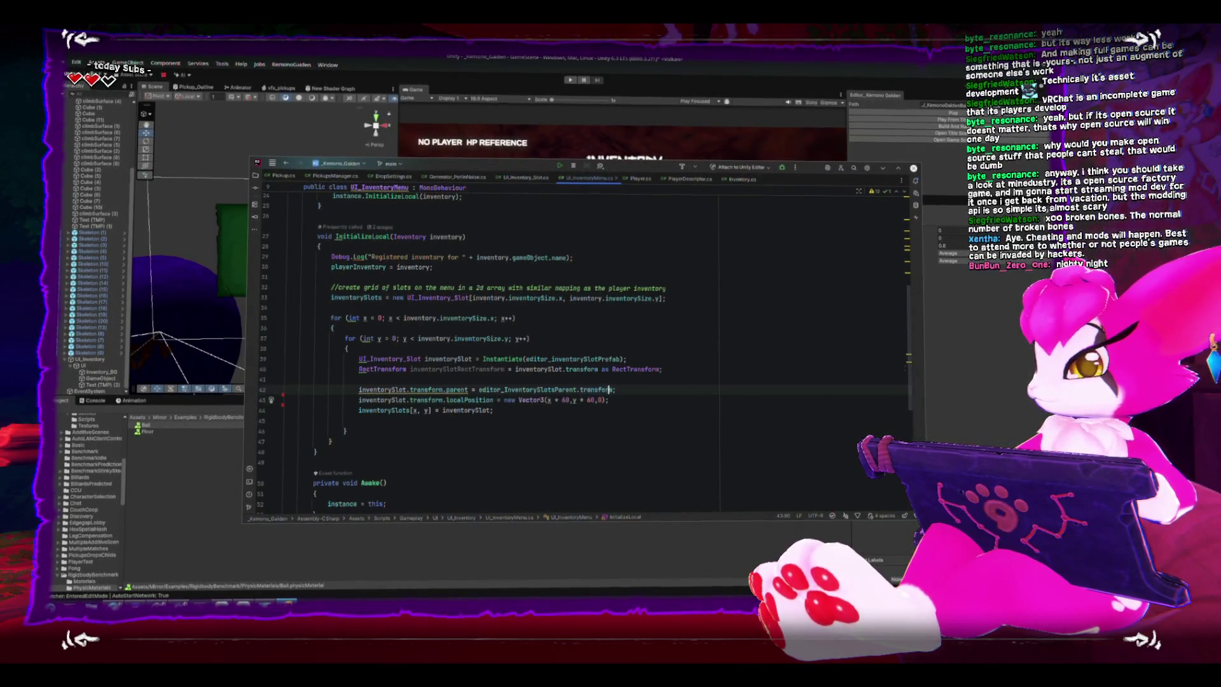
pyautogui.press('BackSpace')
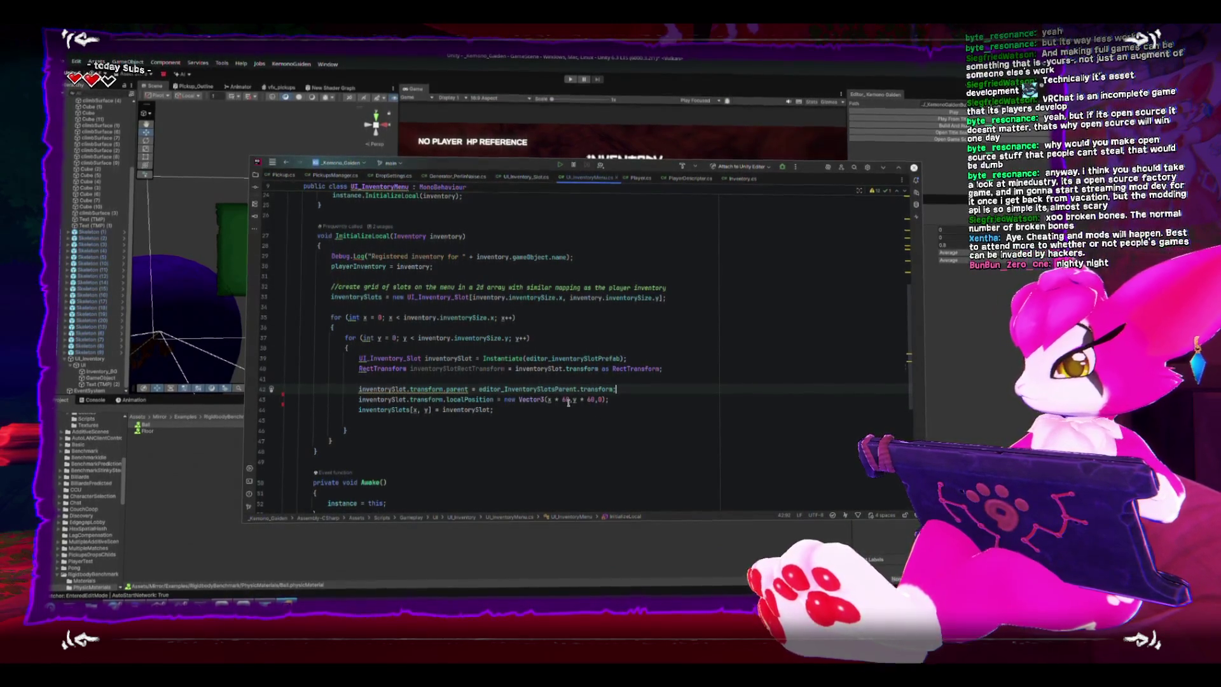
pyautogui.click(568, 401)
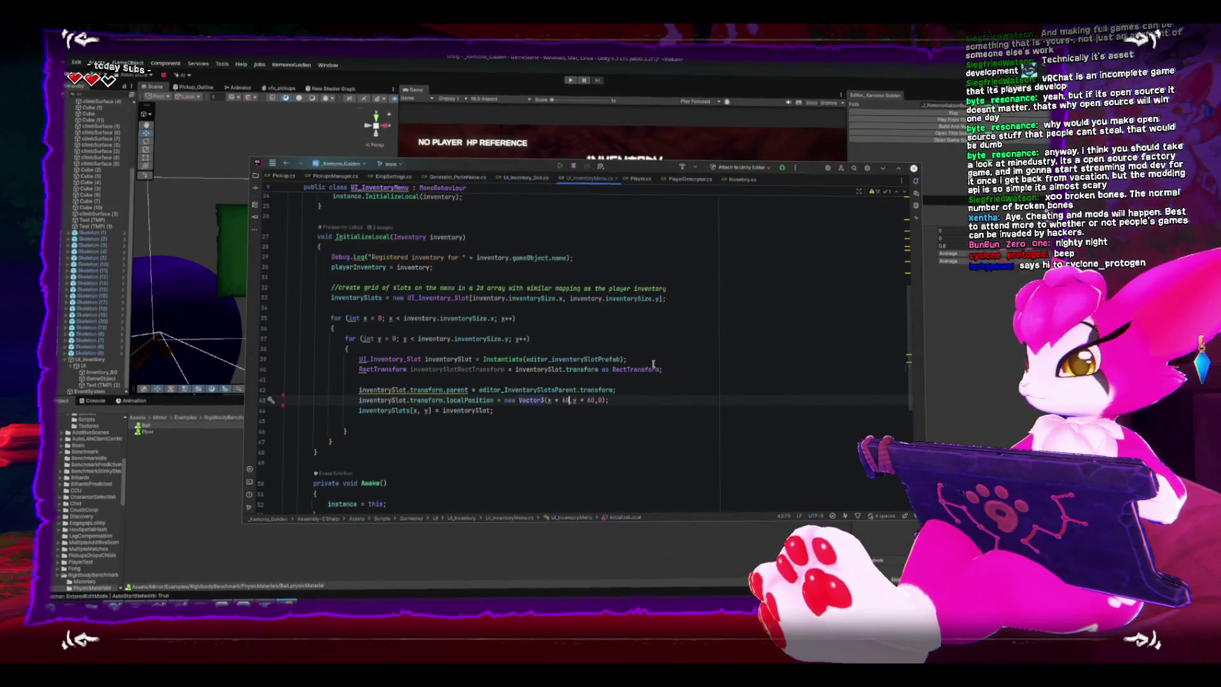